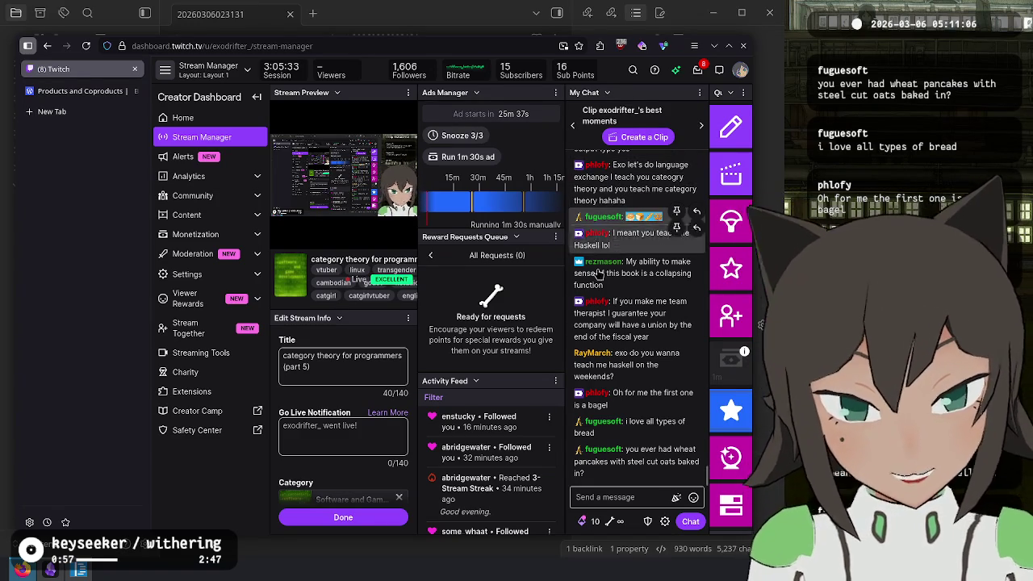
Scroll back through the Twitch stream chat, then bring the Obsidian journal note forward
scroll(637, 307, up, 2)
scroll(645, 331, up, 2)
scroll(658, 354, up, 1)
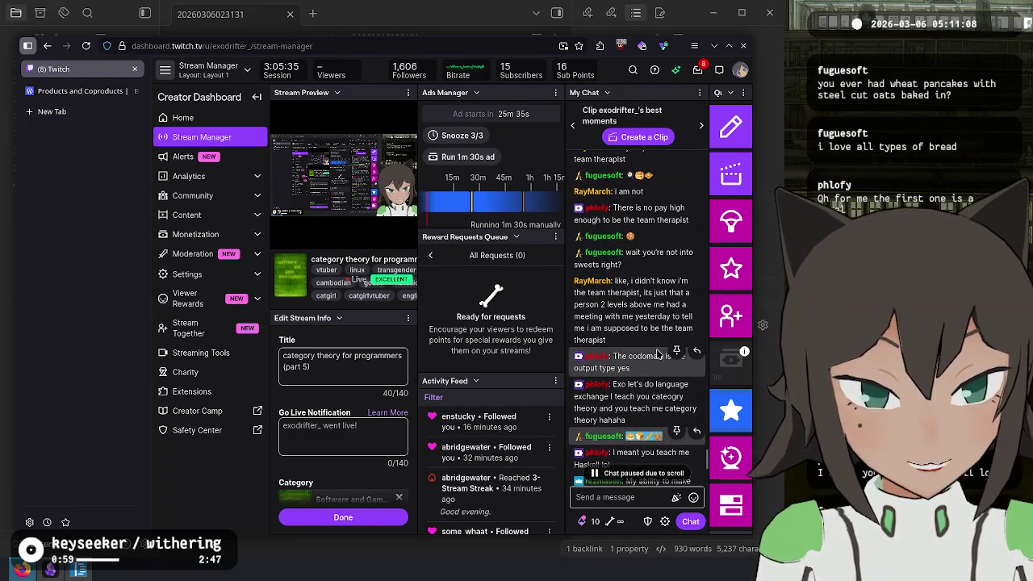
scroll(658, 354, down, 3)
scroll(658, 354, down, 2)
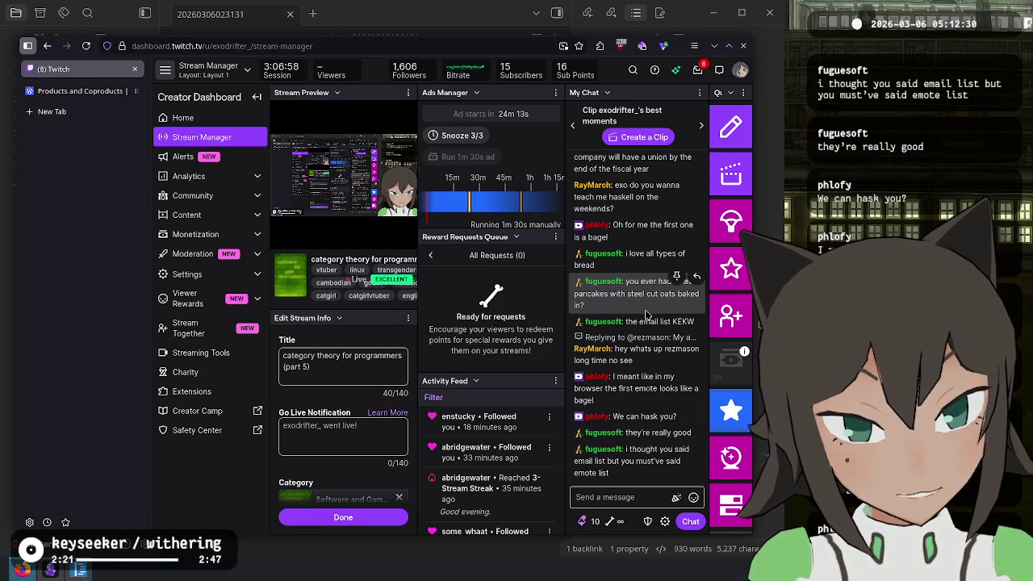
mouse_move(636, 293)
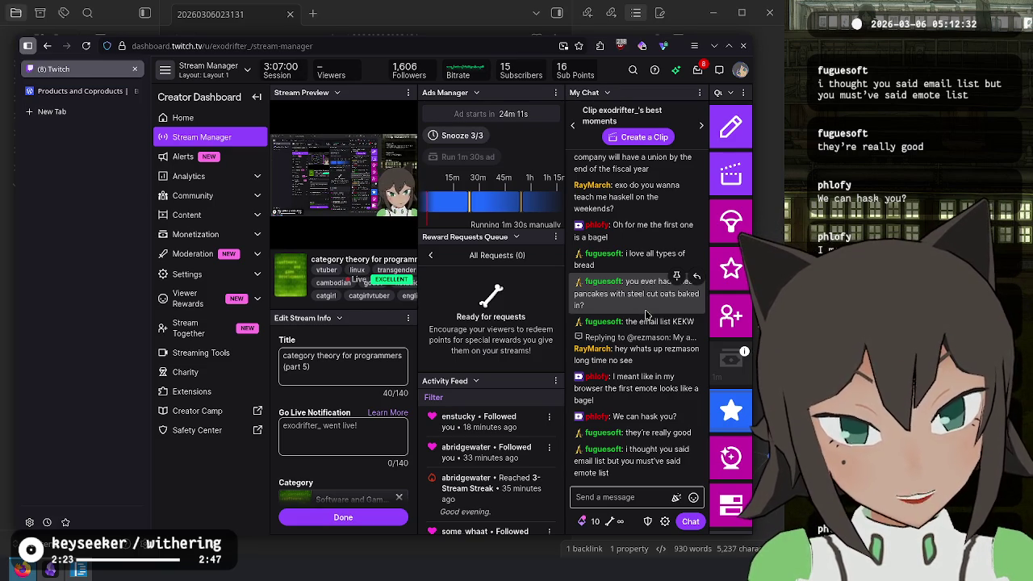
scroll(641, 298, up, 5)
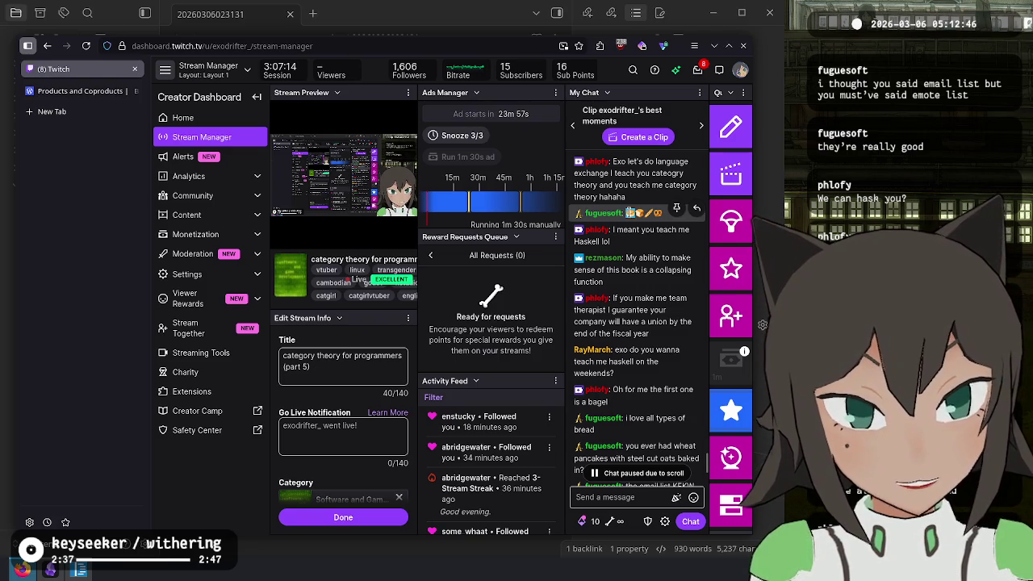
key(alt+Tab)
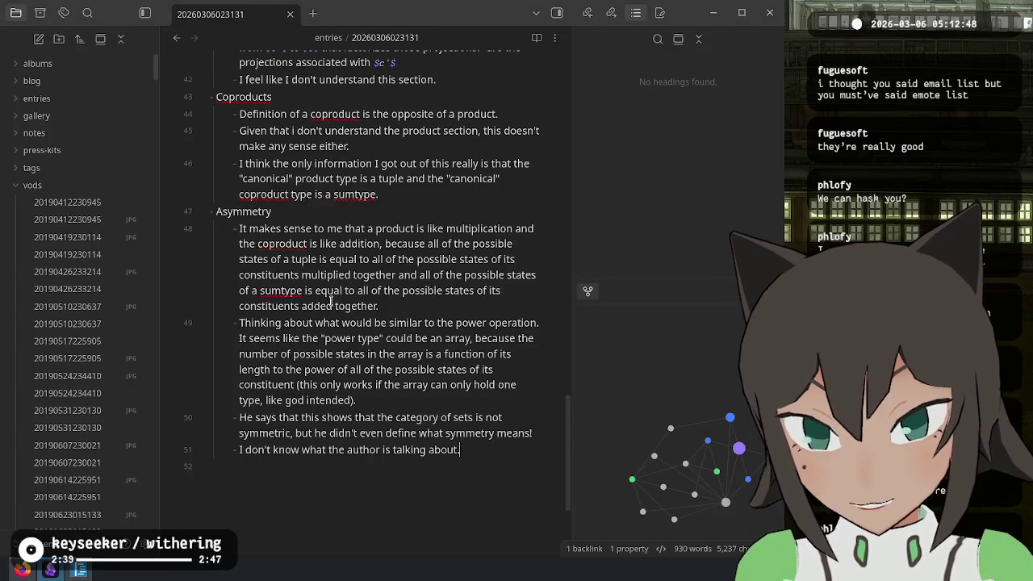
Switch to VS Code, scroll the Haskell file, and select the word 'Always' in the comment
key(alt+Tab)
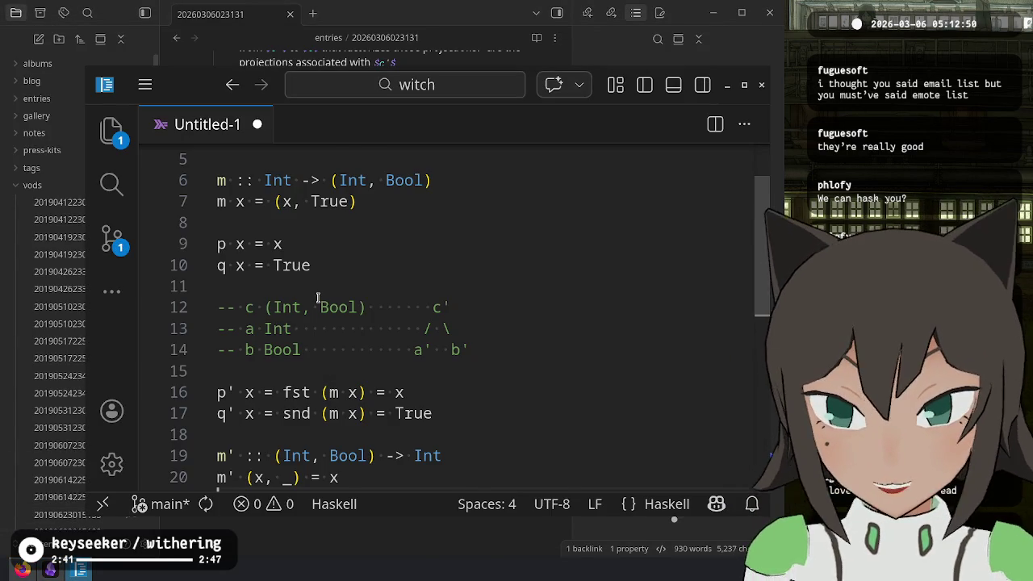
scroll(318, 298, down, 1)
scroll(298, 339, down, 1)
scroll(281, 380, down, 1)
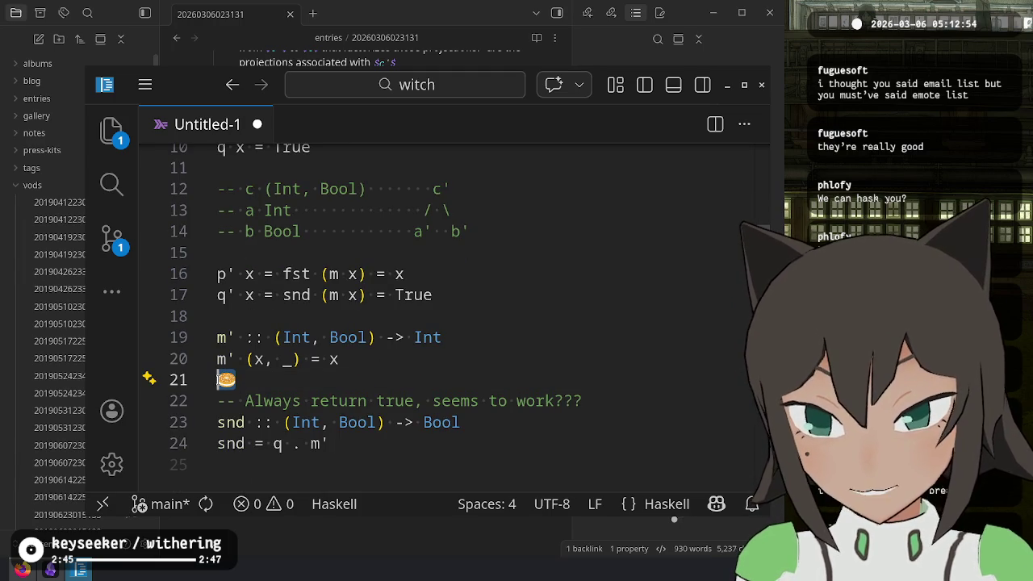
double_click(273, 401)
scroll(317, 421, up, 1)
scroll(317, 422, down, 1)
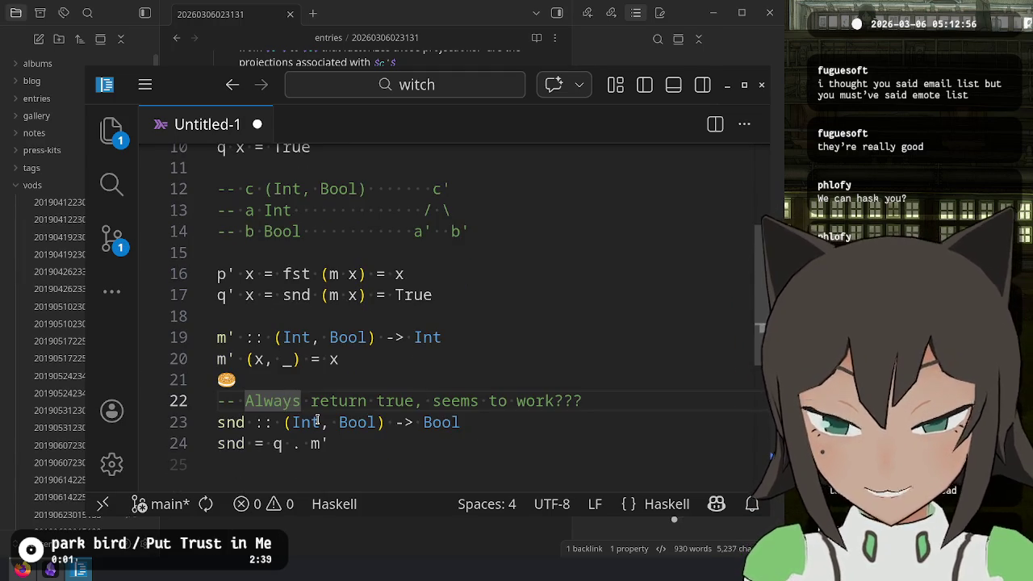
Enlarge the editor, highlight the bagel emoji on line 21, and restore normal zoom
key(ctrl+equal)
key(ctrl+equal)
key(ctrl+equal)
scroll(317, 421, down, 1)
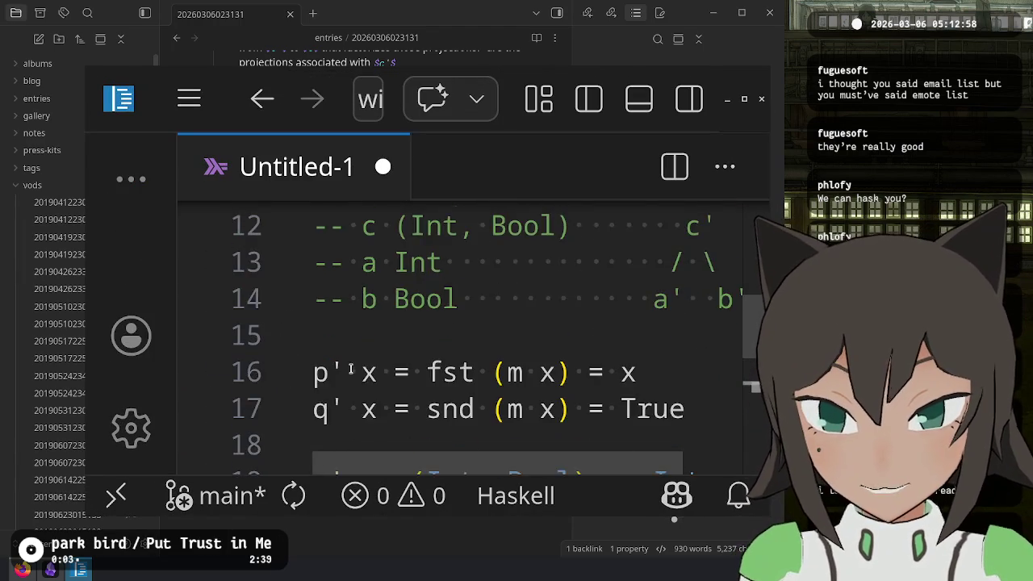
scroll(335, 395, down, 2)
drag(350, 369, 314, 364)
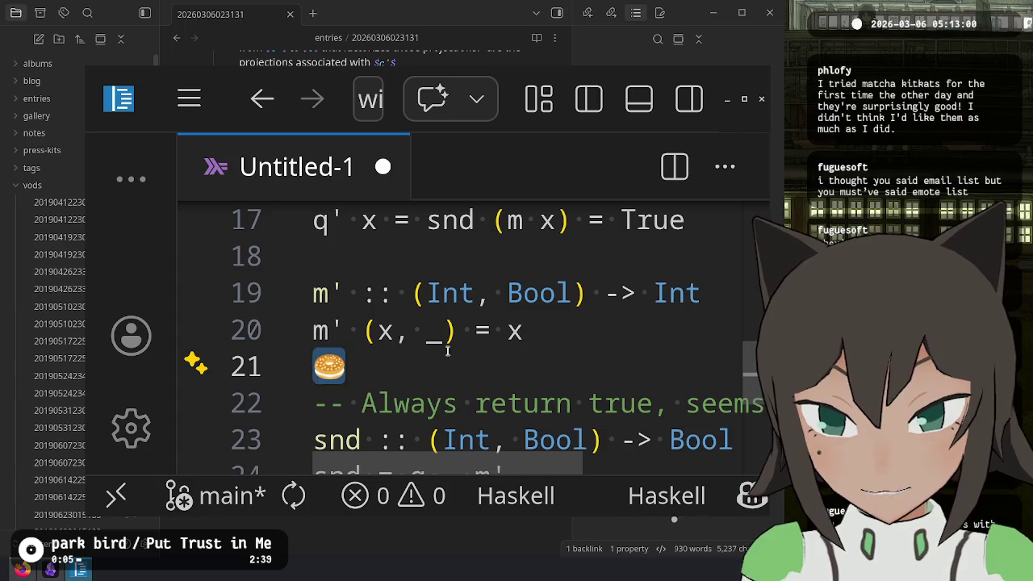
key(ctrl+minus)
key(ctrl+minus)
key(ctrl+minus)
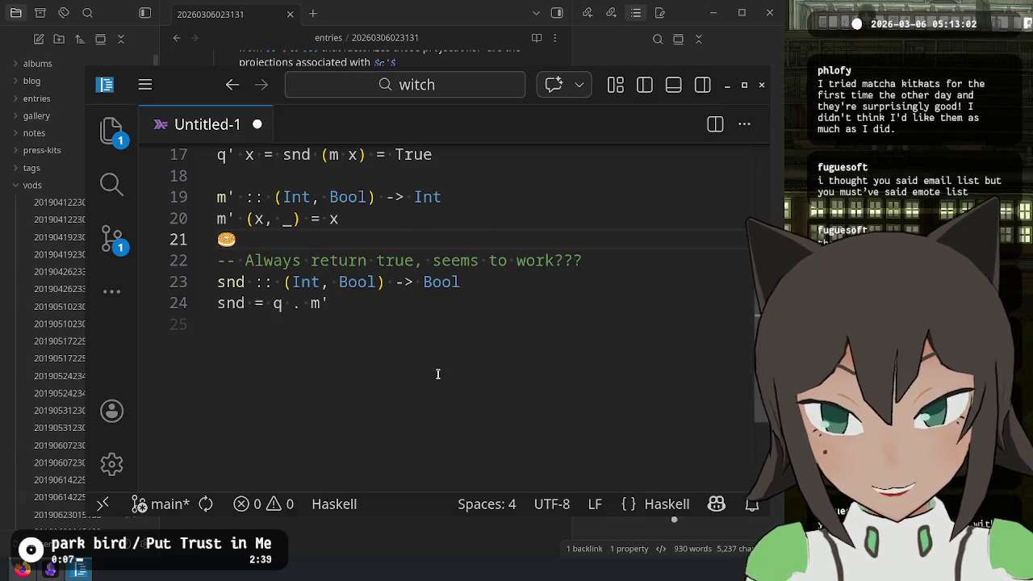
key(alt+Tab)
key(alt+Tab)
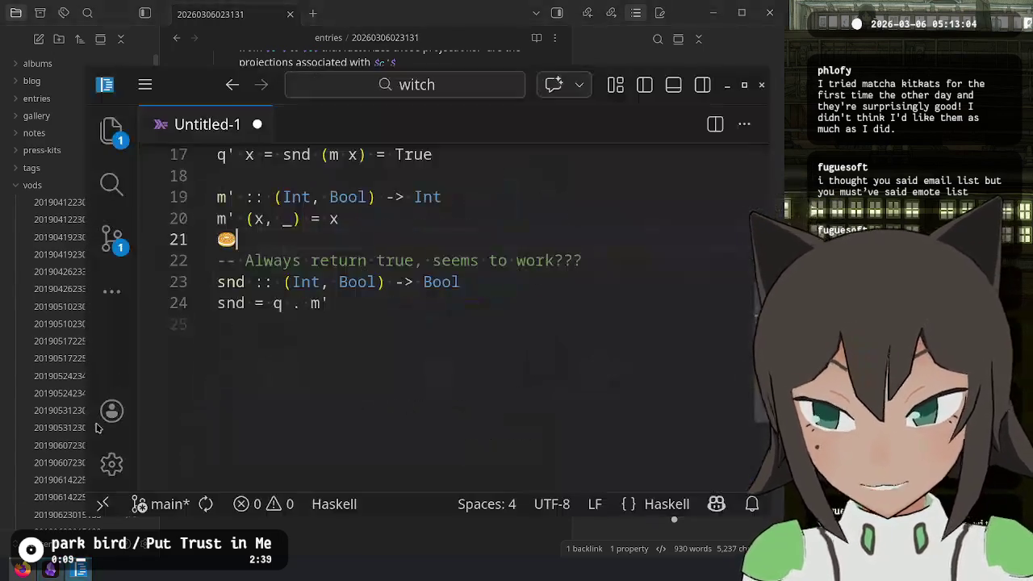
key(alt+Tab)
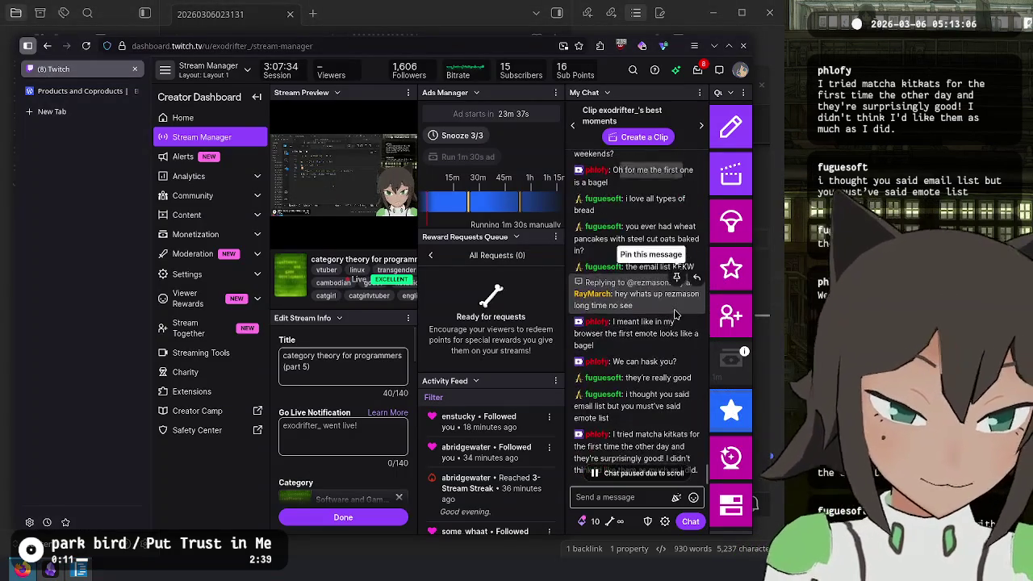
Scroll the chat to the bottom, clear its selection, and open a blank browser tab
scroll(676, 339, down, 2)
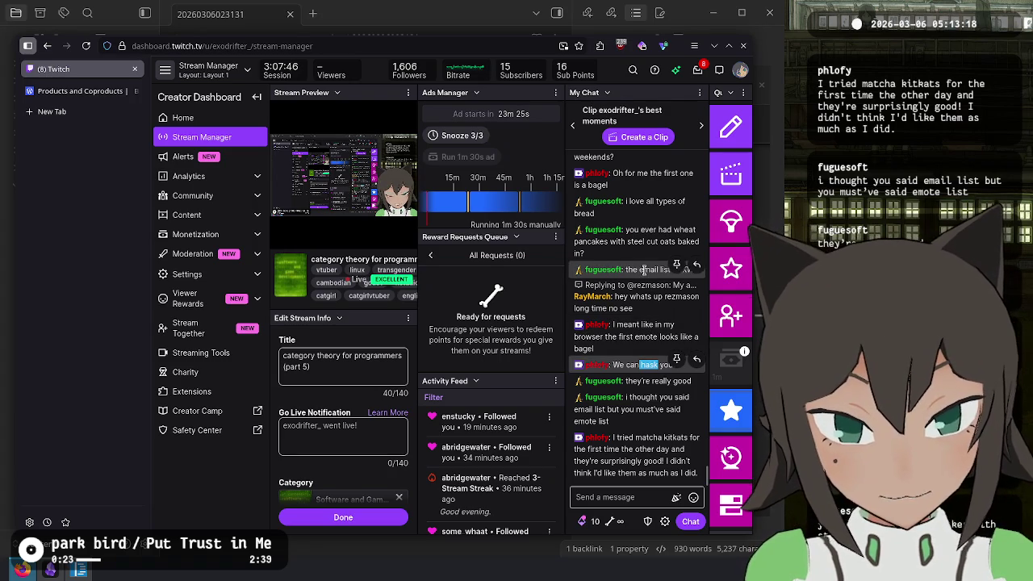
click(643, 359)
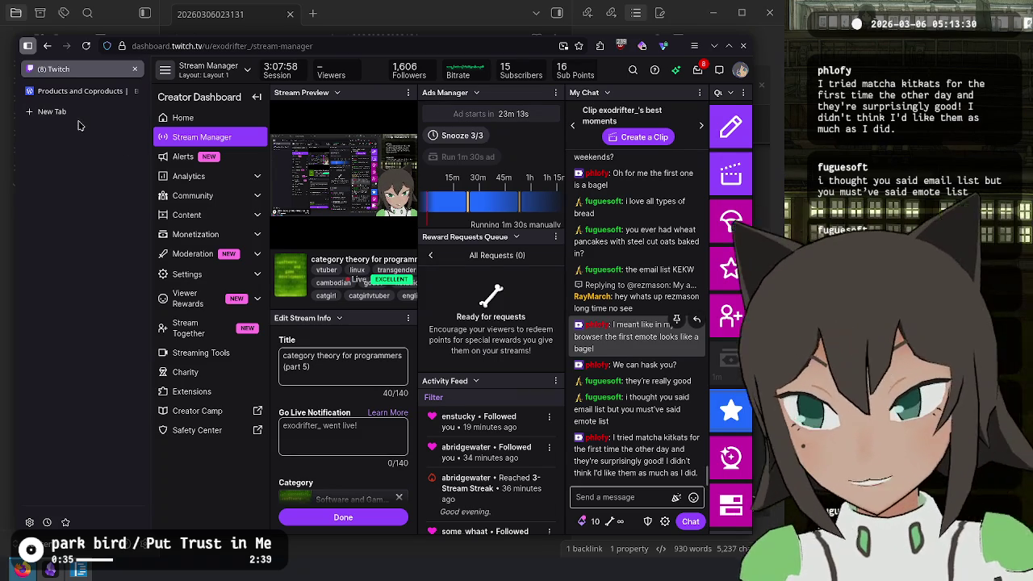
click(44, 112)
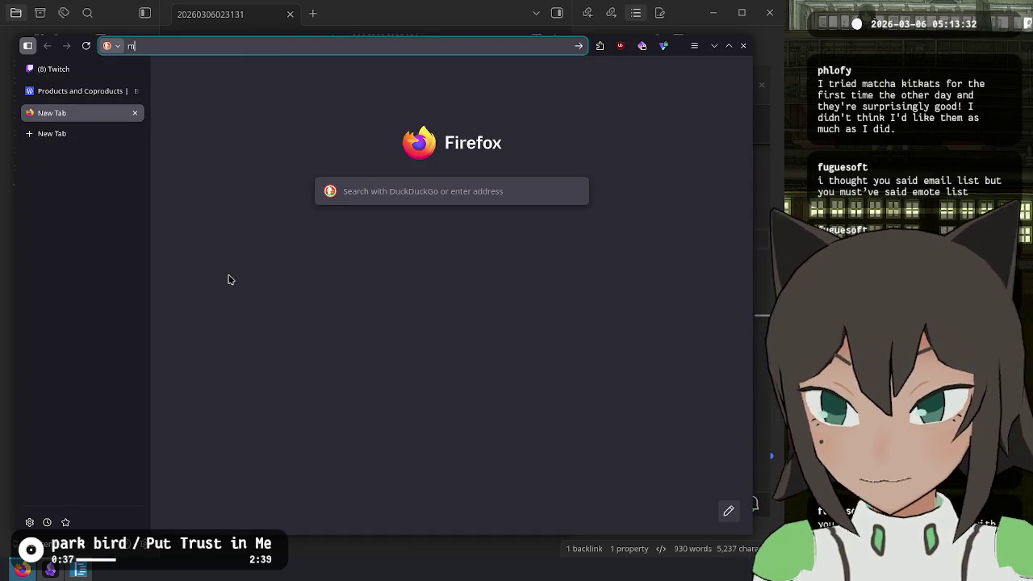
Search image results for 'melon kitkat' and preview the melon KitKat box photo
text(melon kitkat)
key(Return)
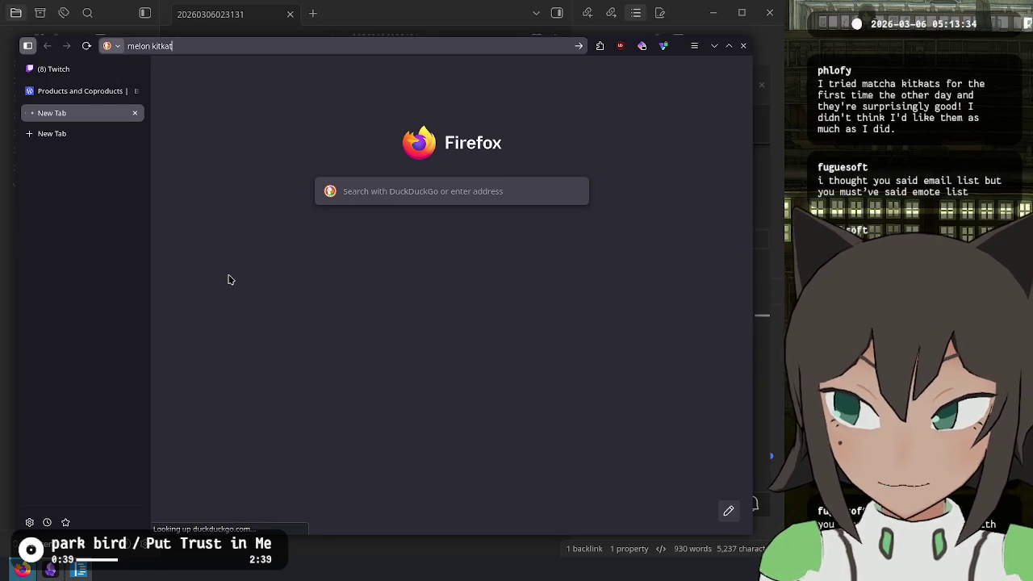
click(250, 105)
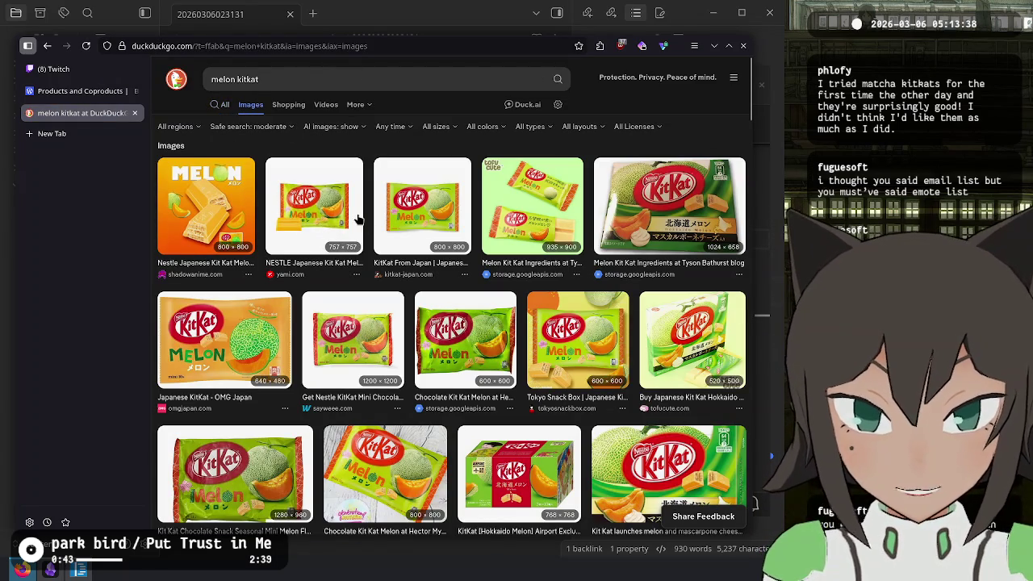
click(641, 229)
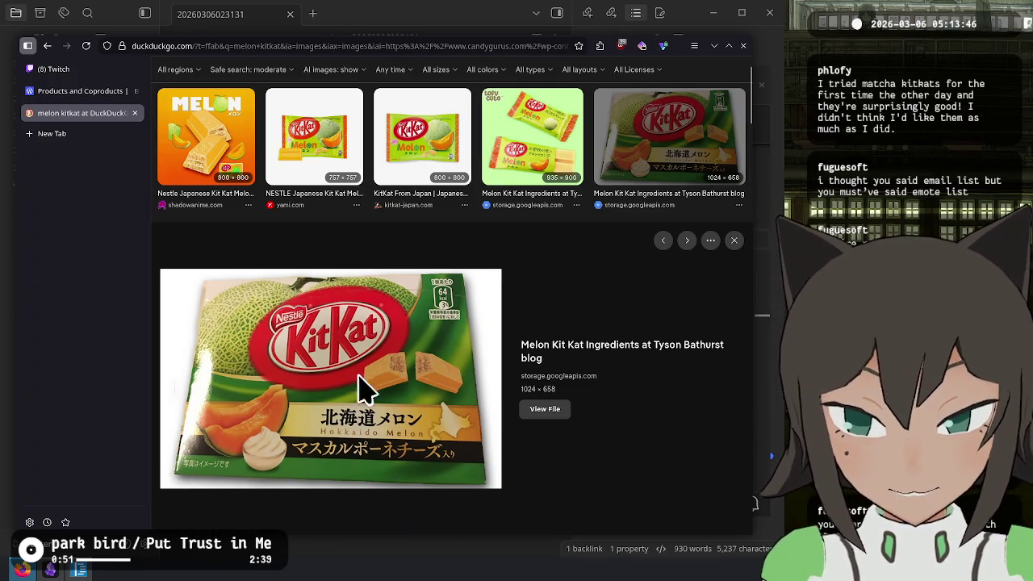
Browse more images, preview the tofu cute melon KitKat, then close the search tab
scroll(258, 276, down, 2)
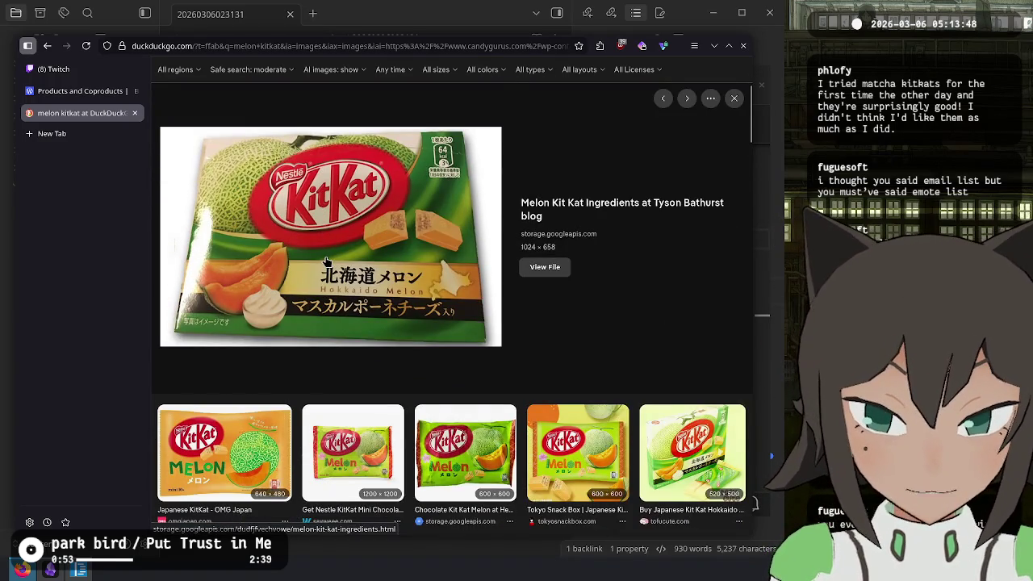
scroll(325, 260, down, 2)
scroll(326, 260, down, 2)
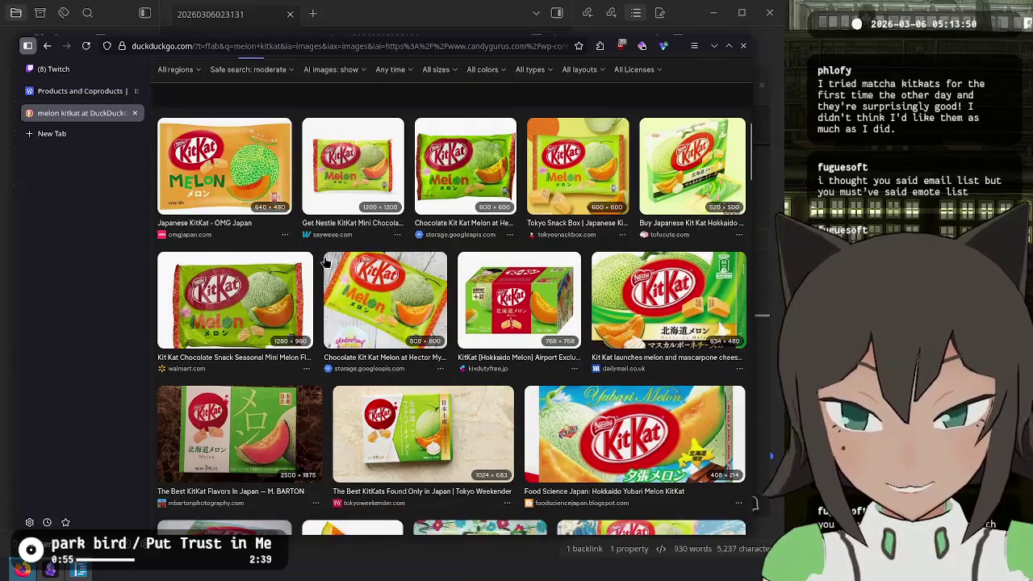
scroll(326, 260, down, 2)
scroll(326, 260, up, 2)
scroll(388, 323, up, 3)
scroll(438, 369, up, 3)
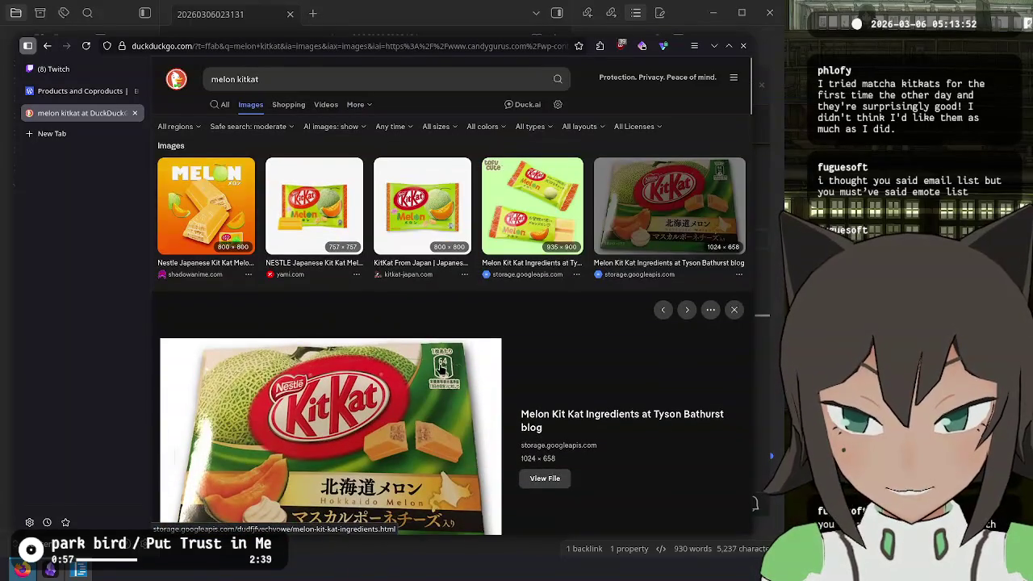
scroll(551, 349, down, 2)
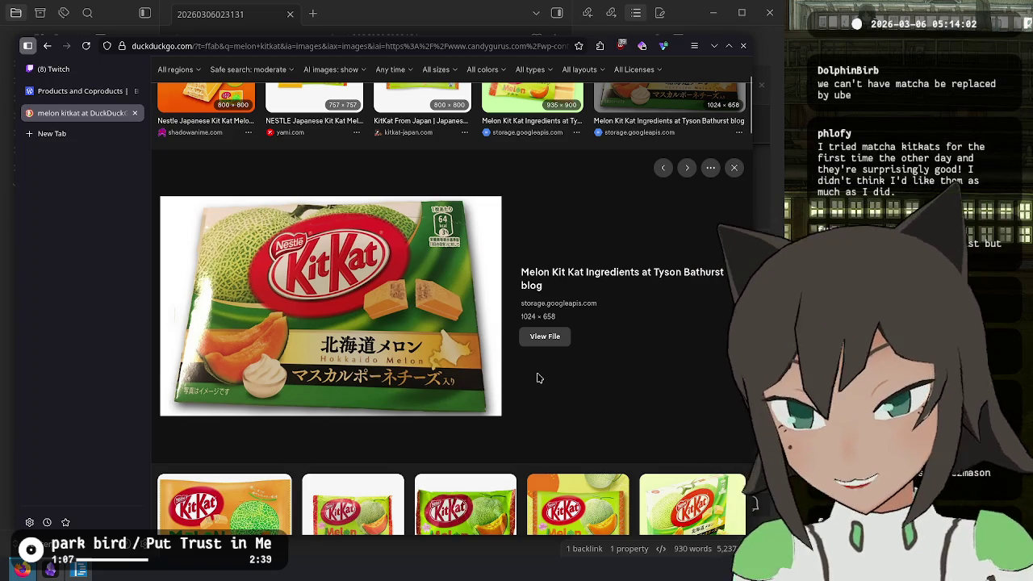
scroll(535, 371, up, 2)
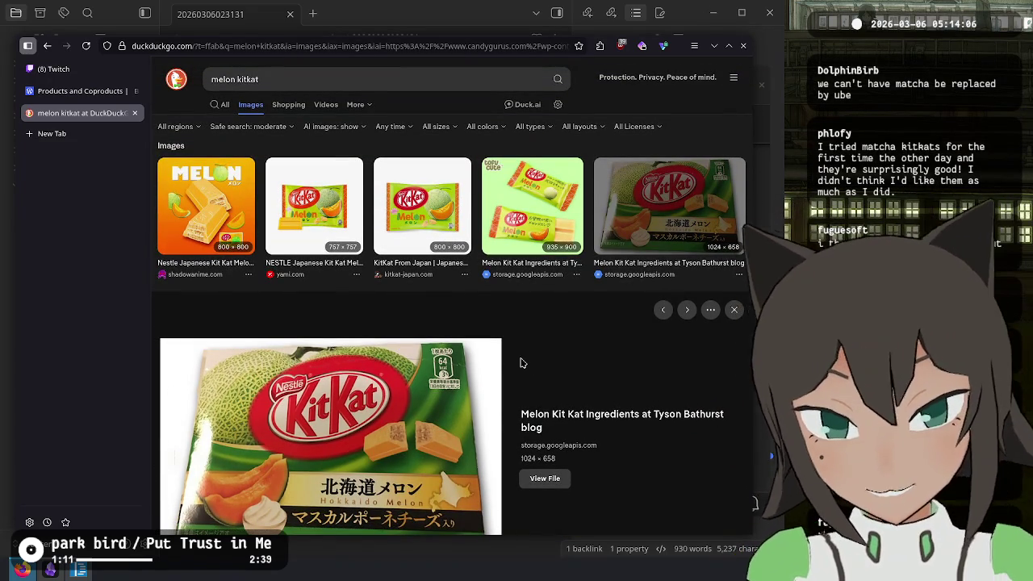
click(532, 206)
scroll(398, 451, down, 1)
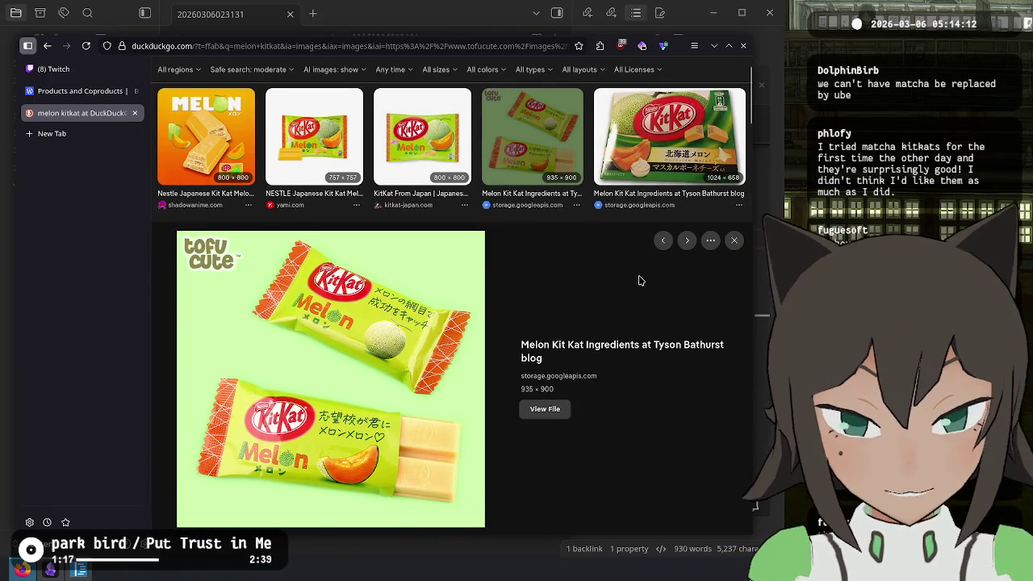
key(ctrl+w)
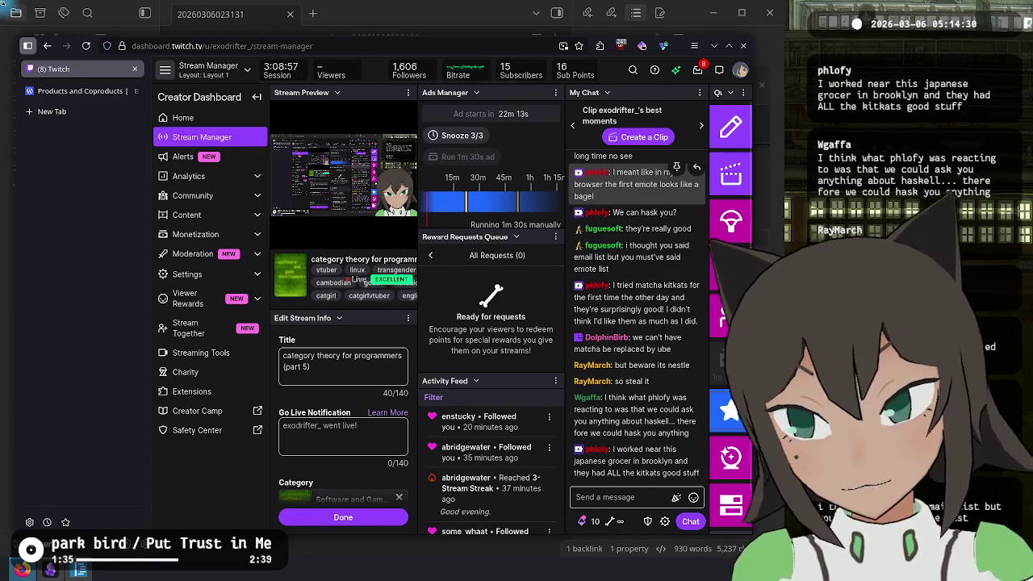
click(75, 113)
Search DuckDuckGo for 'ube', scroll through the results, and focus the search box
text(ube)
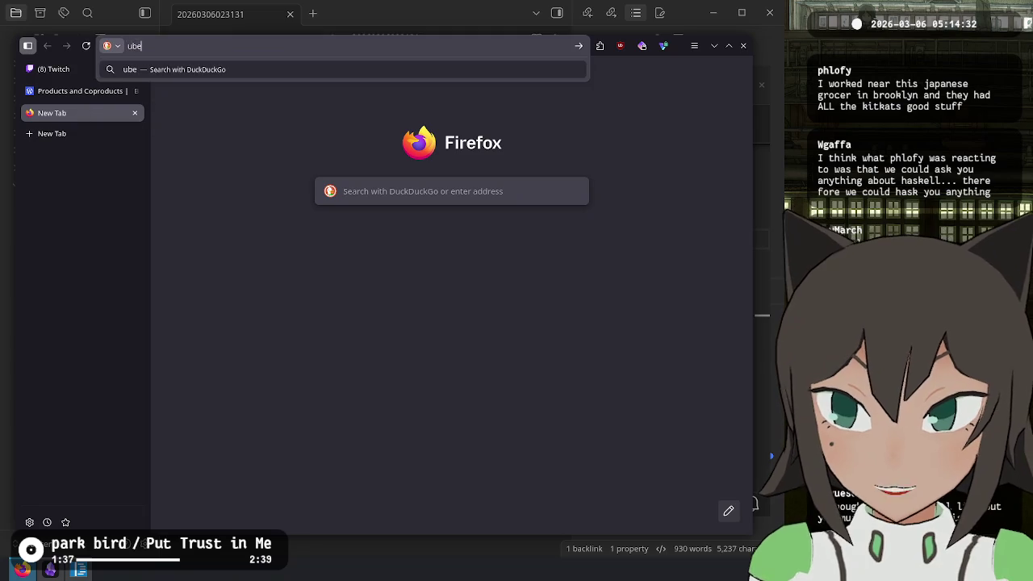
key(Return)
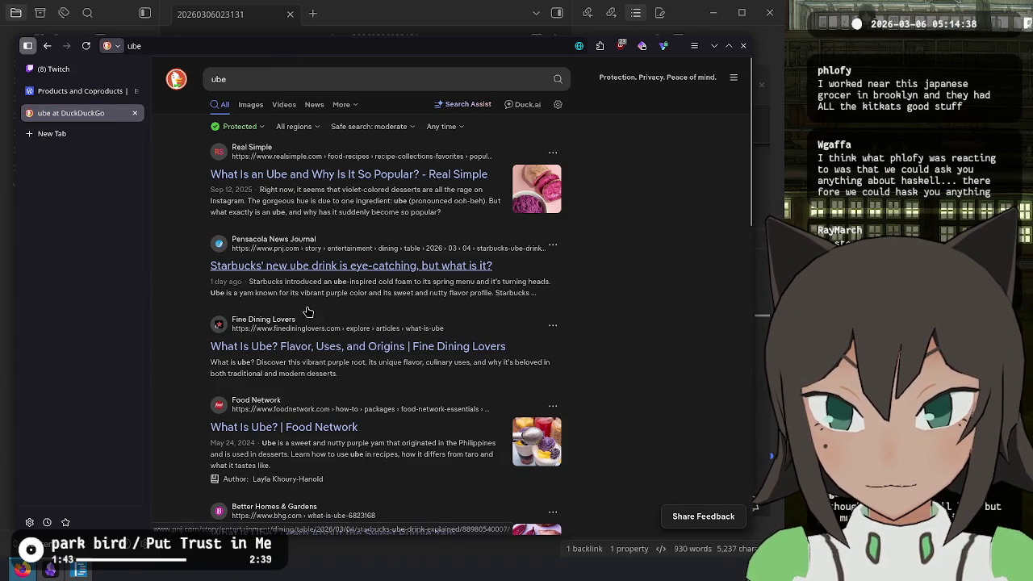
scroll(260, 445, down, 2)
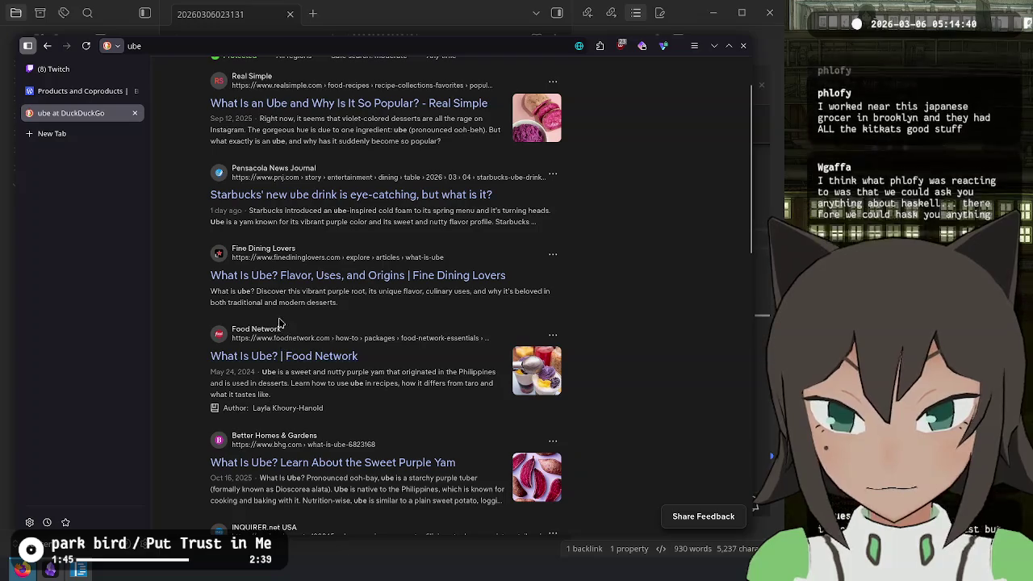
scroll(270, 415, down, 2)
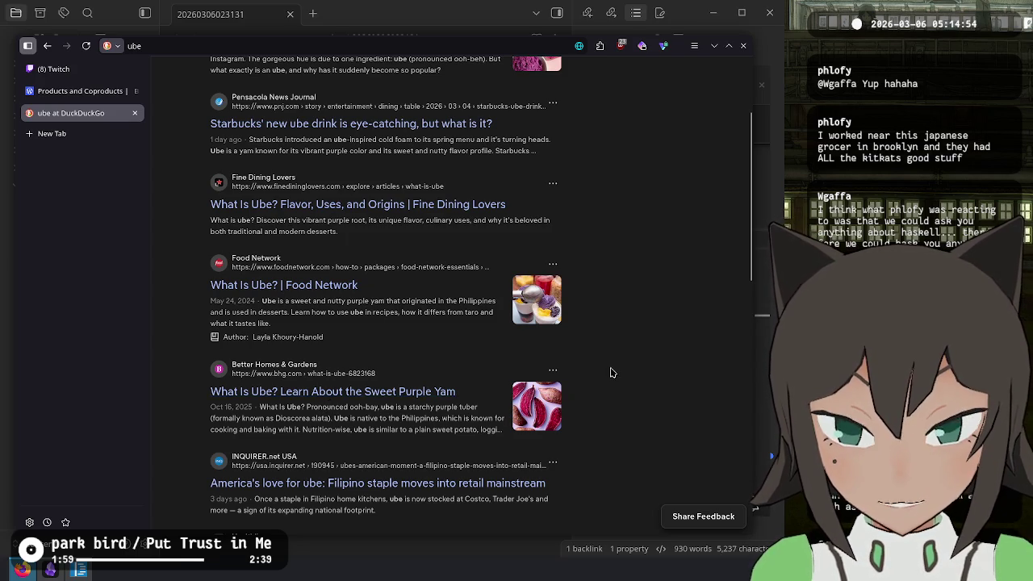
scroll(605, 375, up, 2)
scroll(604, 309, down, 3)
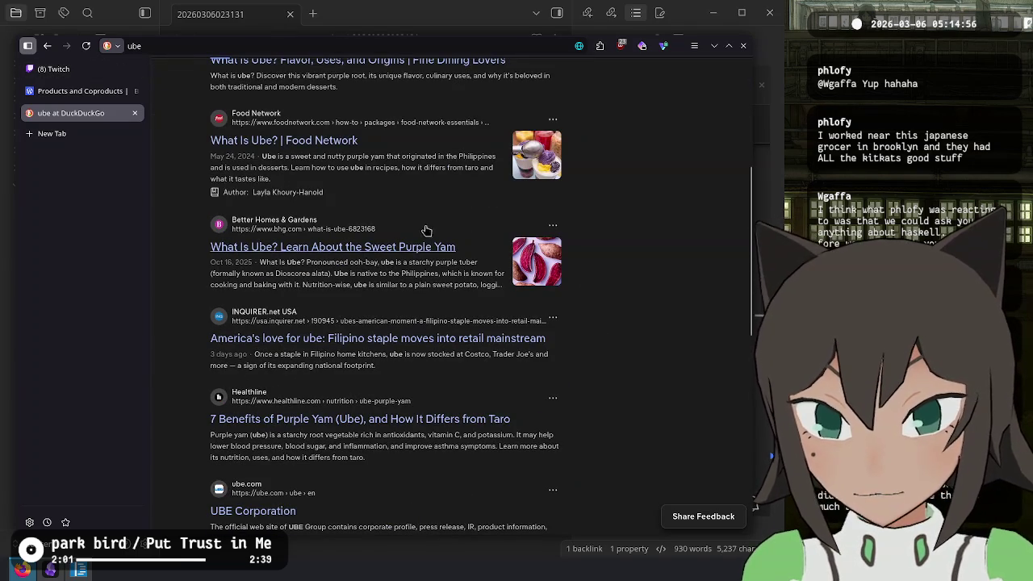
scroll(396, 269, up, 1)
scroll(396, 268, up, 2)
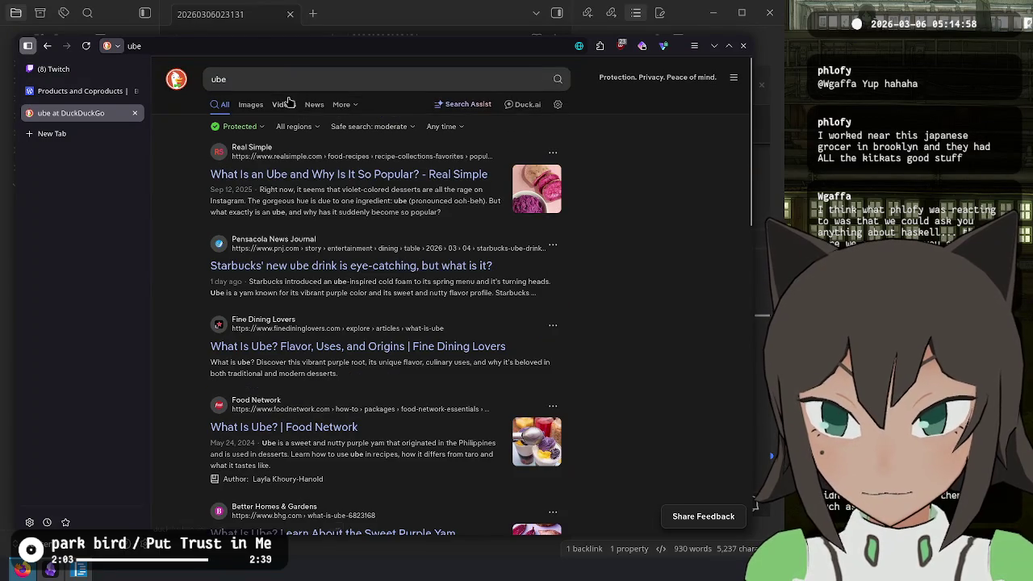
click(380, 78)
Search images for 'ube japanese street food'
text(japanese )
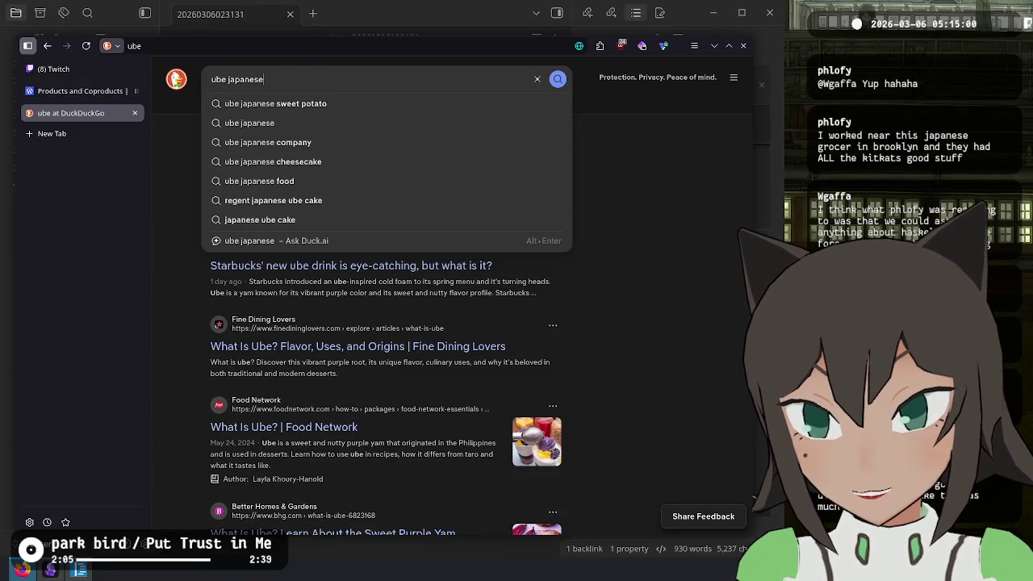
text(street)
key(Return)
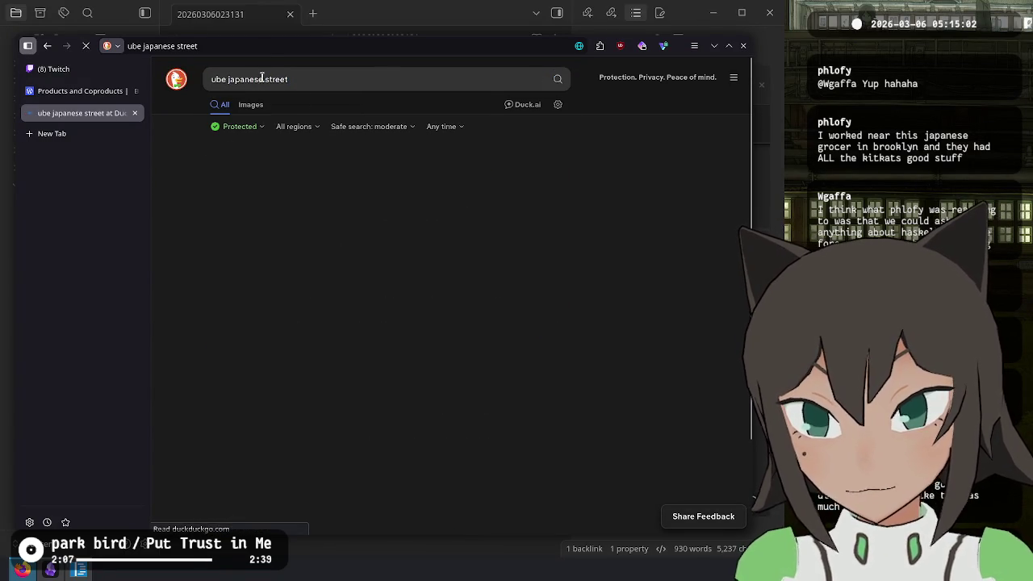
click(250, 104)
click(345, 78)
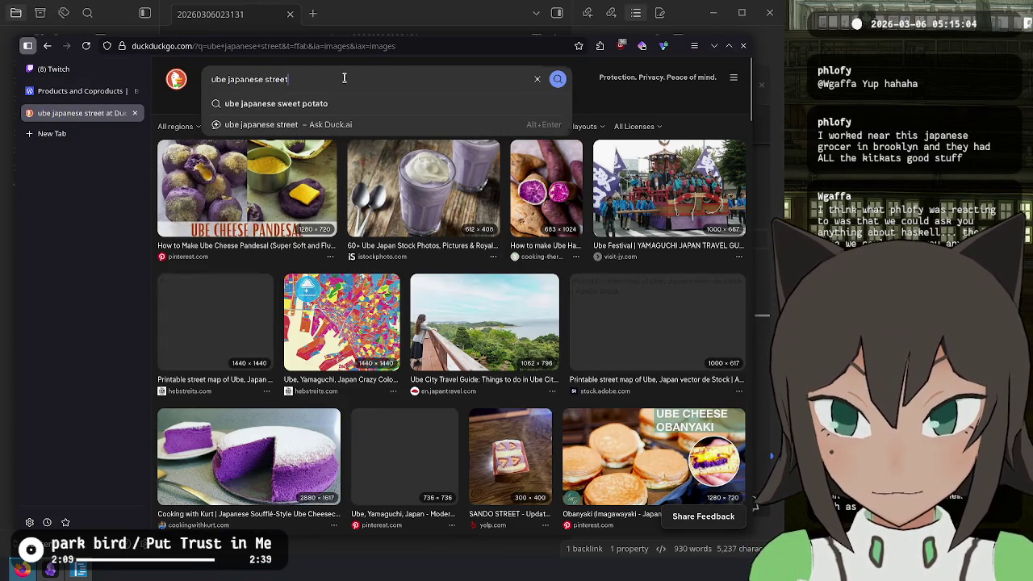
text(food)
key(Return)
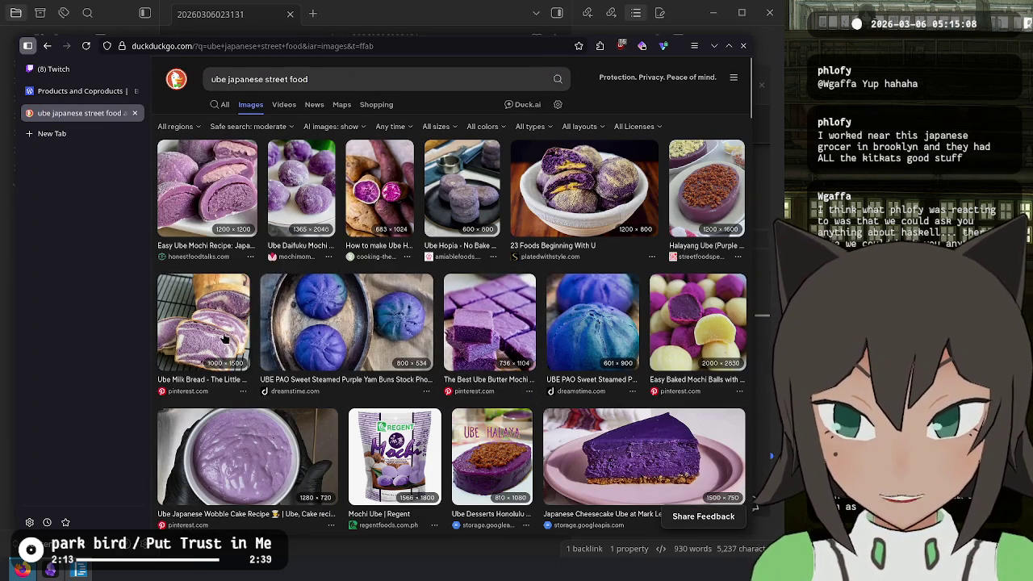
Change the query to 'japanese street food sweet potato', preview the BBC photo, then close the tab
double_click(234, 79)
key(Left)
key(BackSpace)
key(BackSpace)
key(BackSpace)
key(End)
text(sweet potato)
key(Return)
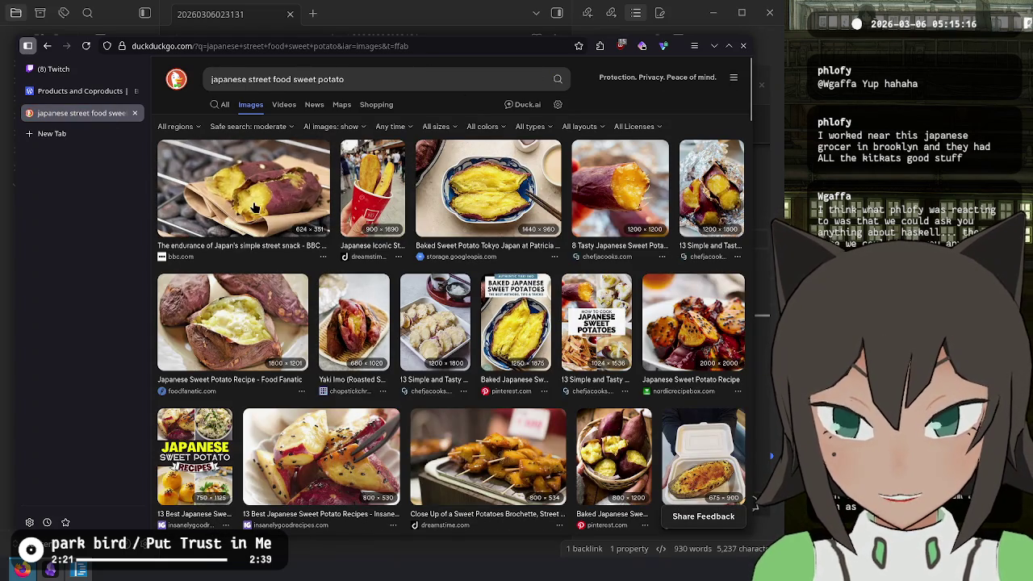
click(252, 207)
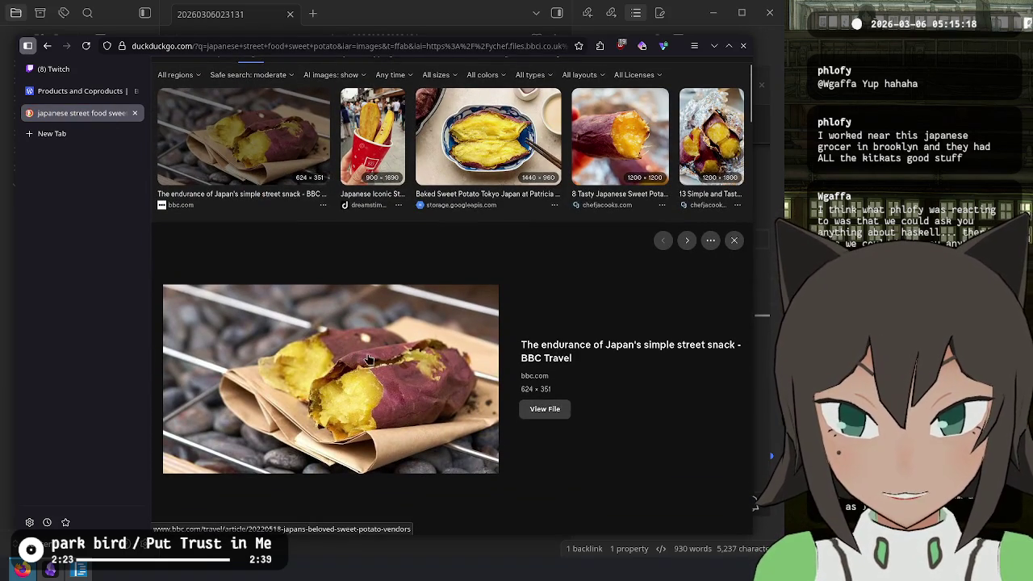
scroll(323, 334, up, 1)
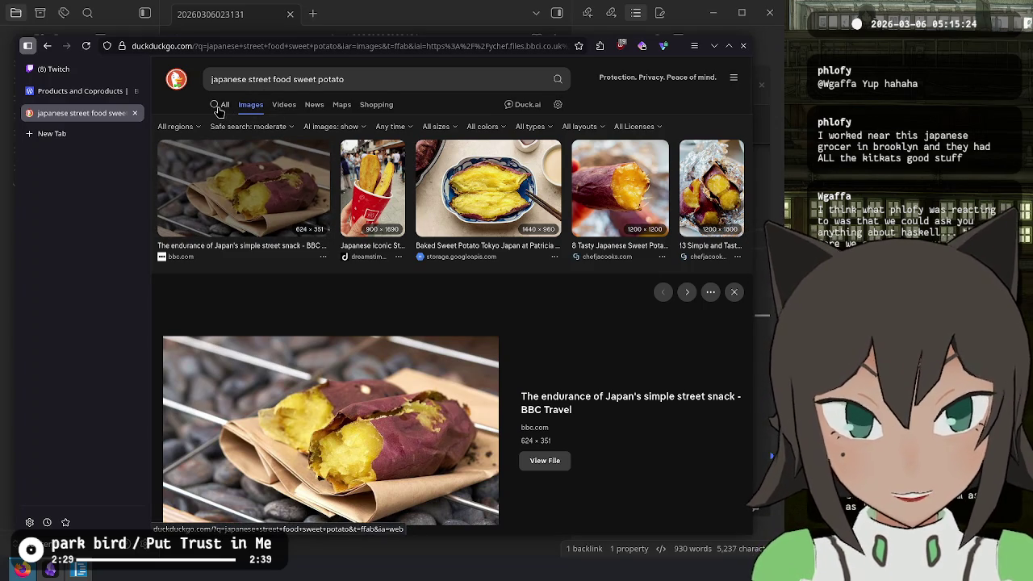
click(218, 107)
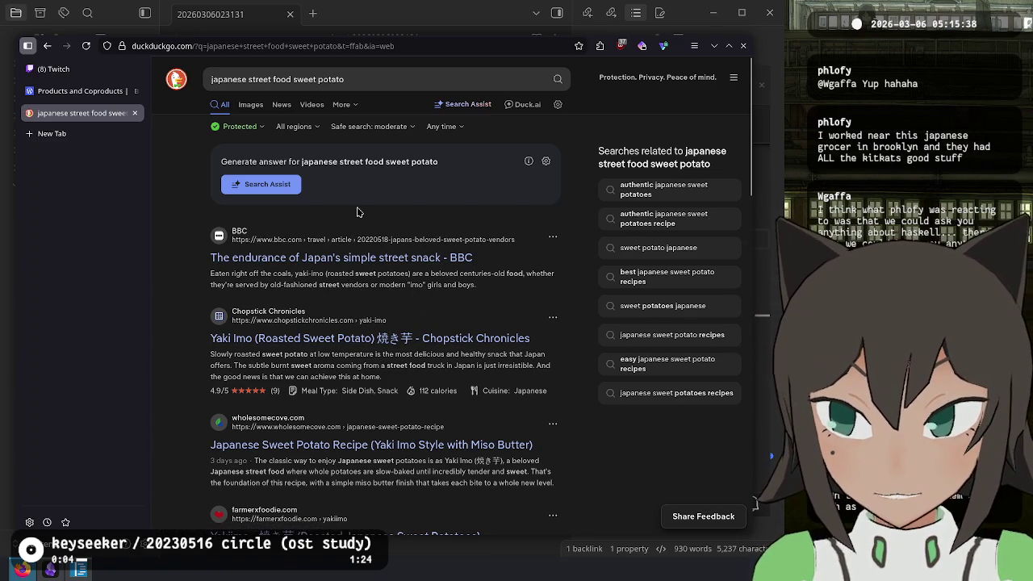
key(ctrl+w)
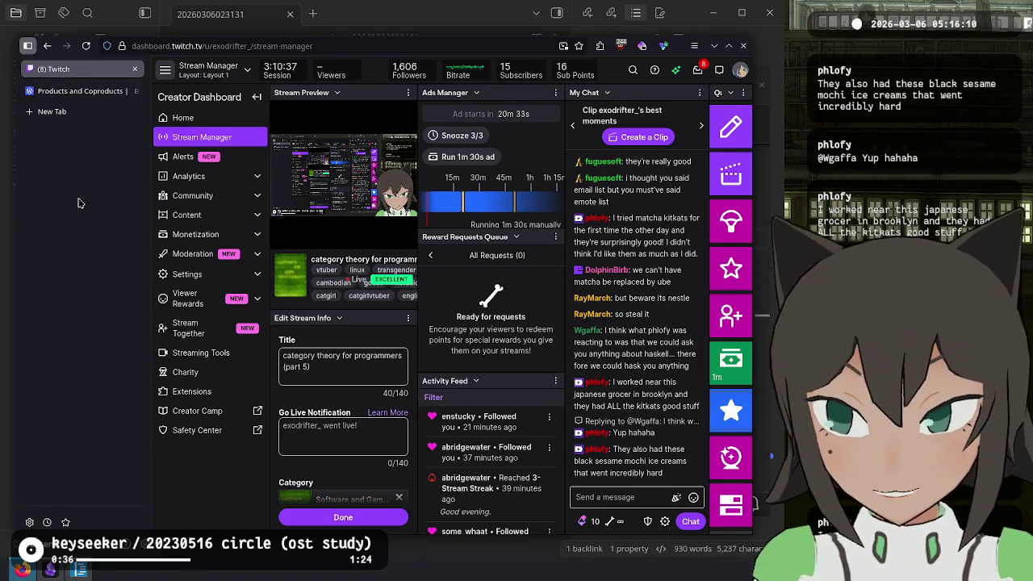
Search images for 'black sesame ice cream' and preview the toasted black sesame photo
key(ctrl+t)
text(black sesame ice cr)
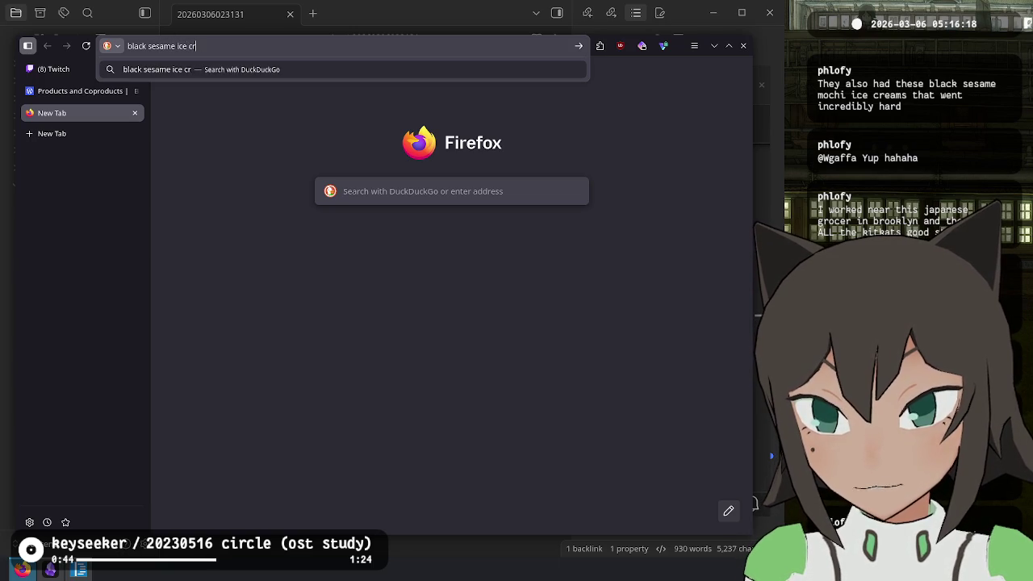
text(eam)
key(Return)
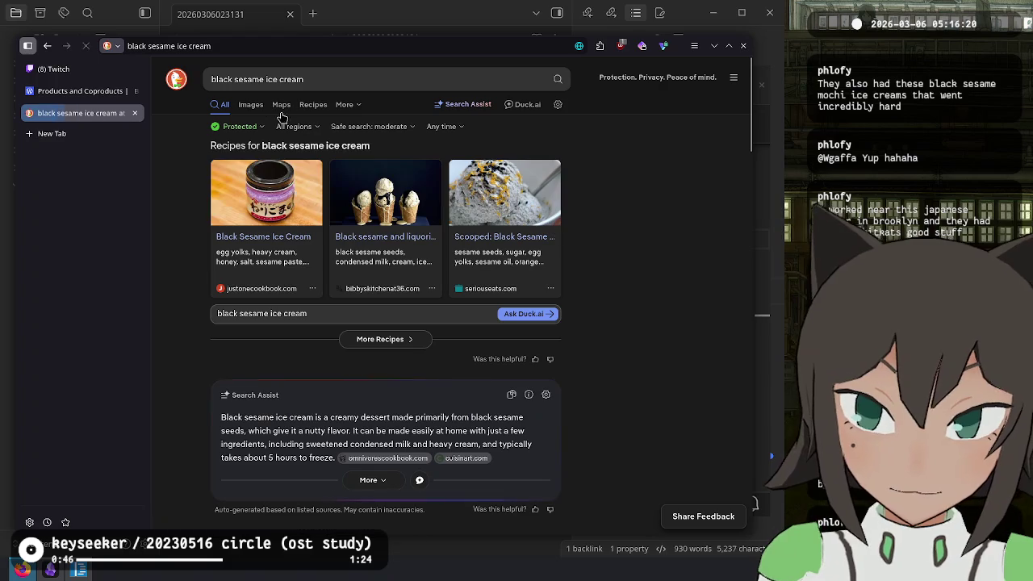
click(253, 106)
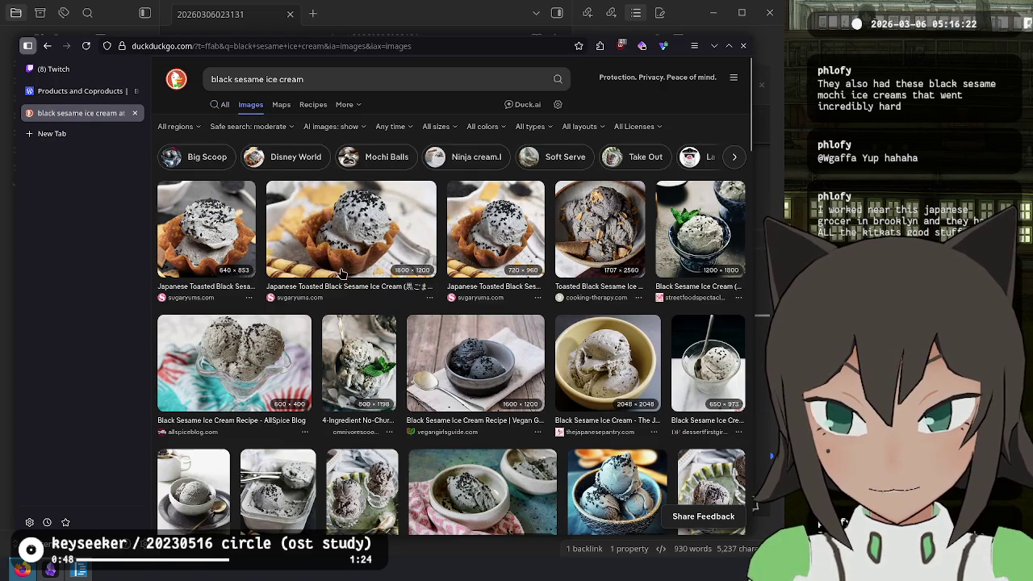
click(240, 253)
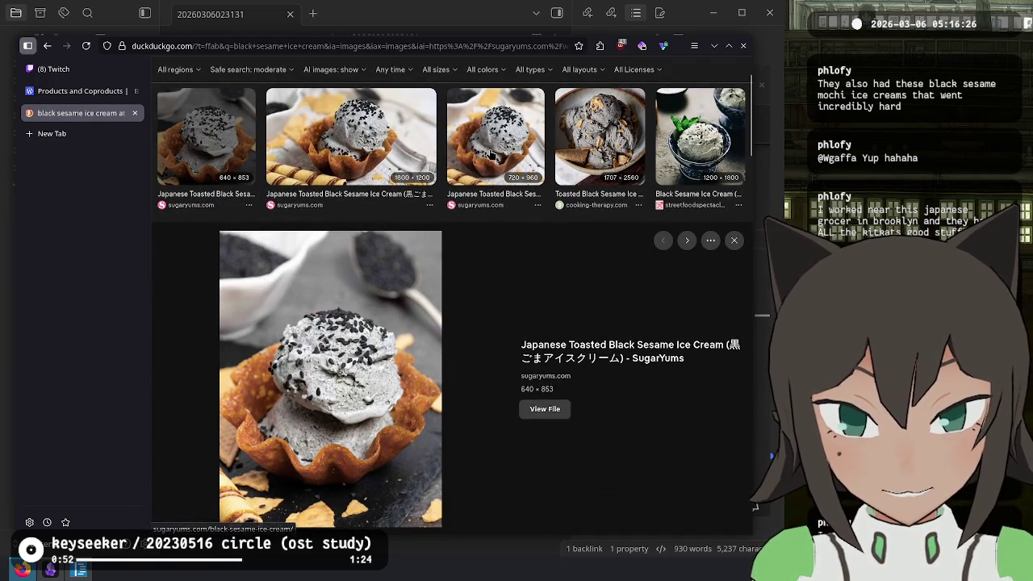
scroll(366, 315, down, 3)
scroll(476, 303, down, 2)
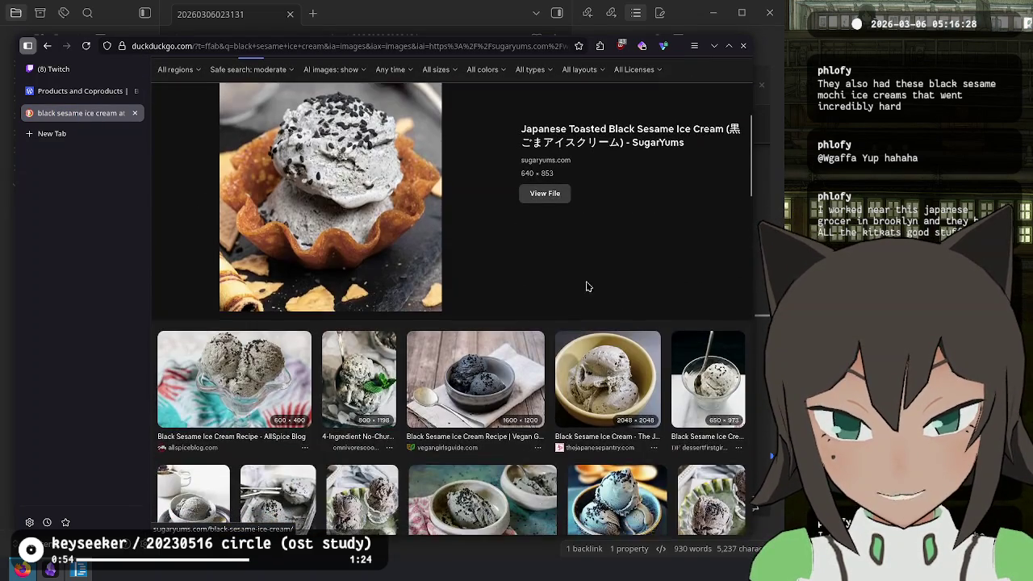
scroll(533, 274, down, 2)
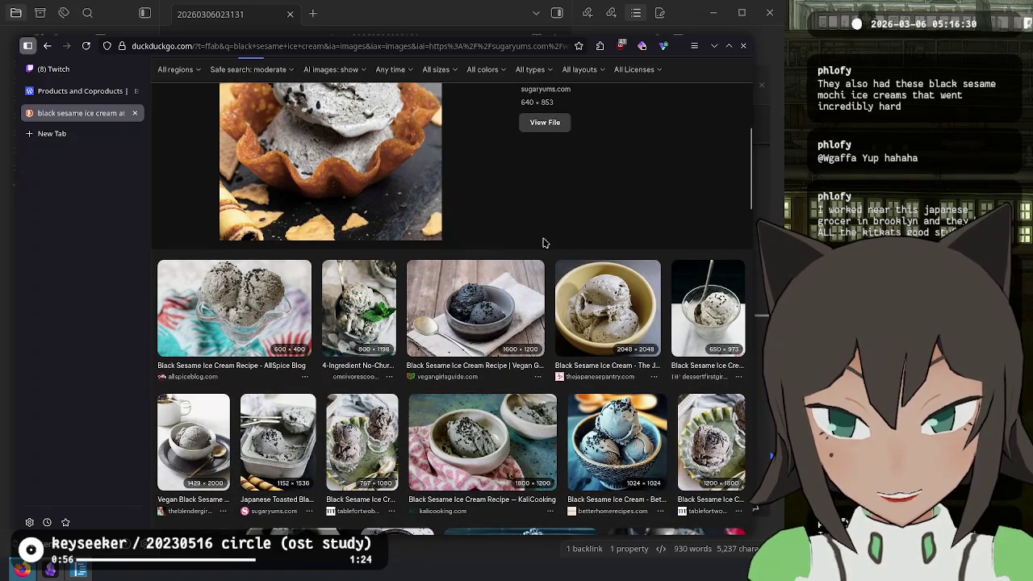
scroll(544, 247, down, 2)
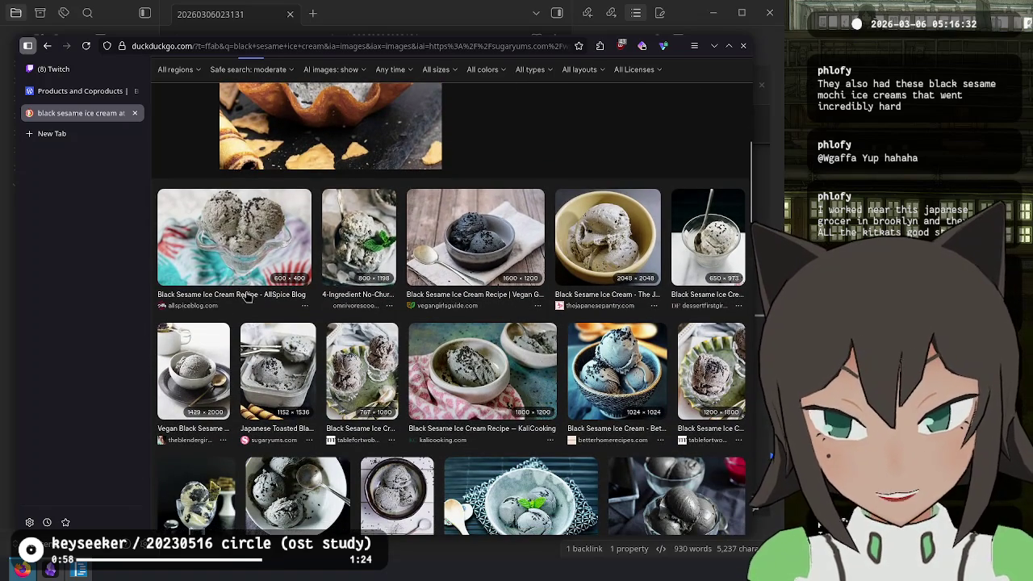
scroll(410, 424, down, 4)
scroll(321, 451, up, 15)
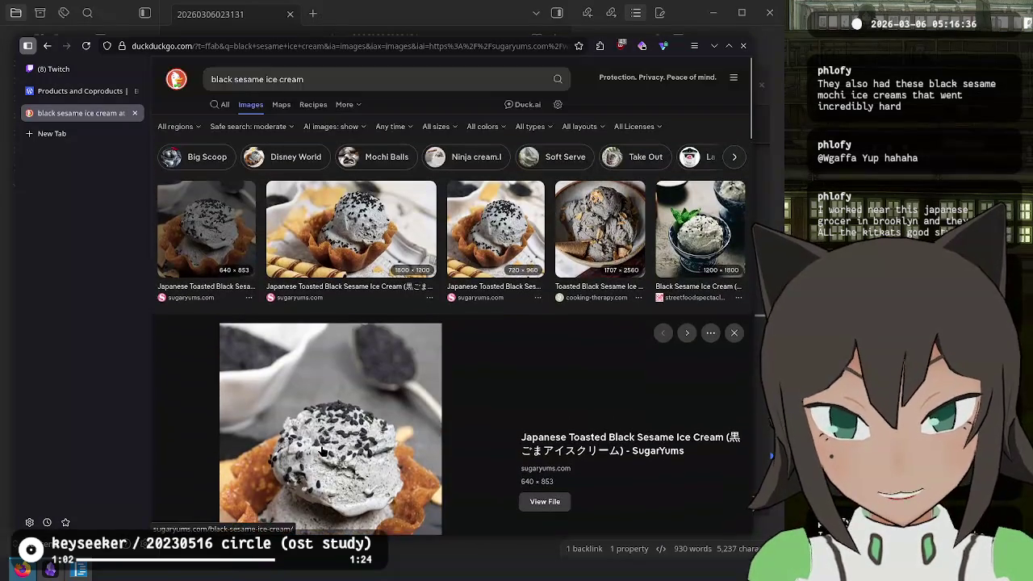
Leave the ice cream search and scroll the Products and Coproducts article to its Challenges
click(325, 79)
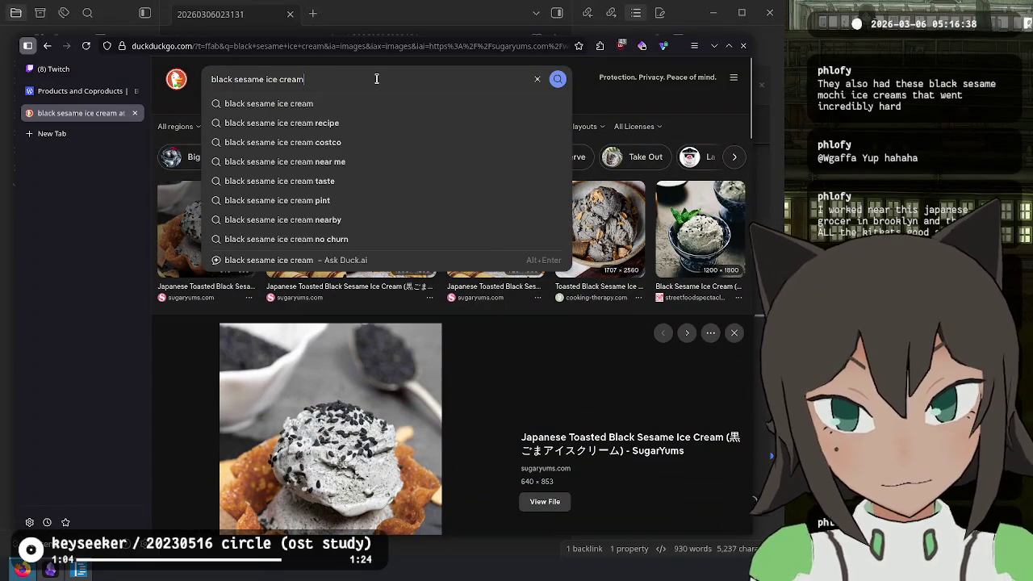
click(376, 79)
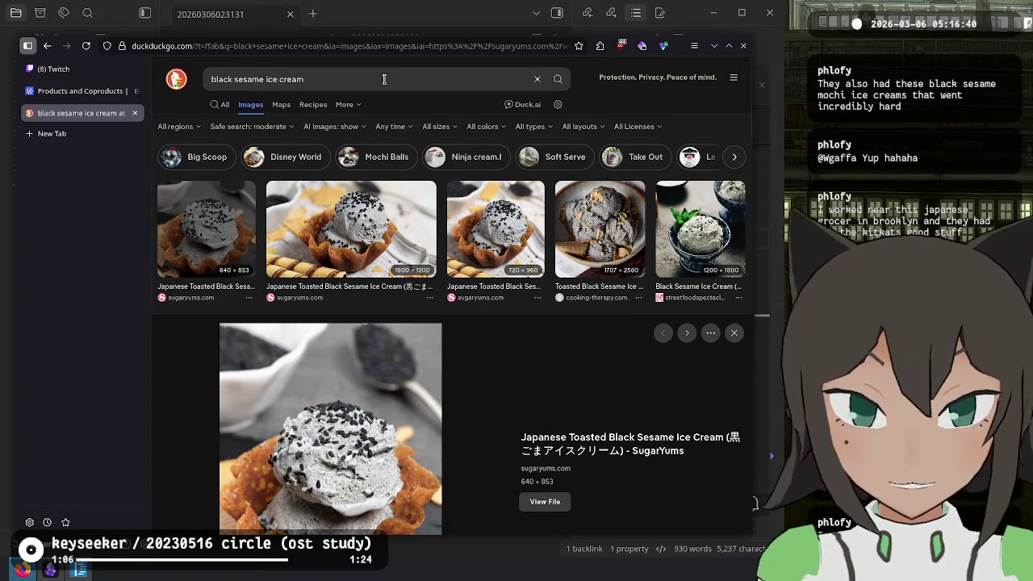
click(305, 78)
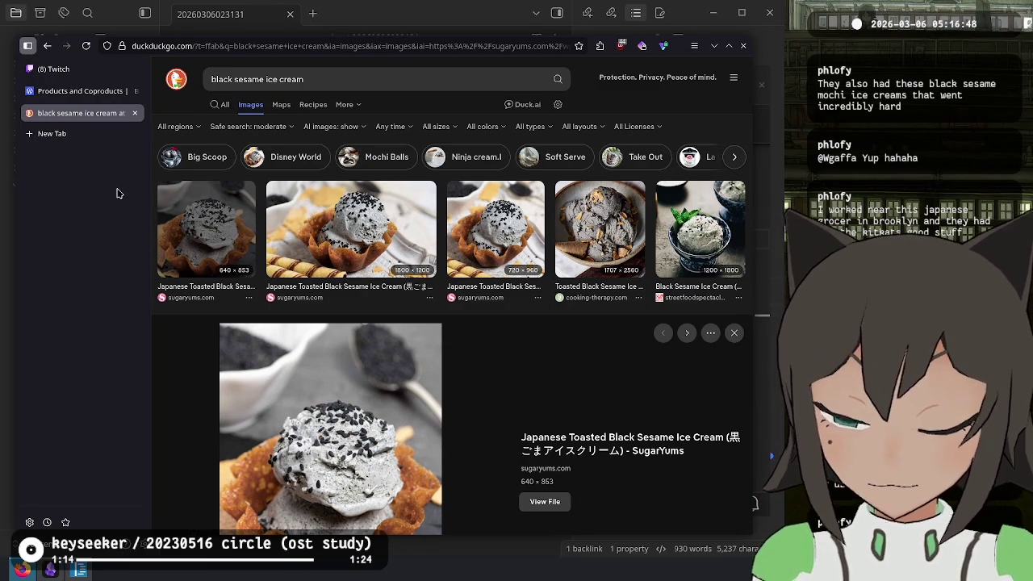
right_click(117, 194)
click(95, 200)
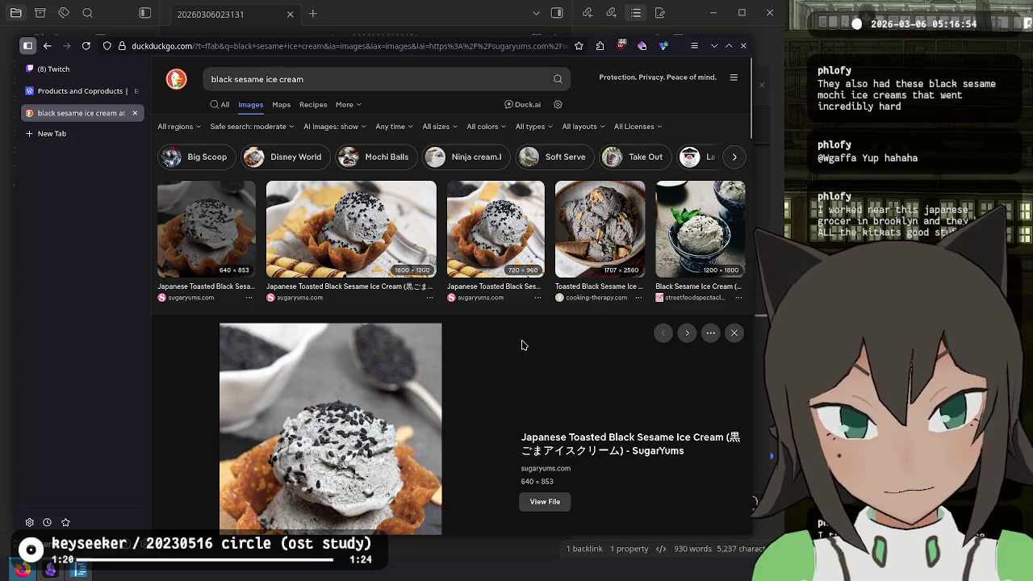
key(ctrl+1)
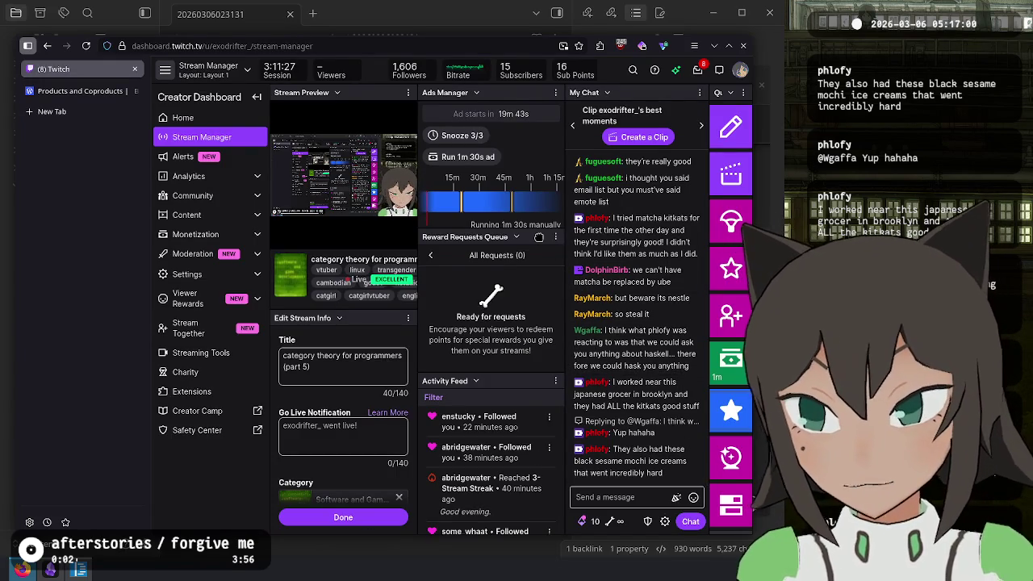
click(80, 91)
scroll(410, 376, down, 5)
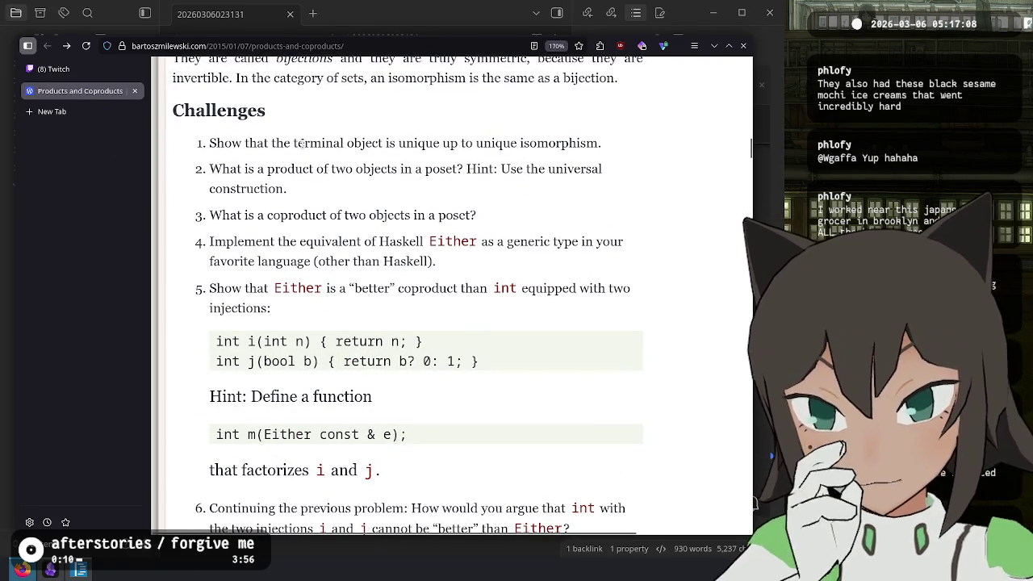
Highlight key phrases in challenges 1–3, including 'unique up to unique isomorphism' and 'universal construction'
mouse_move(210, 150)
mouse_down()
mouse_move(601, 144)
mouse_move(401, 156)
mouse_up()
click(592, 139)
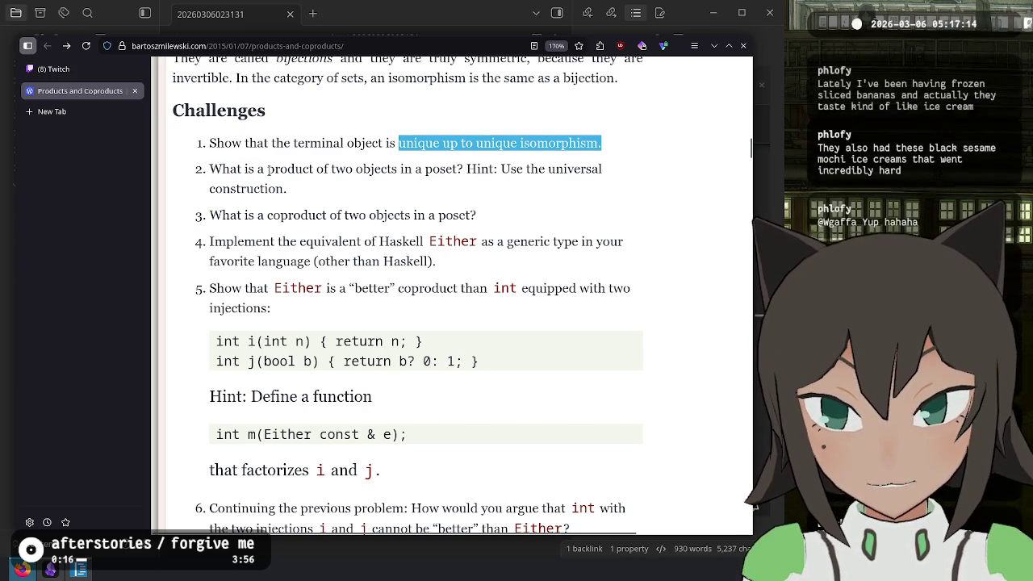
mouse_move(356, 171)
mouse_down()
mouse_move(523, 171)
mouse_move(360, 199)
mouse_up()
click(349, 215)
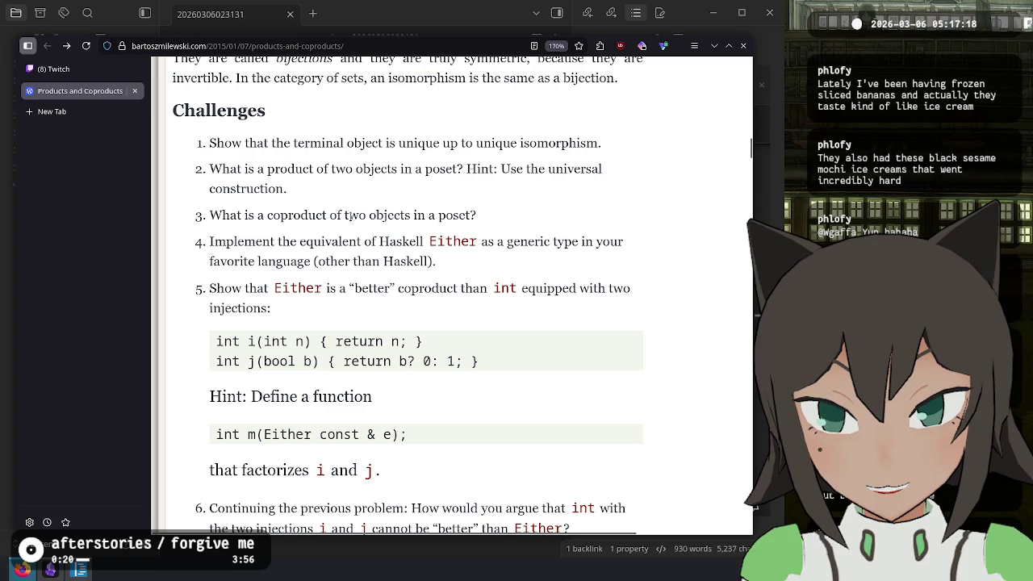
mouse_move(264, 215)
mouse_down()
mouse_move(498, 218)
mouse_move(210, 216)
mouse_up()
click(465, 212)
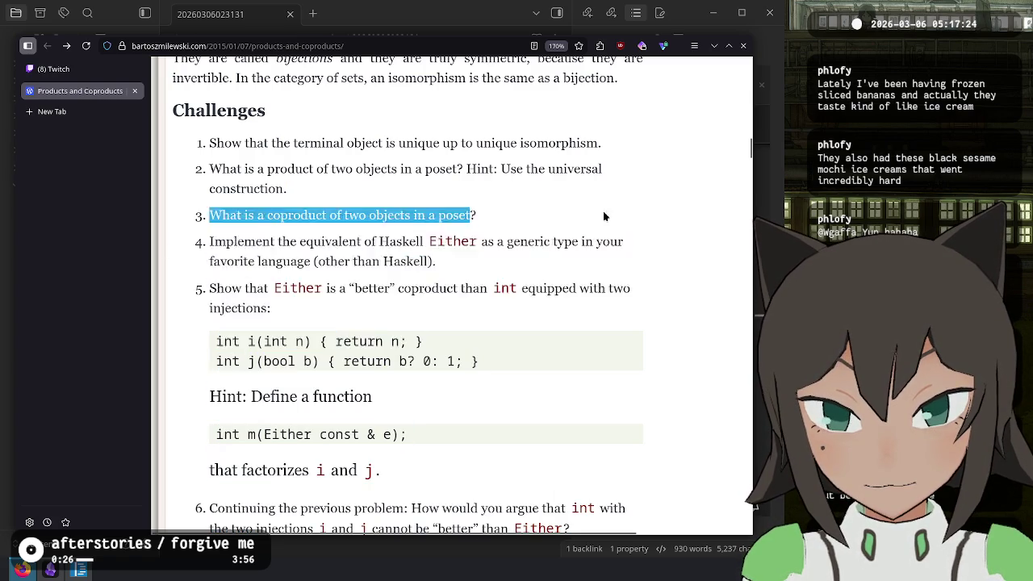
drag(578, 202, 602, 318)
click(280, 258)
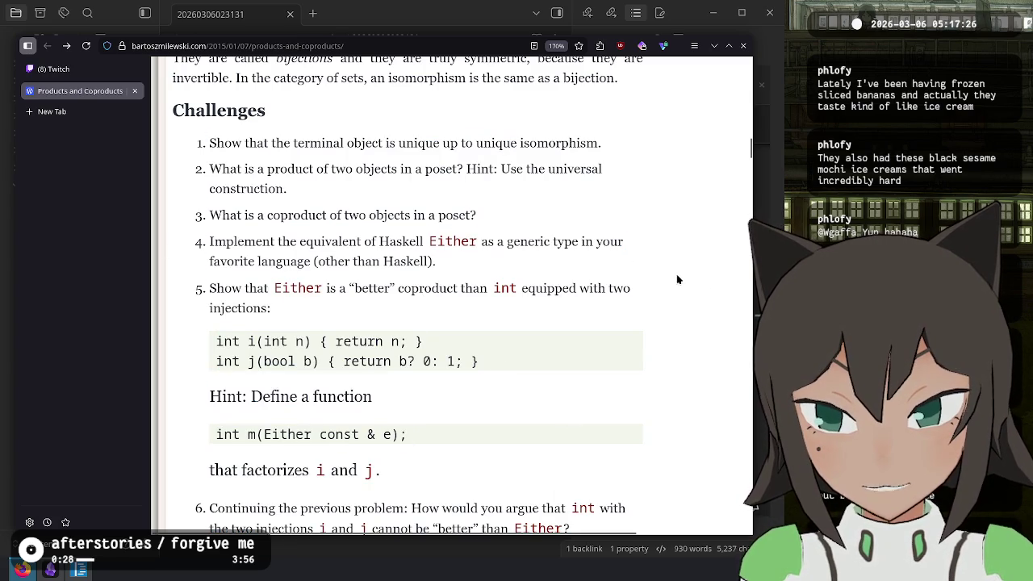
Scroll through the article back toward the top, then bring the Haskell scratch file forward
scroll(671, 281, down, 2)
scroll(670, 281, down, 2)
scroll(672, 284, down, 5)
scroll(672, 283, up, 5)
scroll(672, 287, up, 3)
scroll(673, 291, up, 3)
scroll(569, 362, up, 4)
scroll(569, 362, up, 5)
scroll(567, 351, up, 5)
scroll(566, 345, up, 5)
scroll(568, 342, up, 5)
scroll(568, 342, up, 5)
scroll(568, 344, up, 5)
scroll(563, 337, up, 5)
scroll(560, 332, up, 5)
scroll(560, 322, up, 5)
scroll(544, 331, up, 5)
scroll(528, 338, up, 3)
key(alt+Tab)
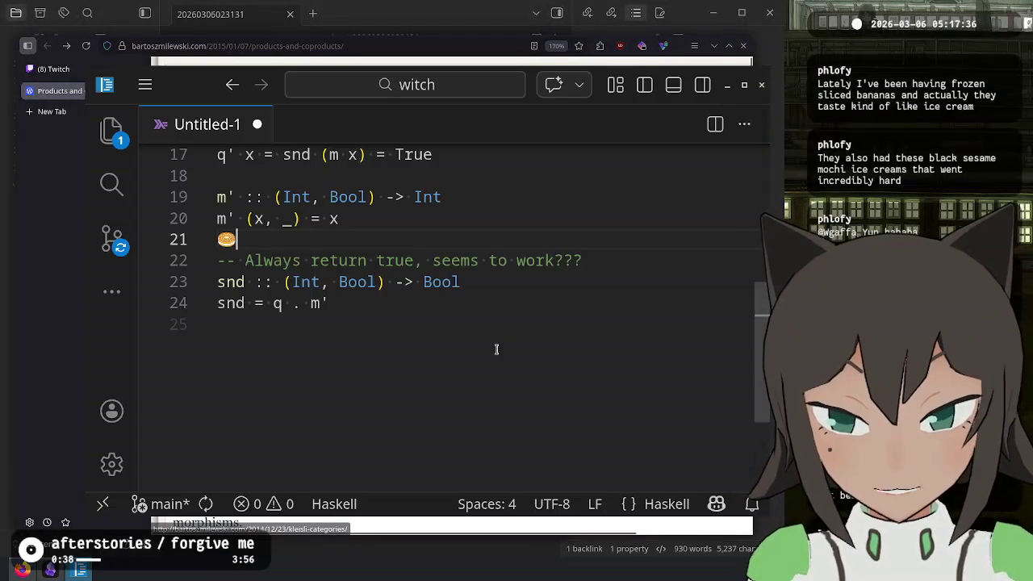
Discard the unsaved Untitled-1 file, close VS Code, and return to Obsidian
scroll(399, 375, up, 2)
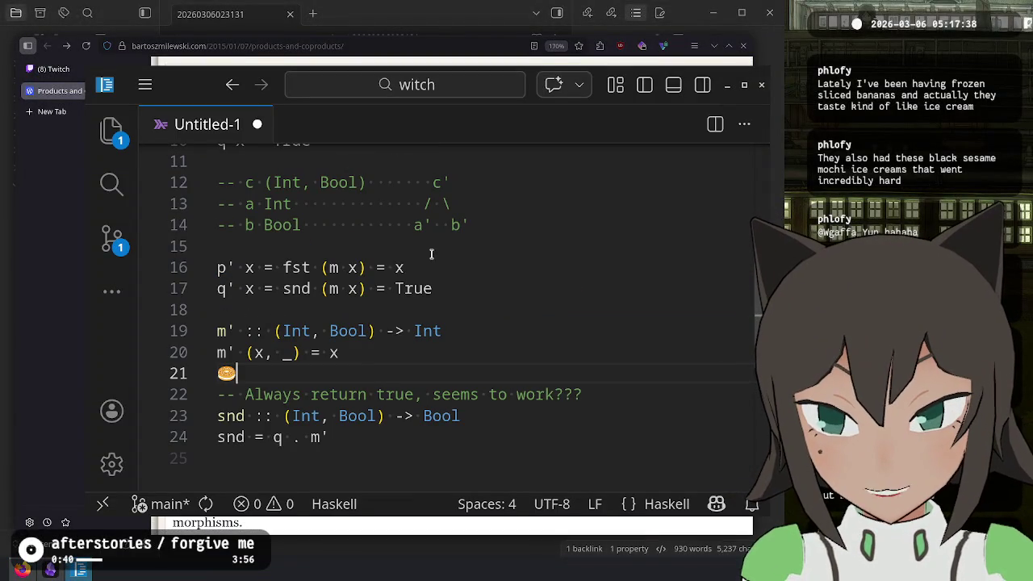
key(ctrl+w)
click(435, 306)
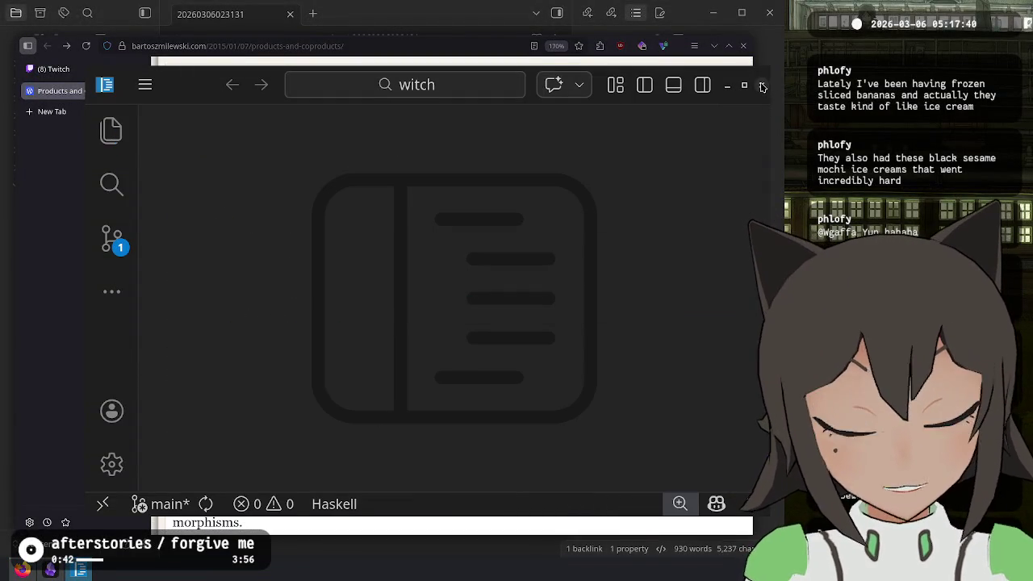
click(763, 86)
key(alt+Tab)
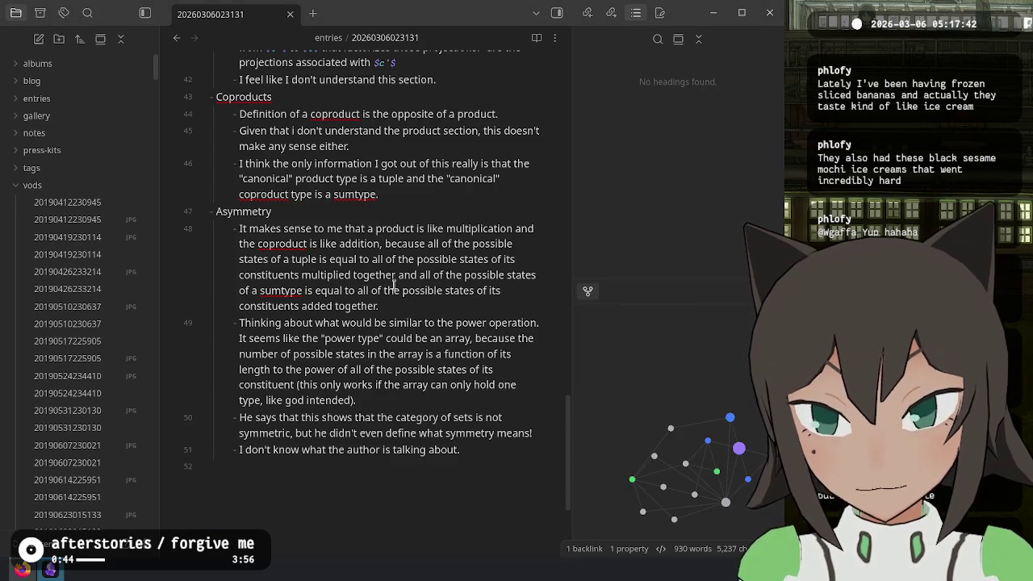
Scroll the journal note up to the Initial Object heading, then open a new empty tab
scroll(394, 284, up, 5)
scroll(395, 289, up, 4)
scroll(397, 295, up, 1)
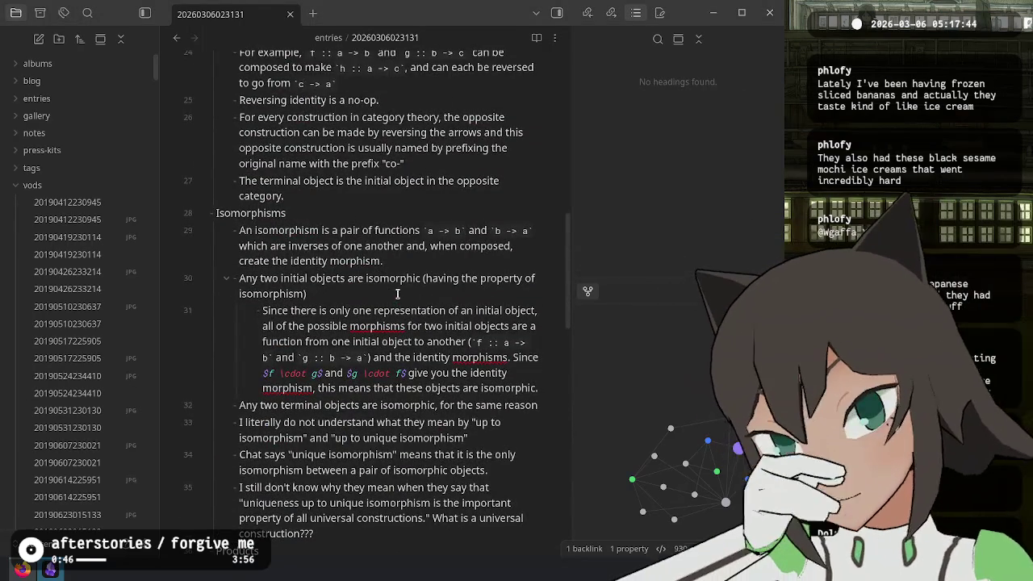
scroll(397, 294, up, 4)
scroll(396, 295, up, 4)
scroll(396, 295, up, 2)
scroll(395, 296, up, 2)
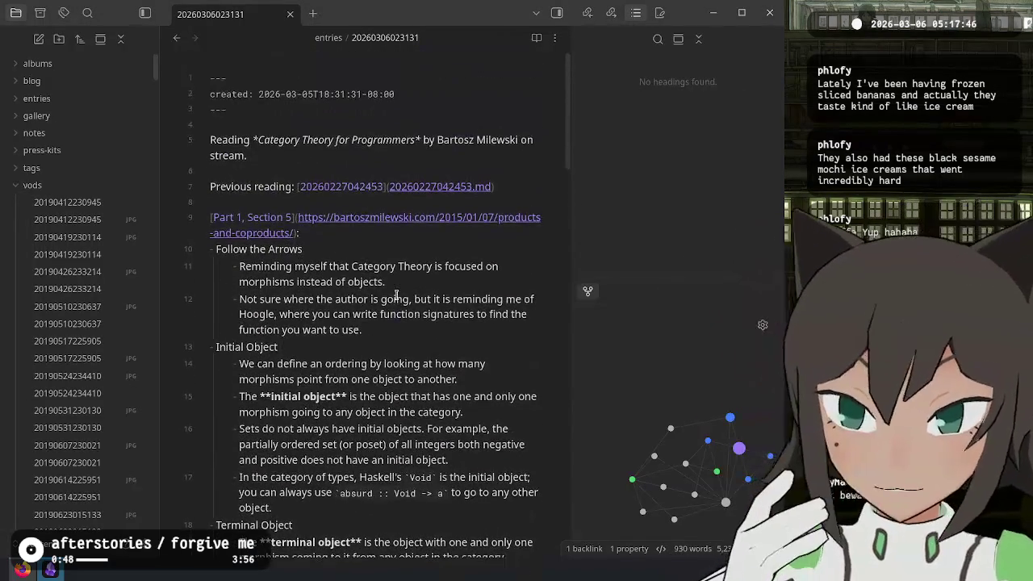
click(387, 345)
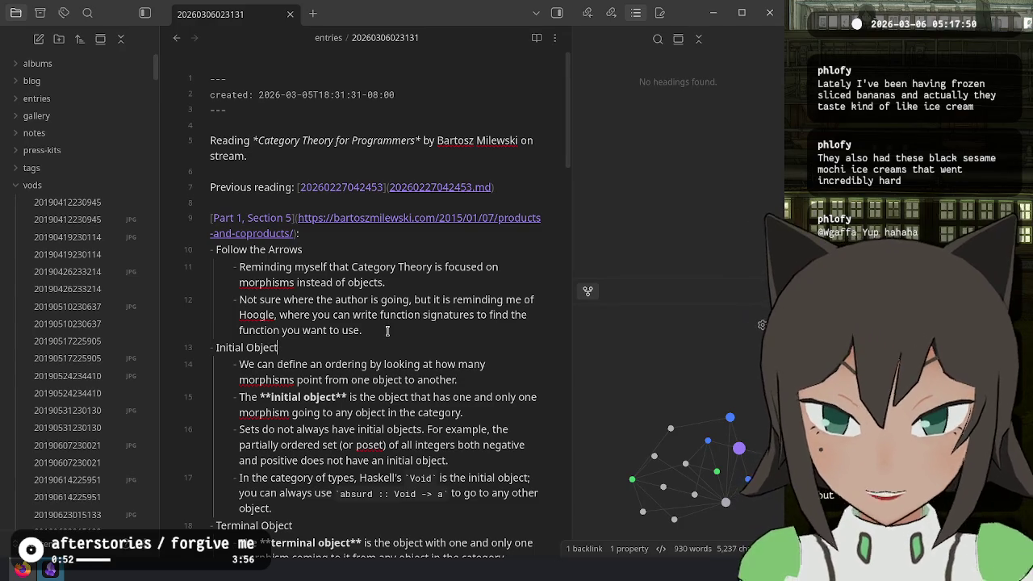
scroll(387, 331, down, 3)
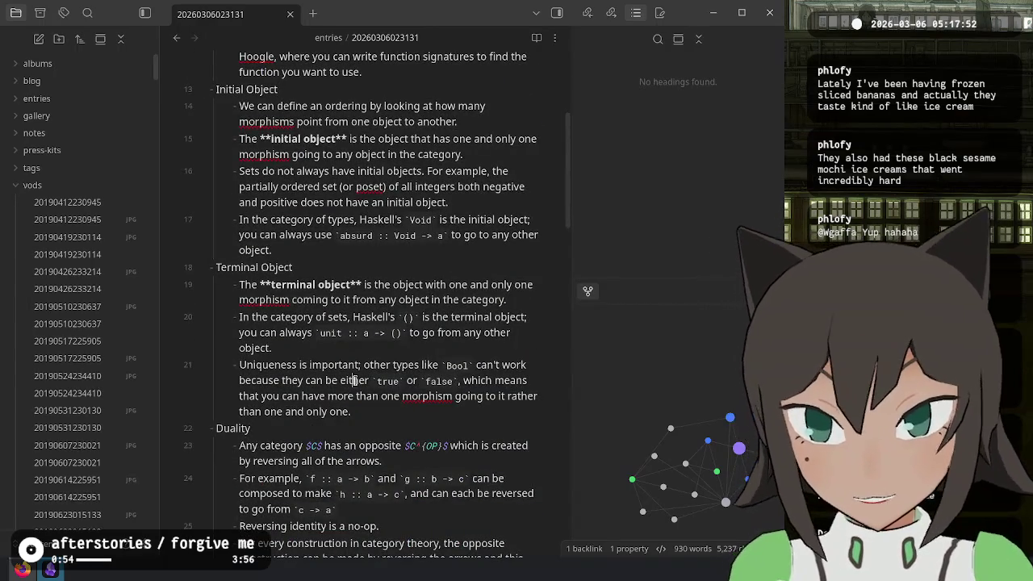
key(ctrl+t)
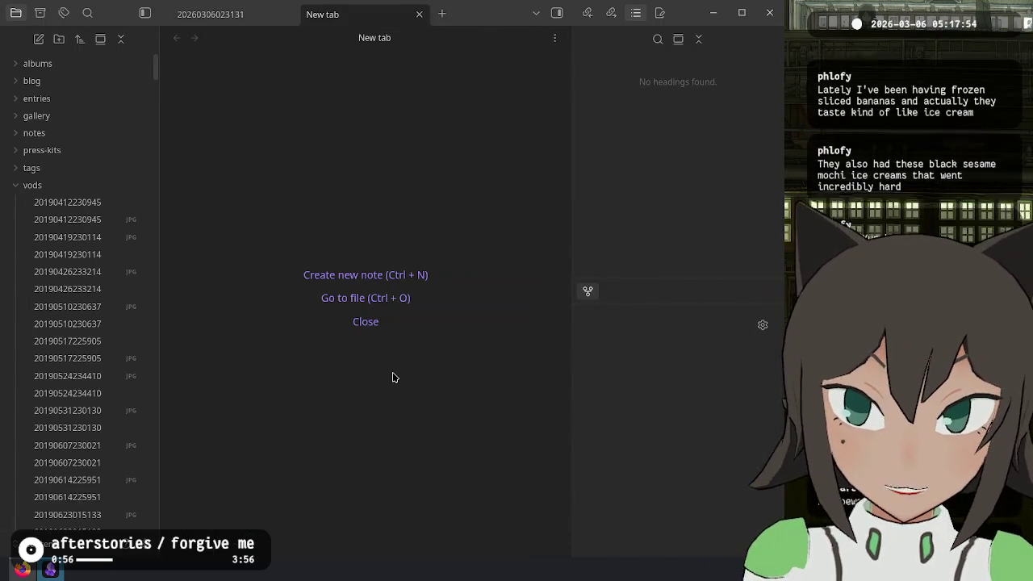
Create a new unique note and move it into the notes folder
key(ctrl+p)
text(uni)
key(Return)
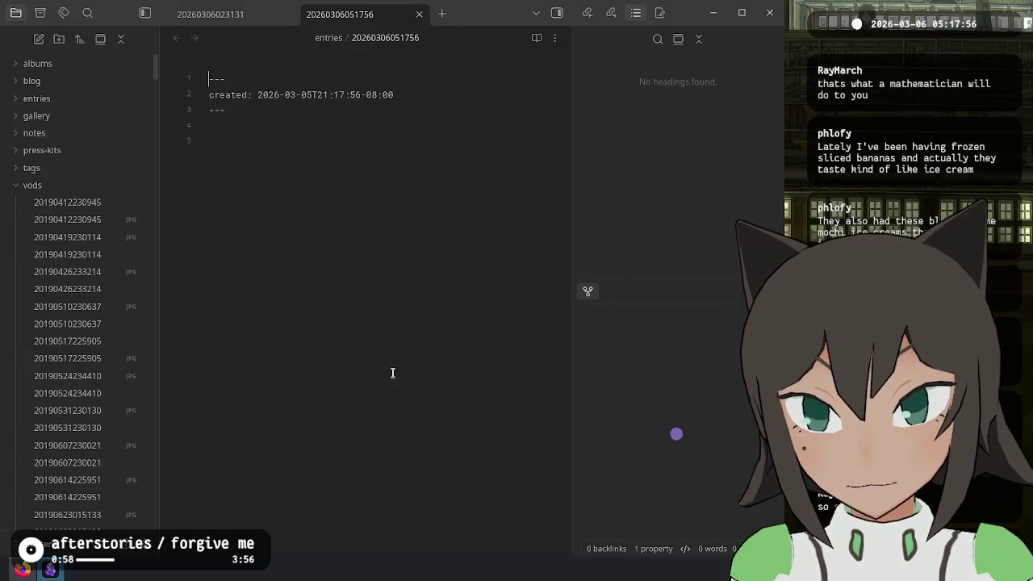
key(ctrl+p)
text(fold)
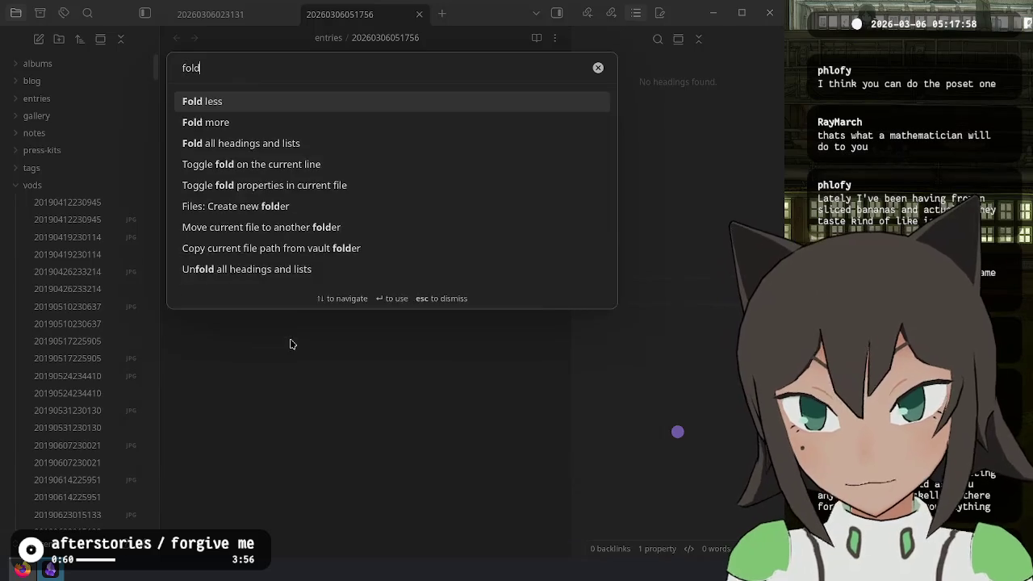
text(er,)
key(BackSpace)
key(Down)
key(Return)
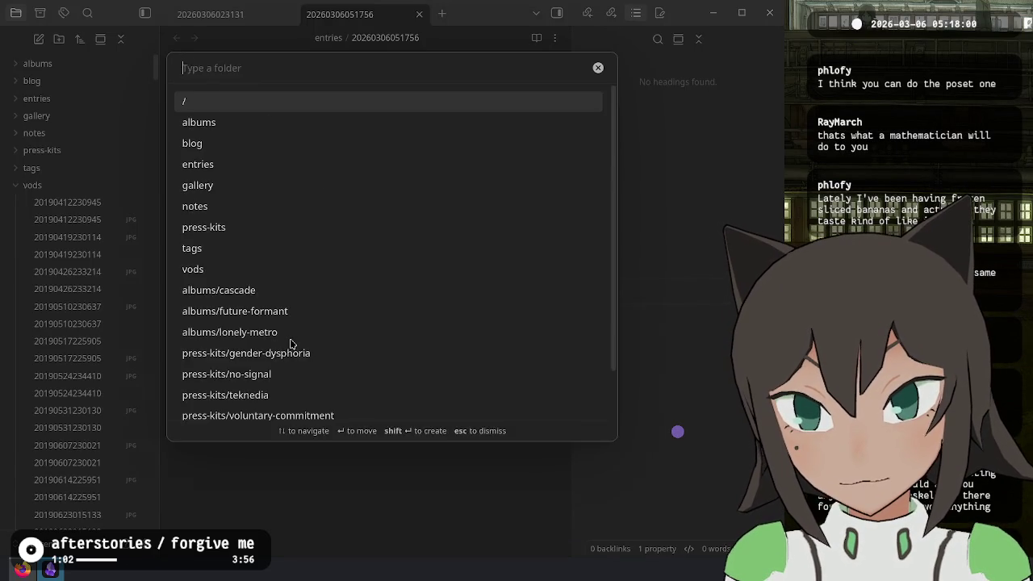
text(notes)
key(Return)
Add the Terminal Object heading and a one-sentence definition of a terminal object
text(erminal Object)
key(Return)
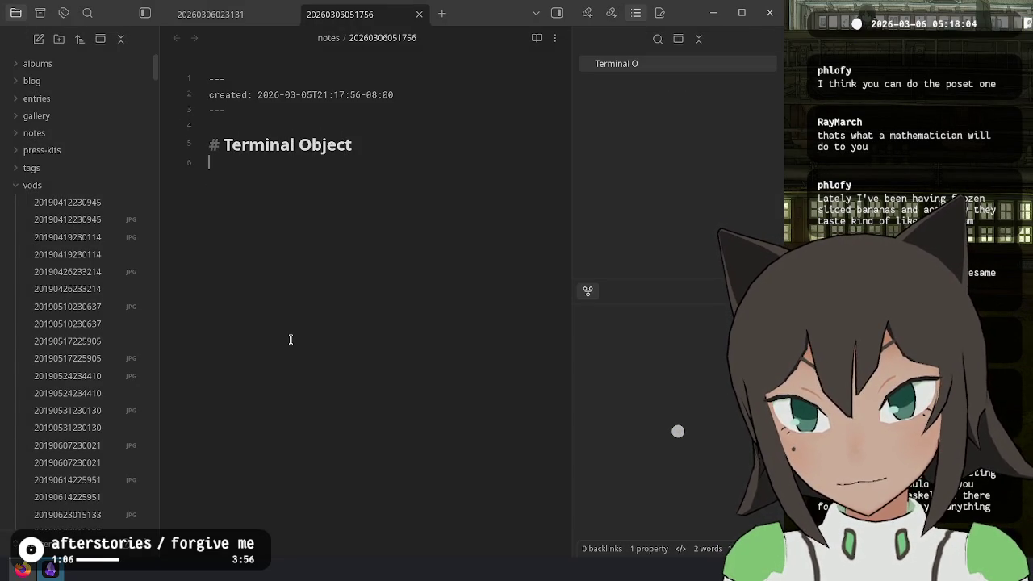
text(A terminal object is)
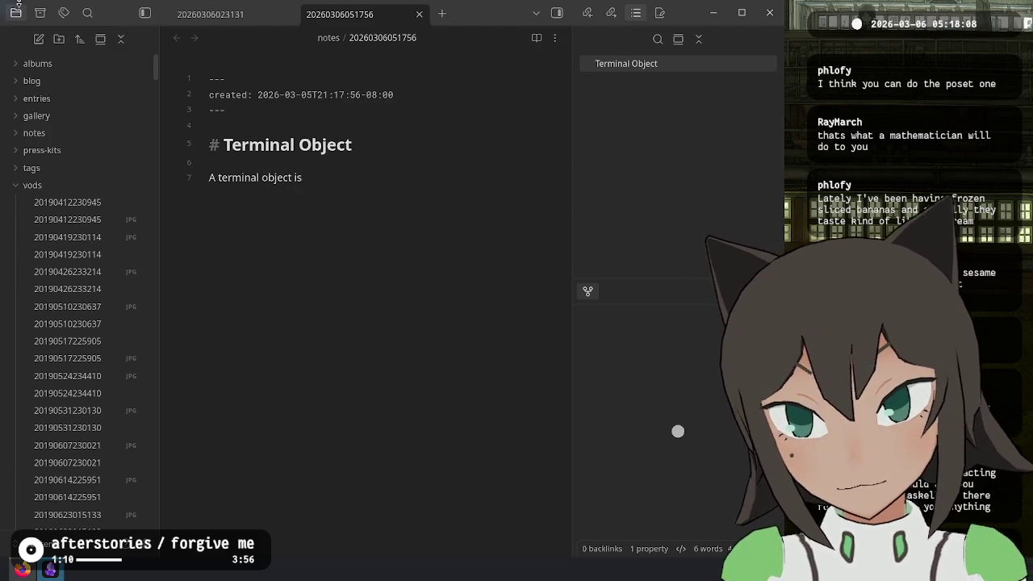
key(ctrl+Tab)
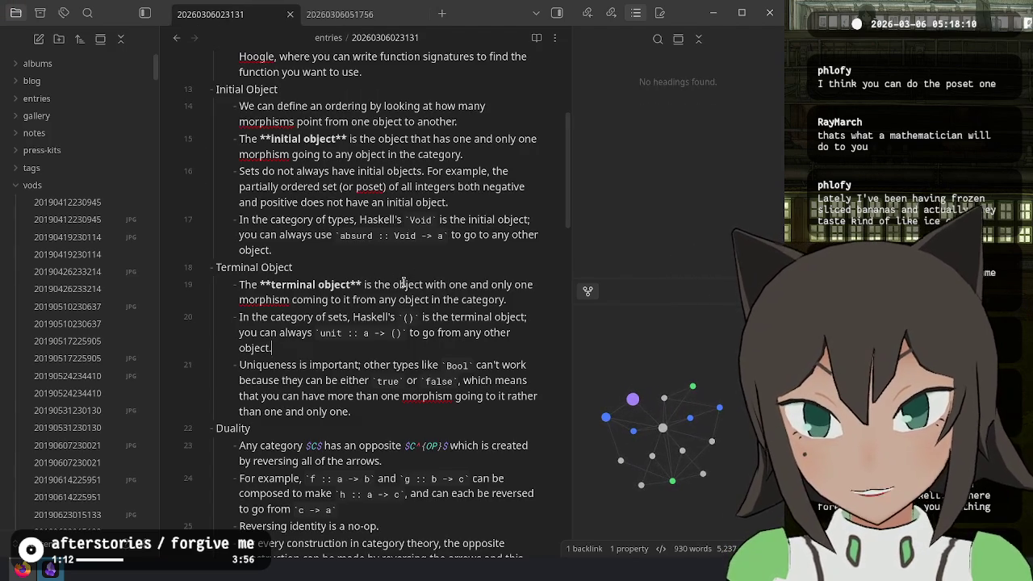
click(349, 14)
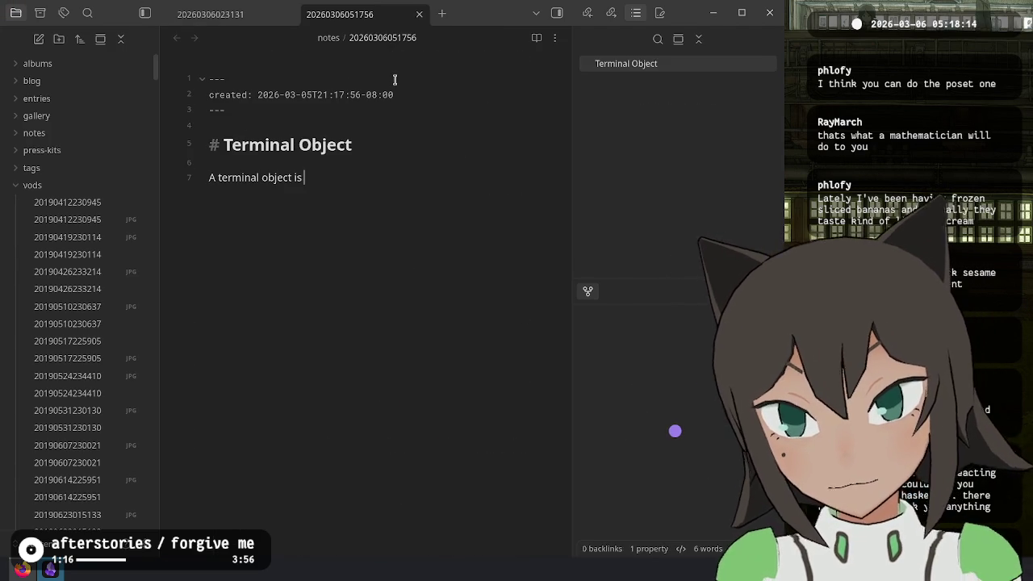
text(an o)
text( set which has one)
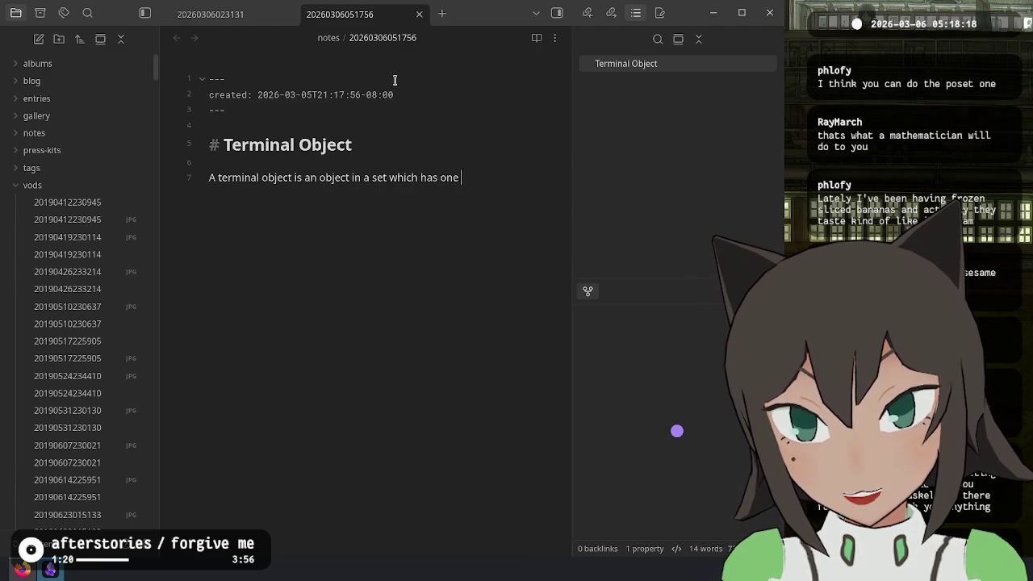
text(hism)
text( going from other objec)
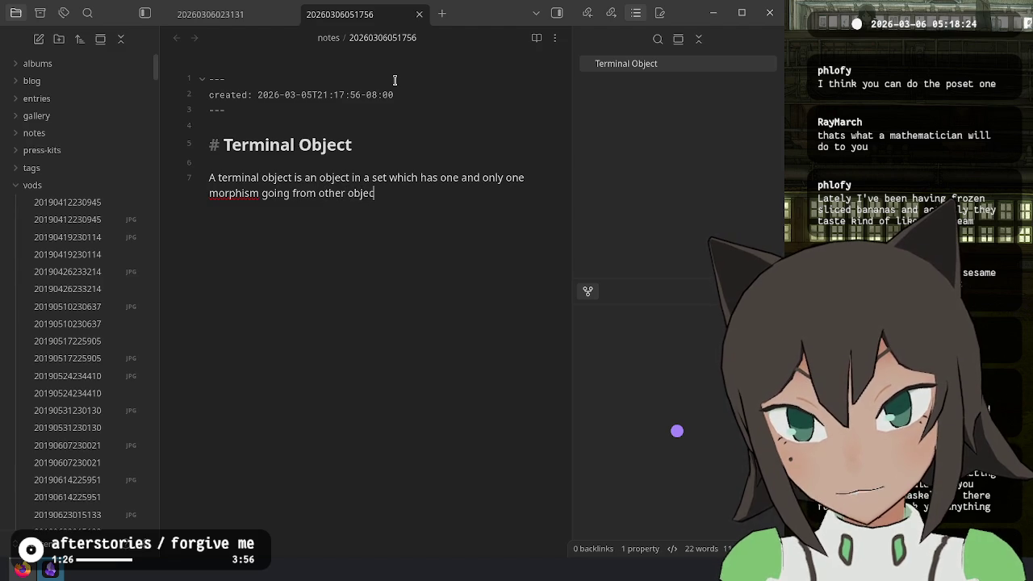
text(ts in a set tse)
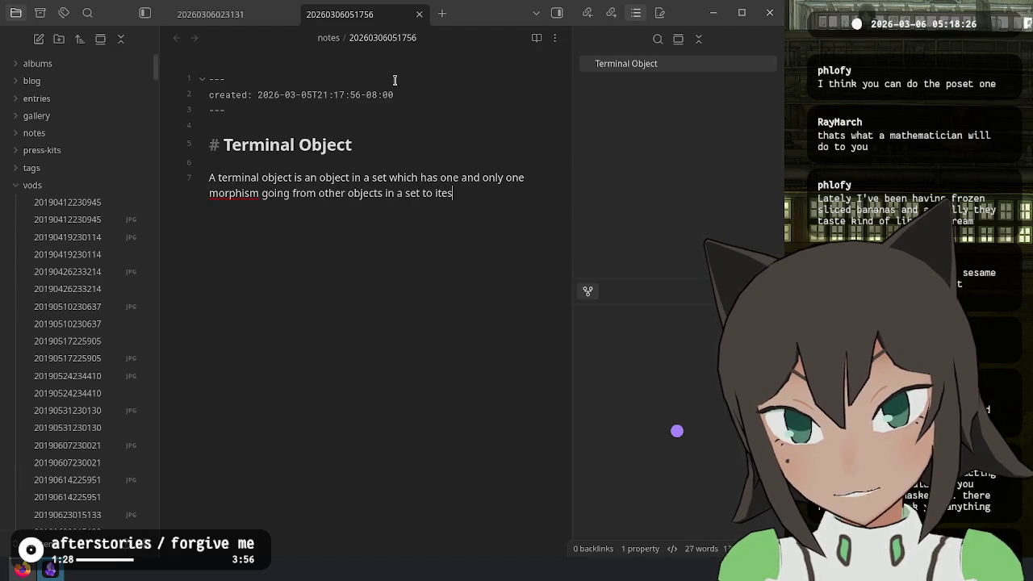
text(f.)
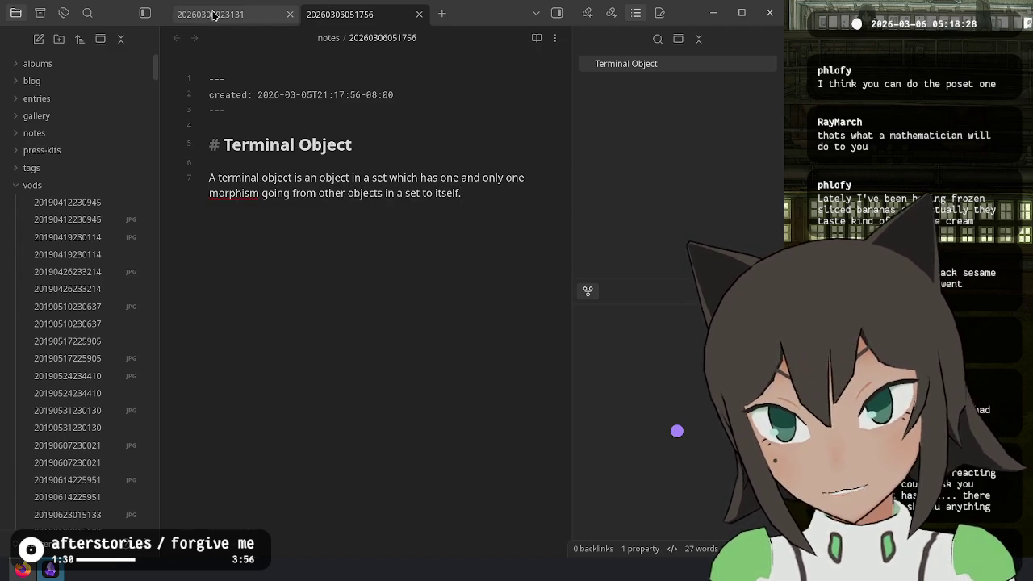
Add a [^1] footnote marker after the definition
click(212, 13)
click(339, 14)
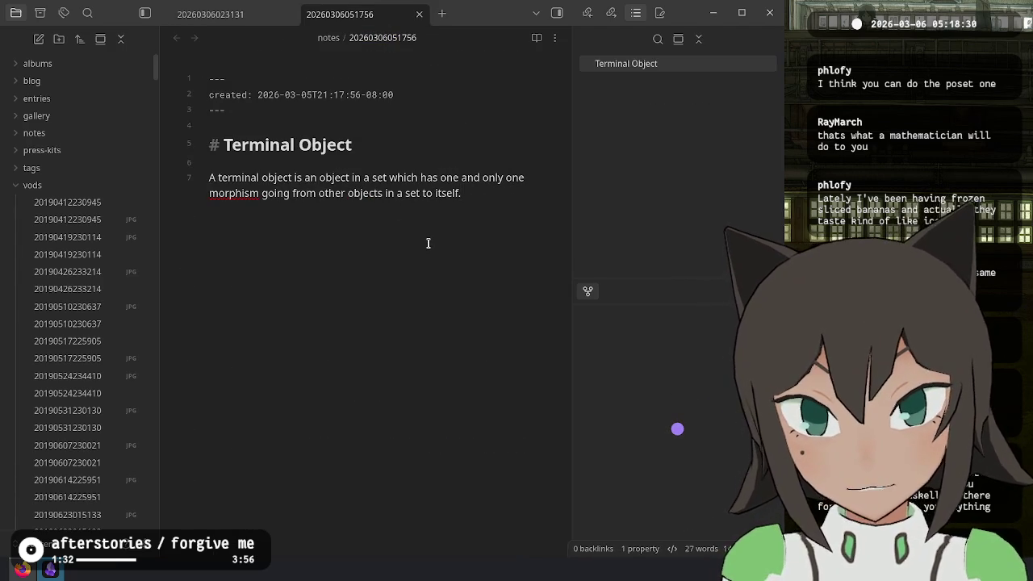
text(^)
key(Return)
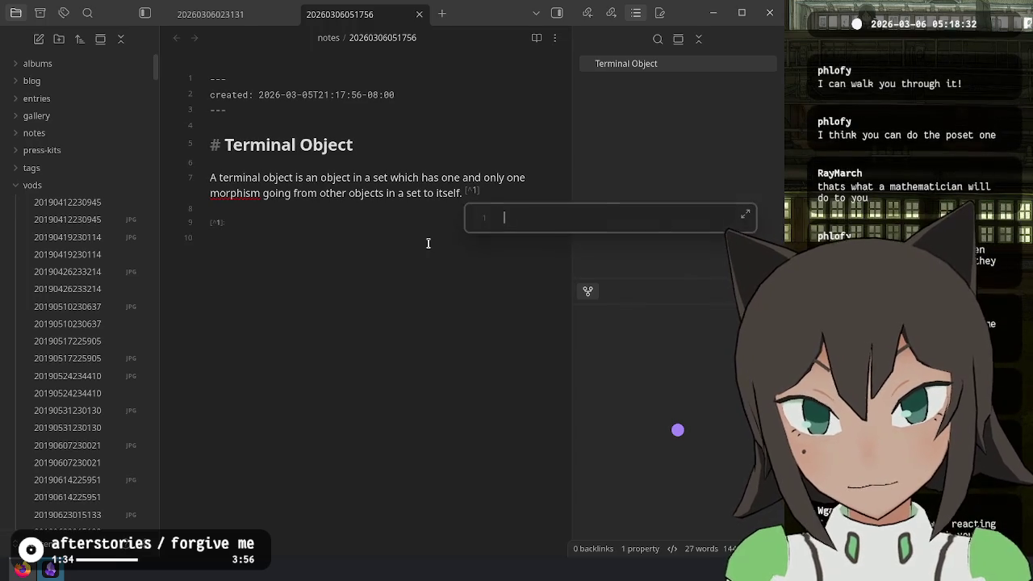
key(ctrl+v)
key(ctrl+z)
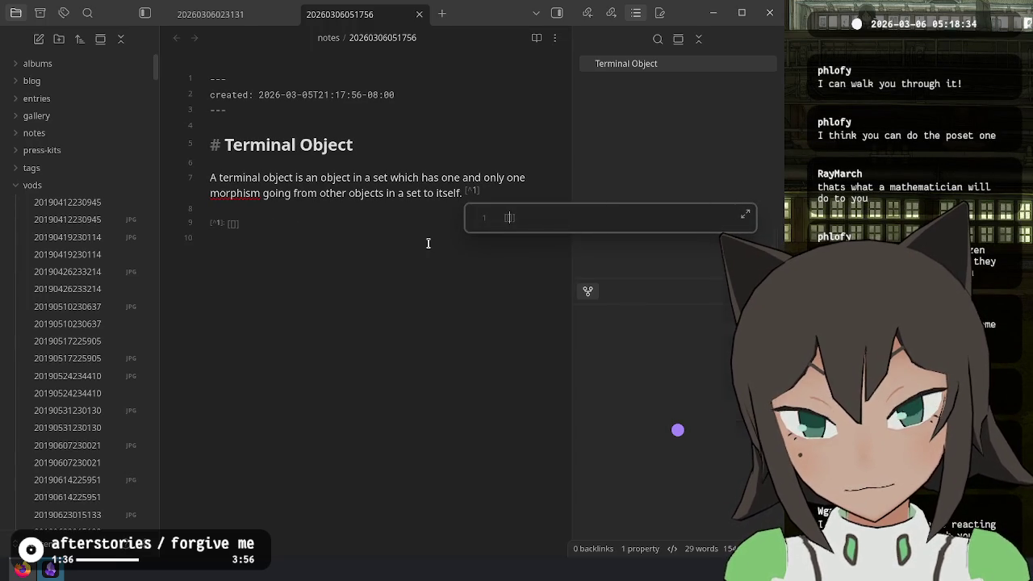
key(ctrl+v)
key(Return)
key(Return)
key(BackSpace)
key(Escape)
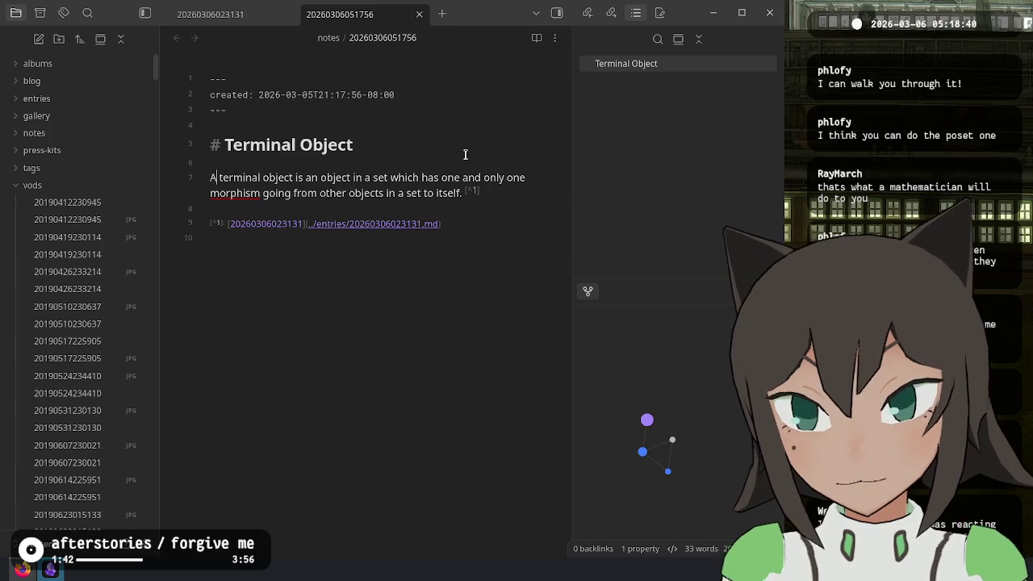
key(ctrl+b)
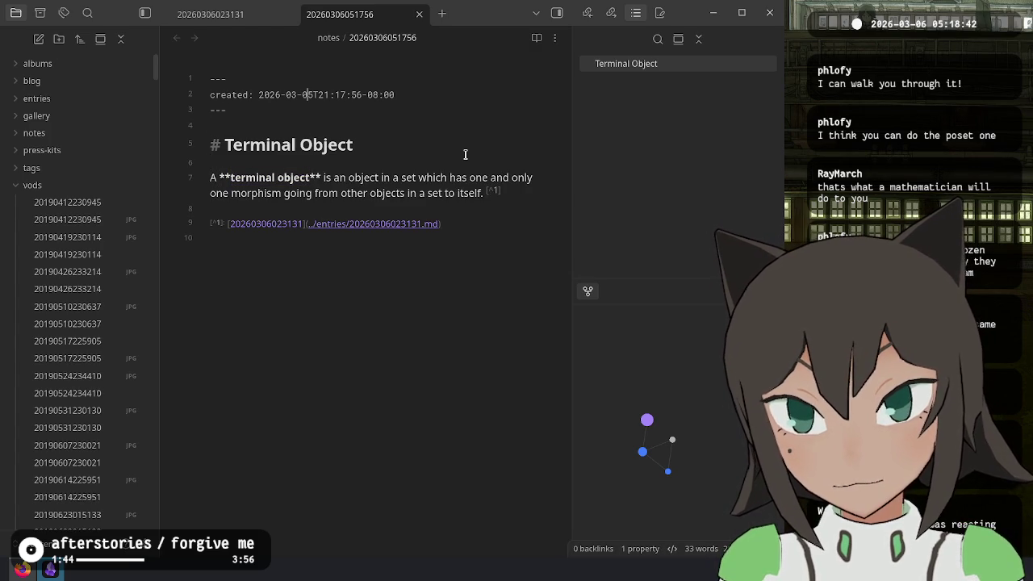
Add title, aliases and math tags properties to the note's frontmatter
key(Up)
key(End)
key(Return)
text(title)
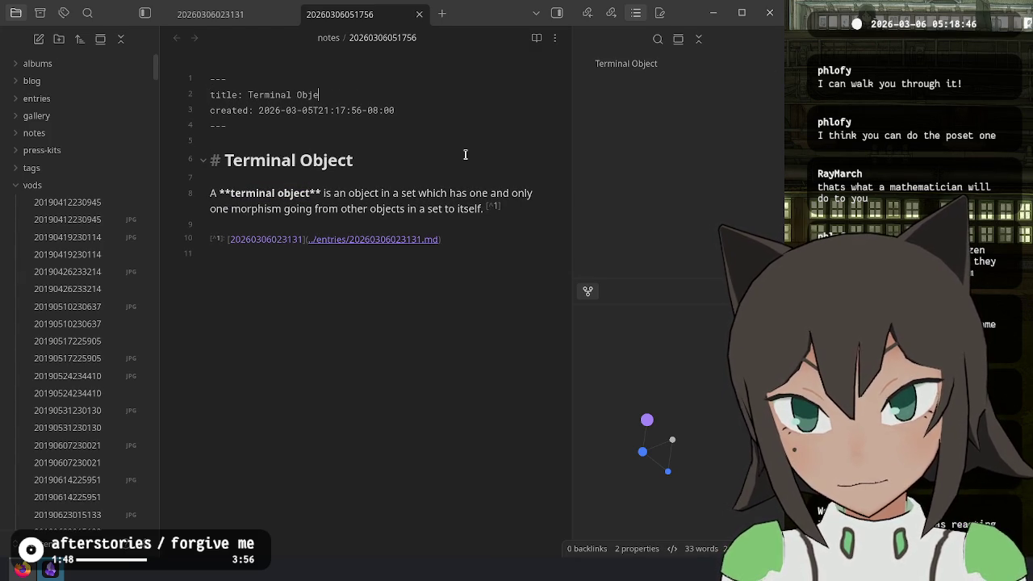
key(Return)
text(aliases)
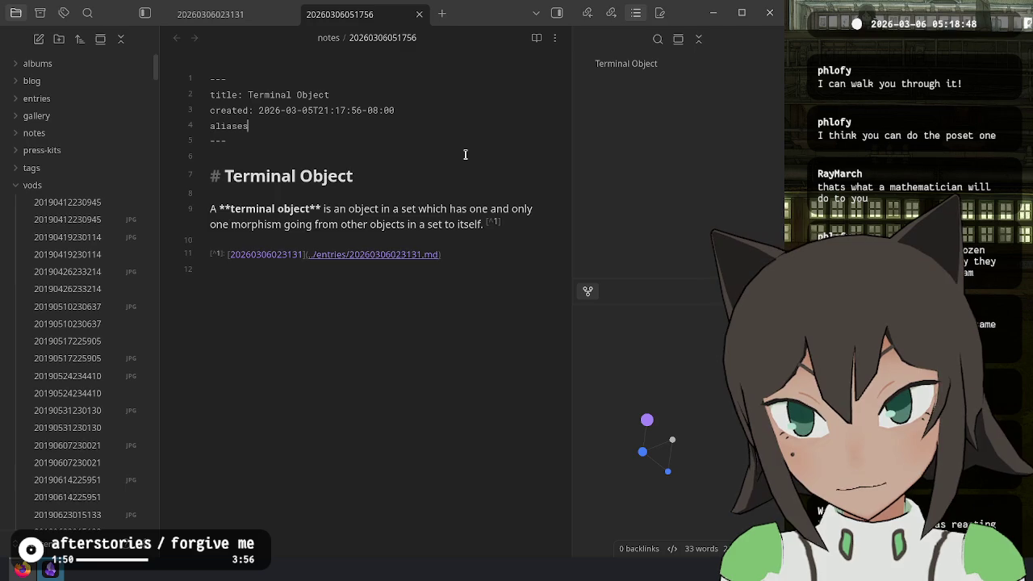
text(:)
key(Return)
text(- terminal obj)
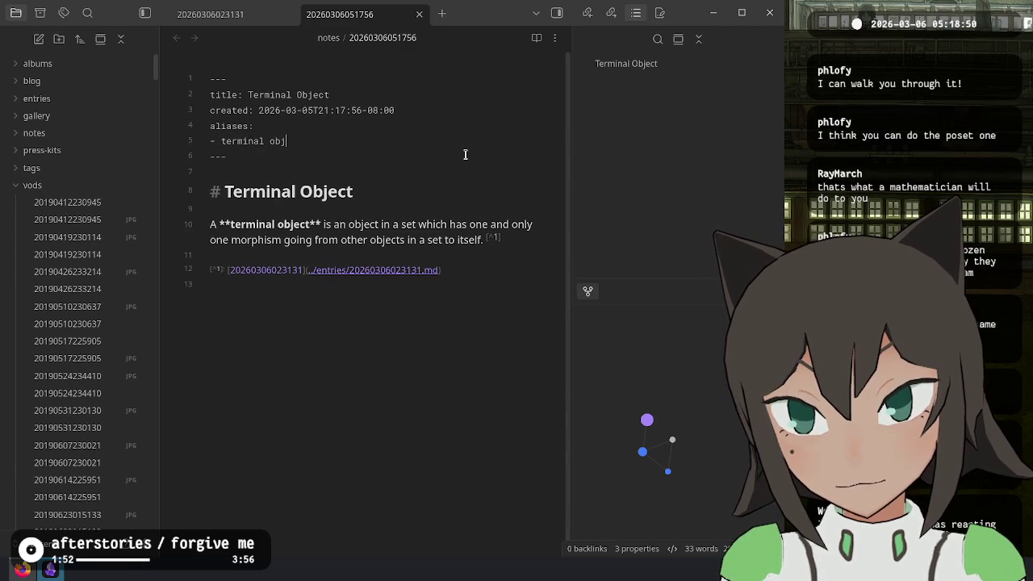
key(Return)
text(-)
text(s:)
key(Return)
text(-)
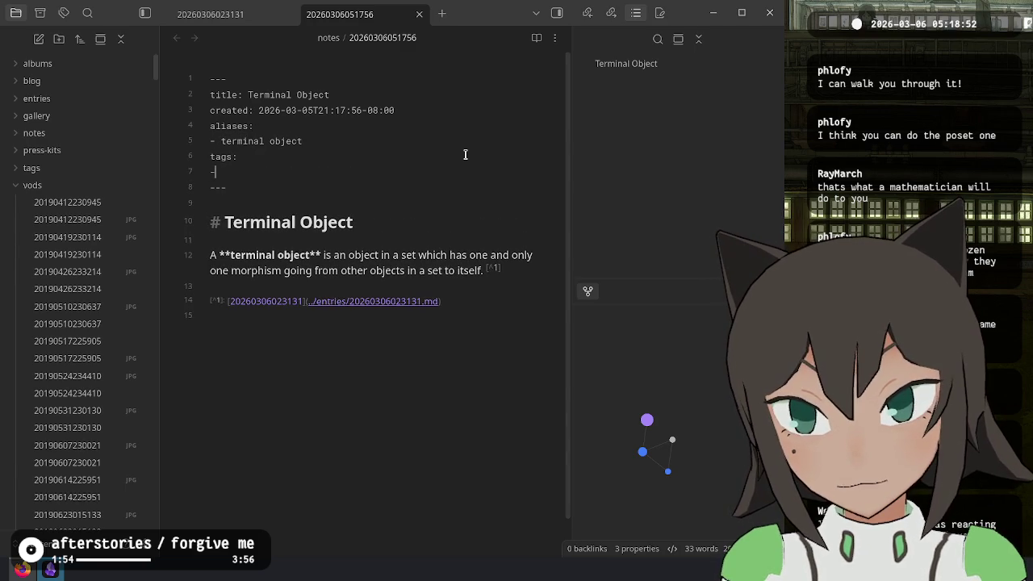
click(404, 270)
click(258, 12)
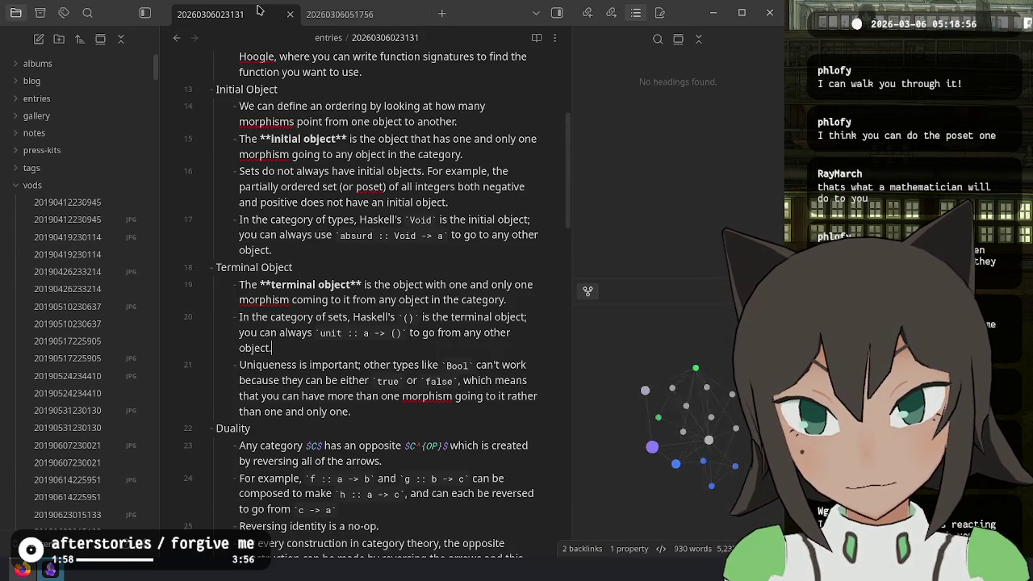
Extend the definition with 'or category' and rename the note terminal-object
click(347, 13)
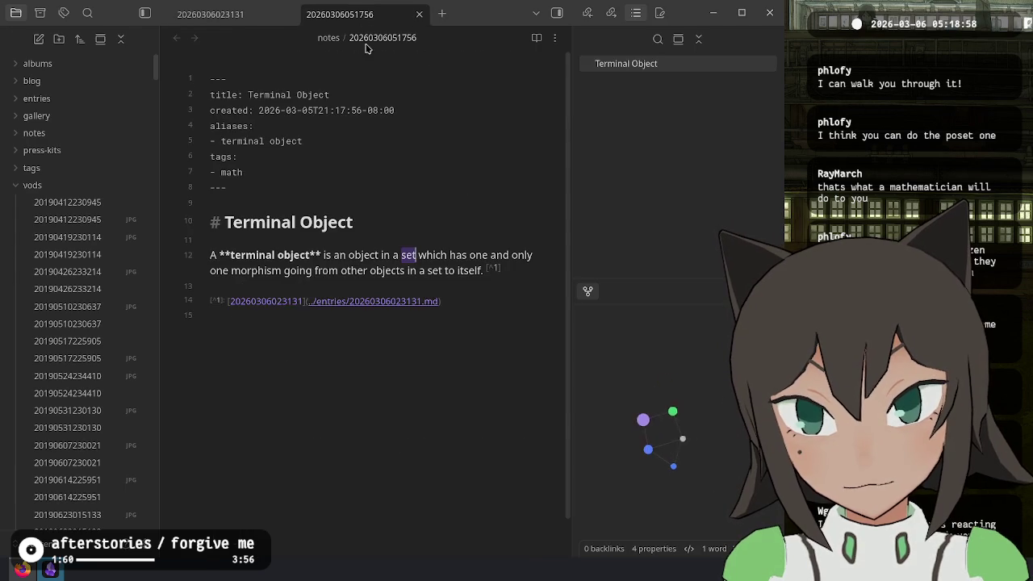
key(Right)
text(or category)
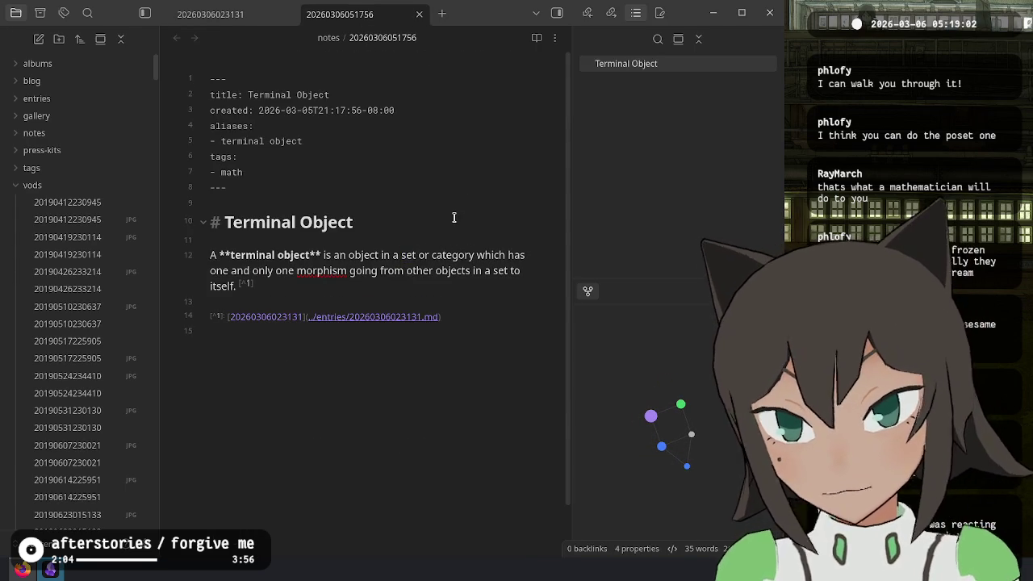
double_click(385, 38)
text(terminal)
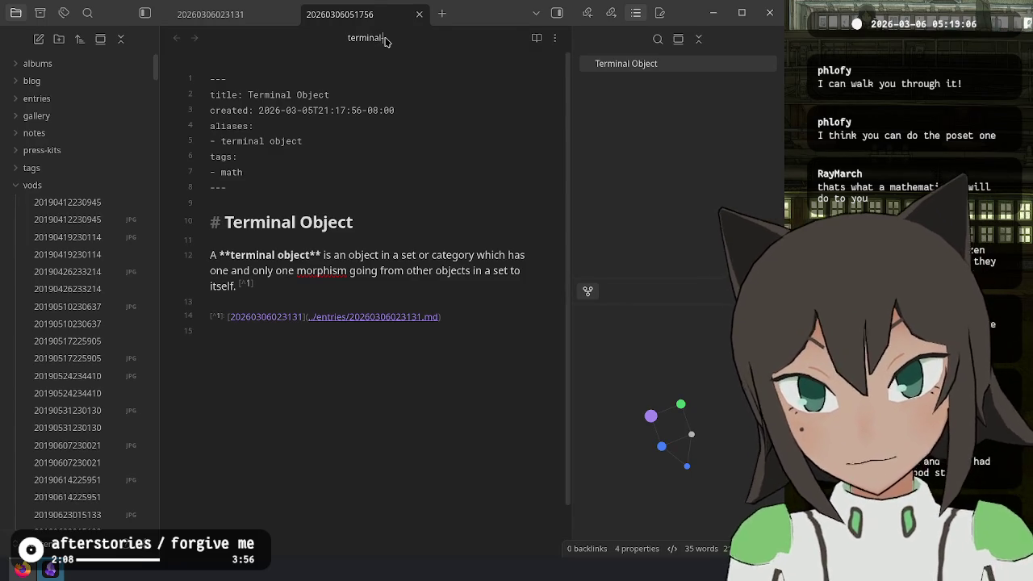
text(-object)
click(356, 307)
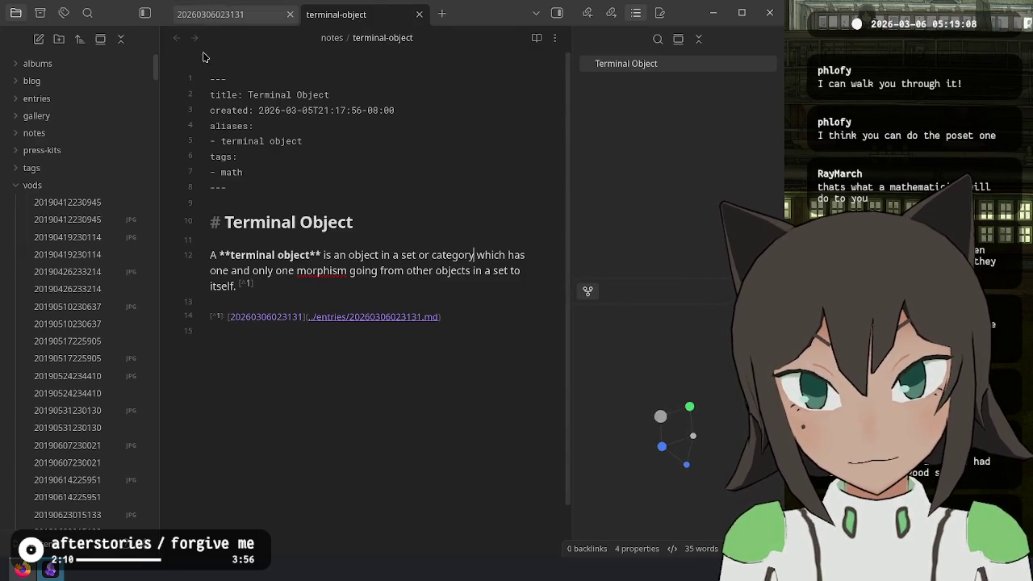
Create another unique note and begin moving it to a different folder
key(ctrl+p)
text(un)
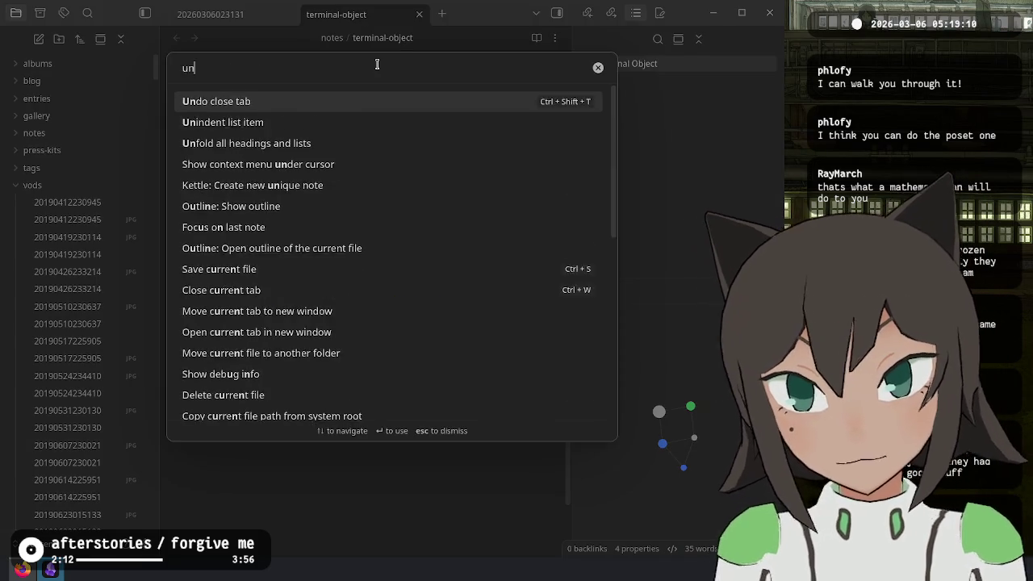
key(Escape)
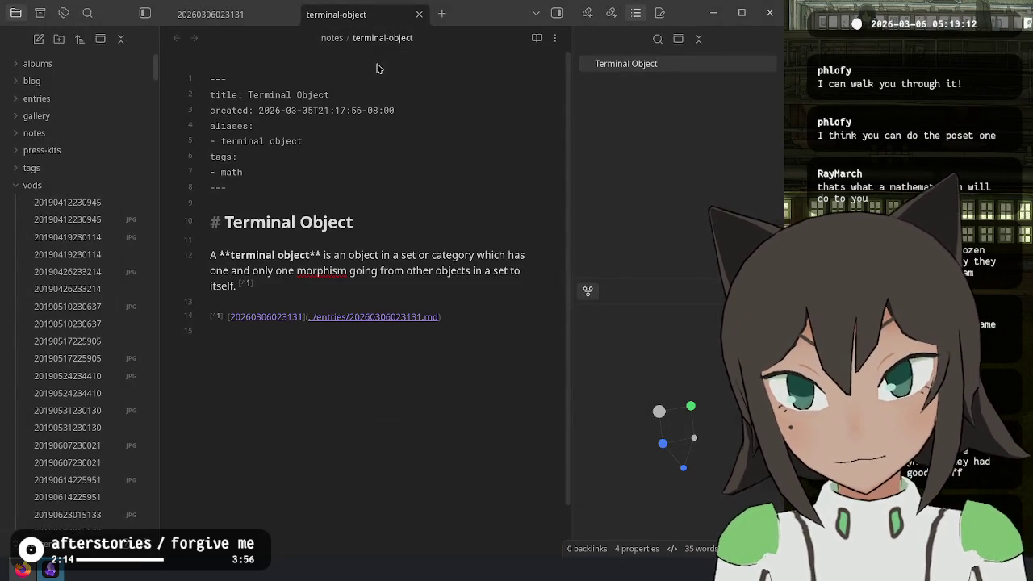
key(ctrl+p)
text(uni)
key(Down)
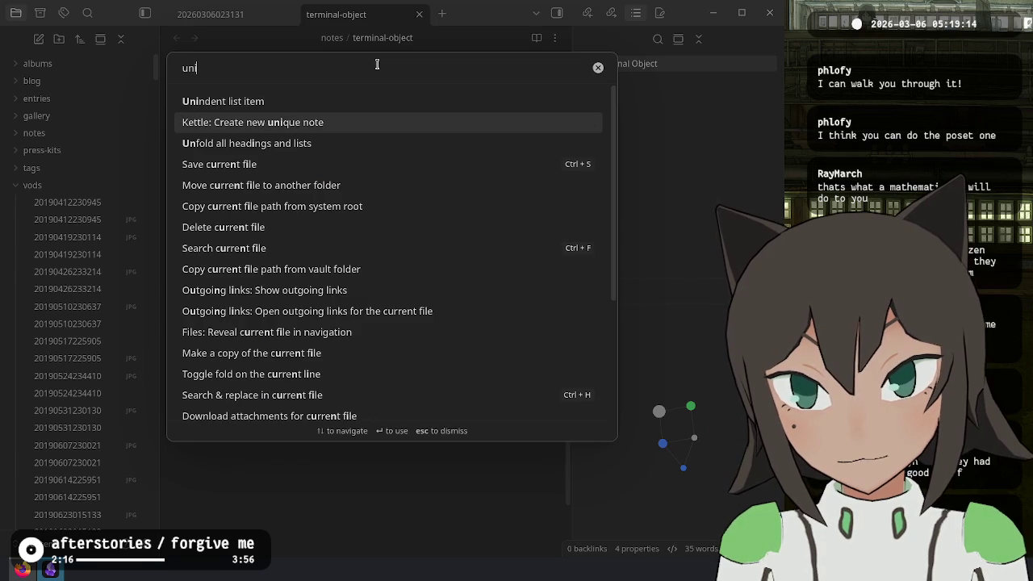
key(Return)
key(ctrl+p)
text(folder)
key(Down)
key(Return)
File the new note in the notes folder and rename it initial-object
text(not)
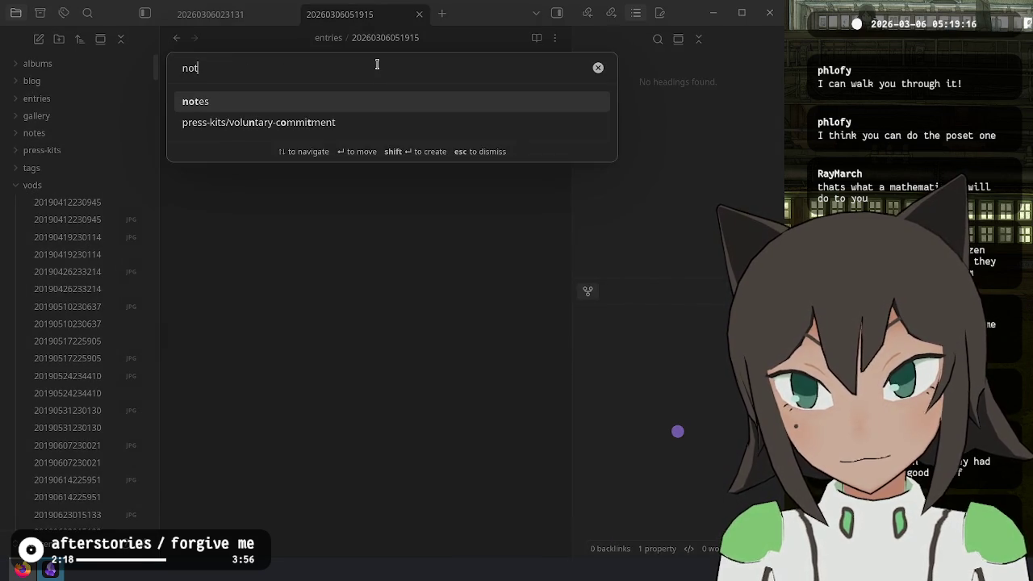
key(Return)
click(375, 37)
text(ir)
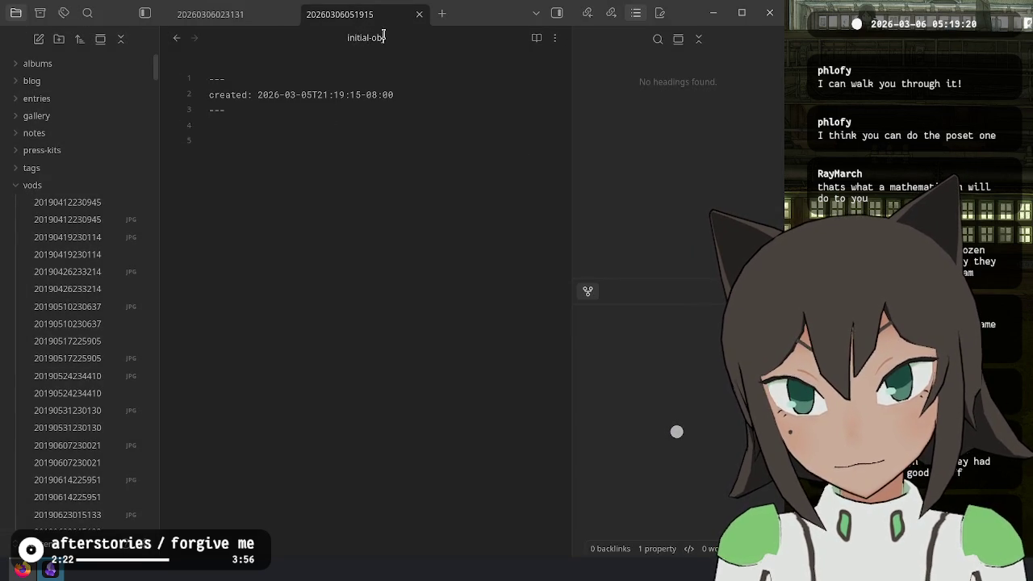
key(Return)
Give initial-object Initial Object title, alias and math tag properties
click(353, 68)
key(Return)
text(title: Initial Object)
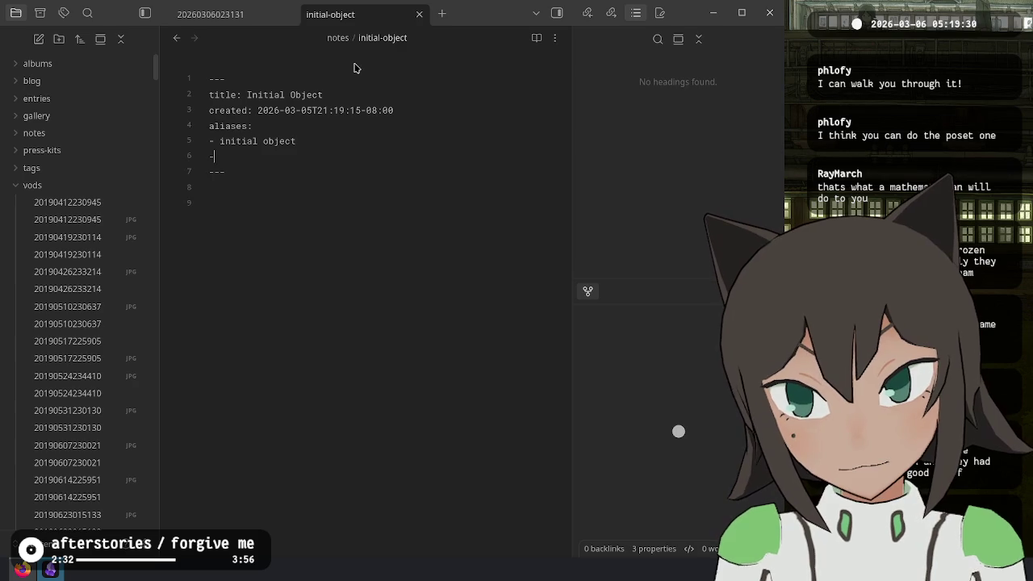
text(:)
key(Return)
text(- math)
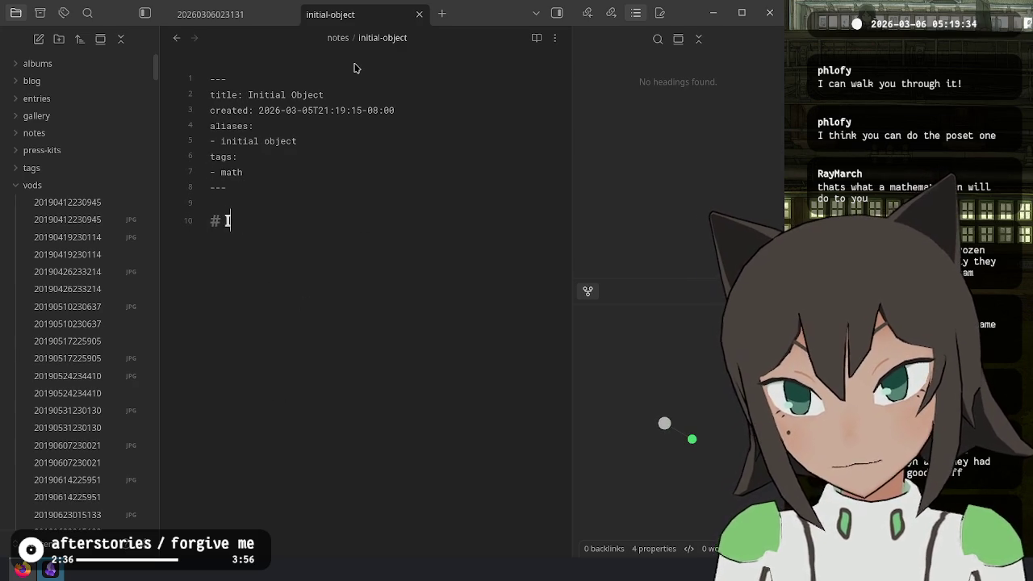
text(ntiObject)
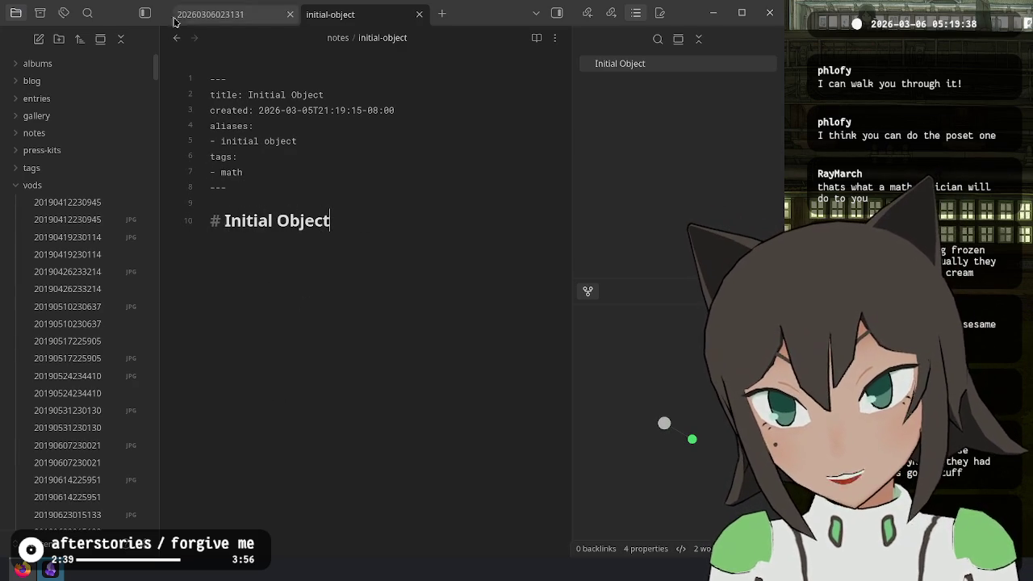
click(176, 37)
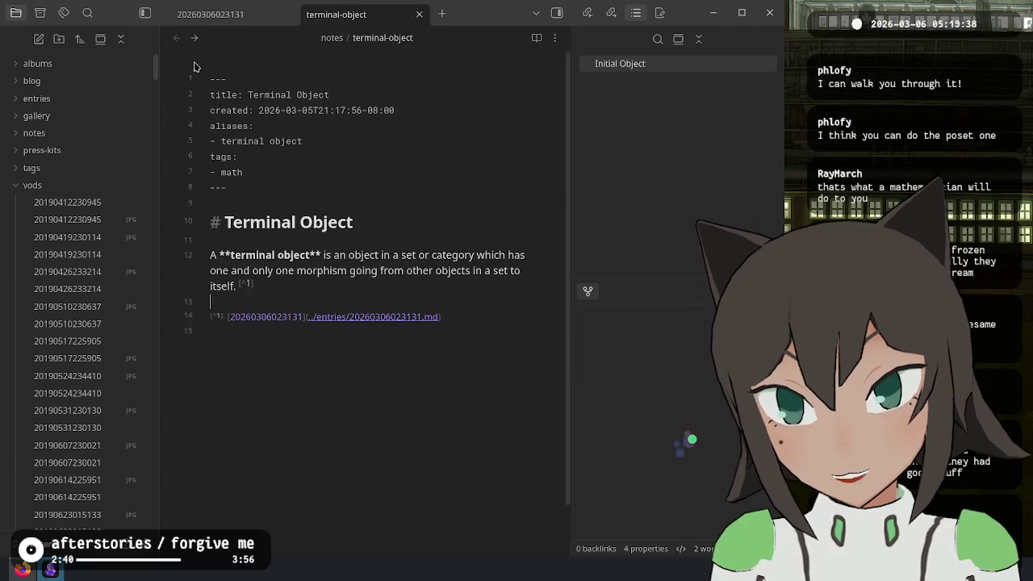
Copy the terminal object definition paragraph into the initial-object note
drag(291, 290, 211, 242)
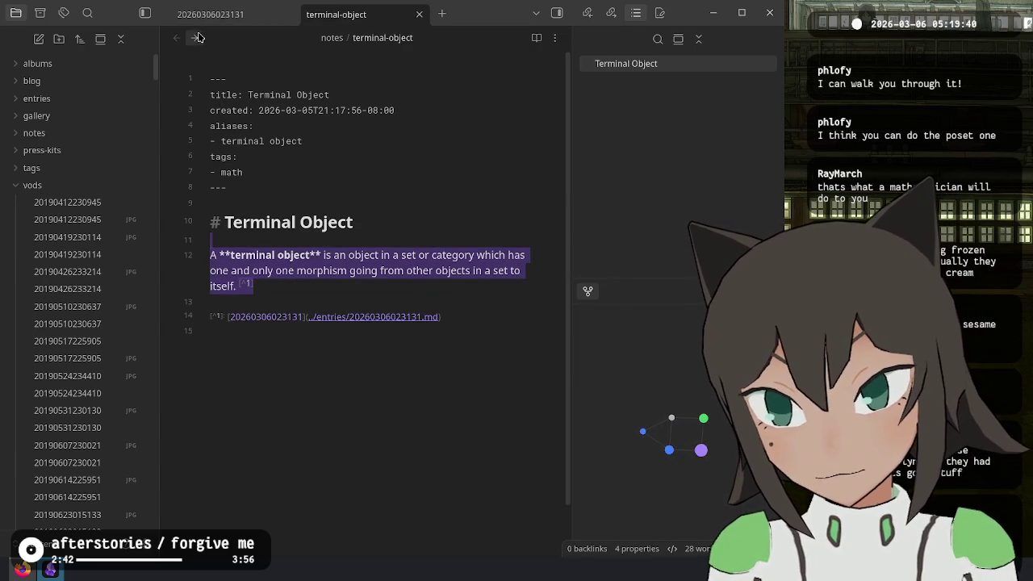
key(ctrl+alt+Right)
key(Return)
key(Return)
key(ctrl+v)
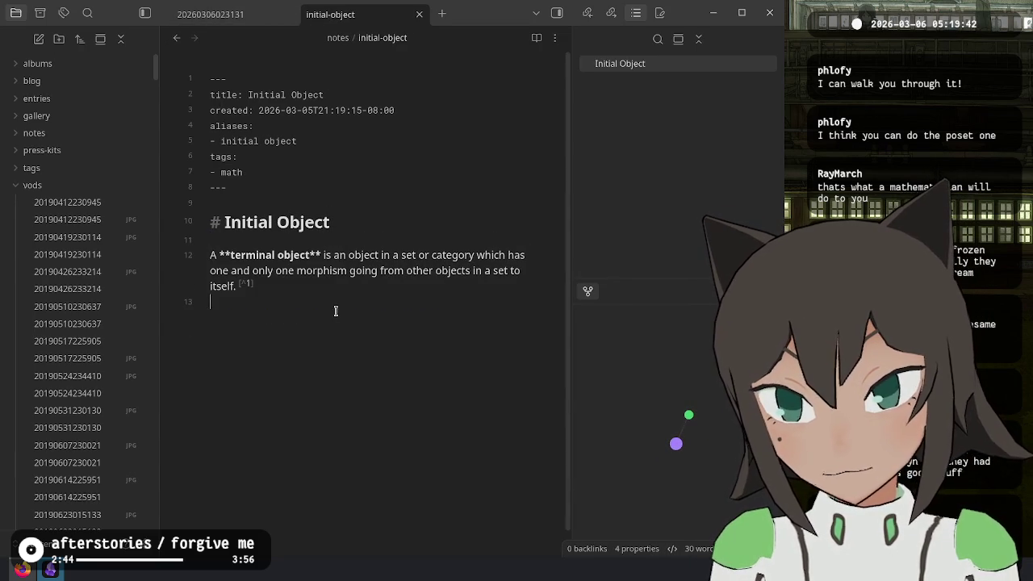
Reword the pasted sentence into a definition of an initial object
key(Up)
key(Right)
text(n)
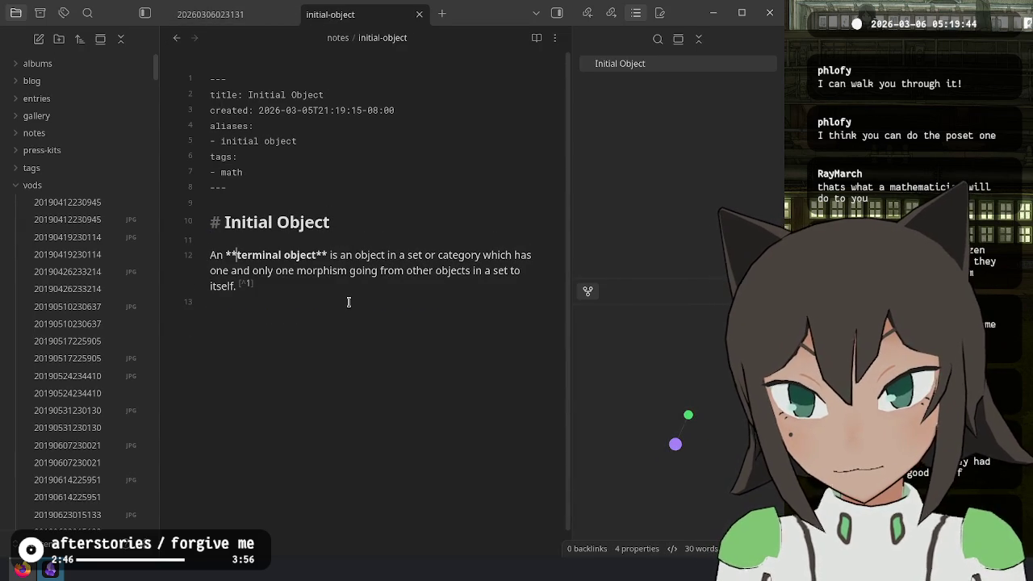
key(ctrl+Delete)
text(initial)
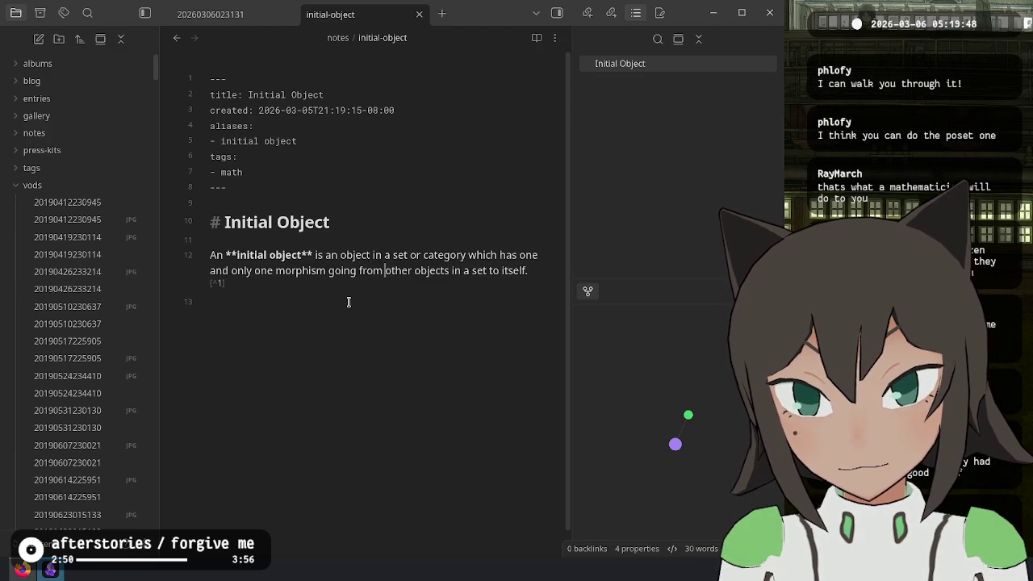
key(ctrl+shift+Right)
key(BackSpace)
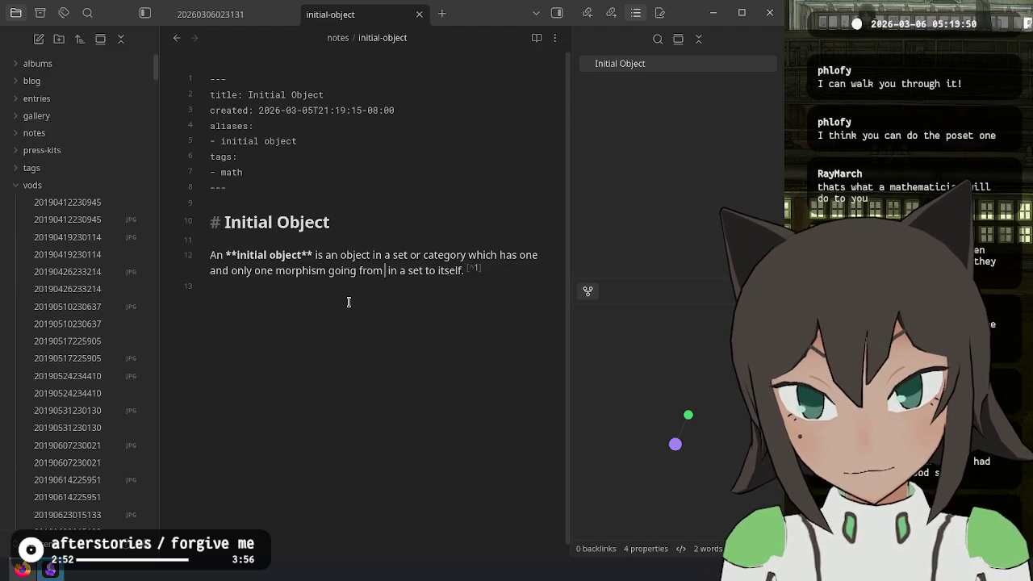
text(itself)
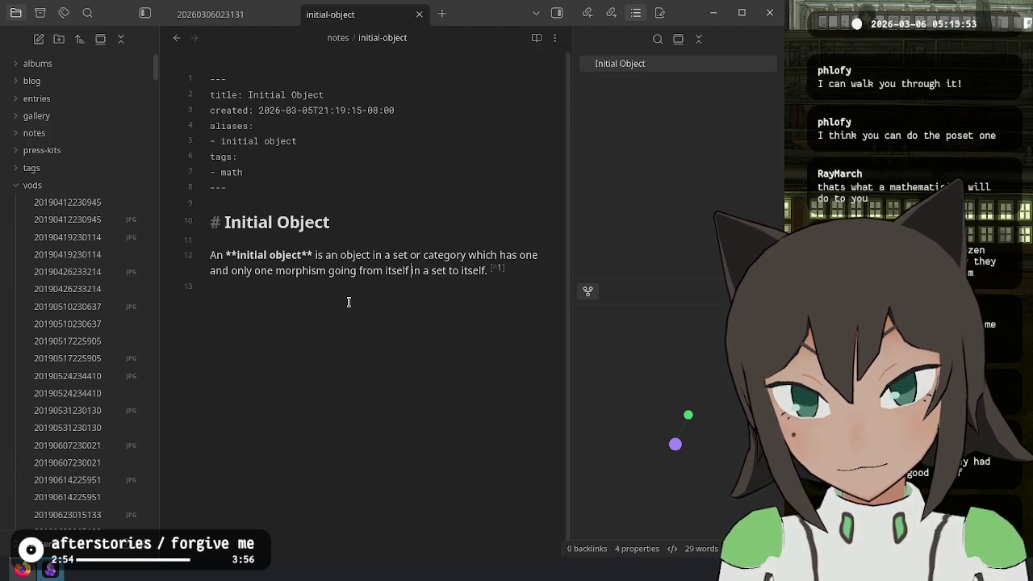
key(shift+End)
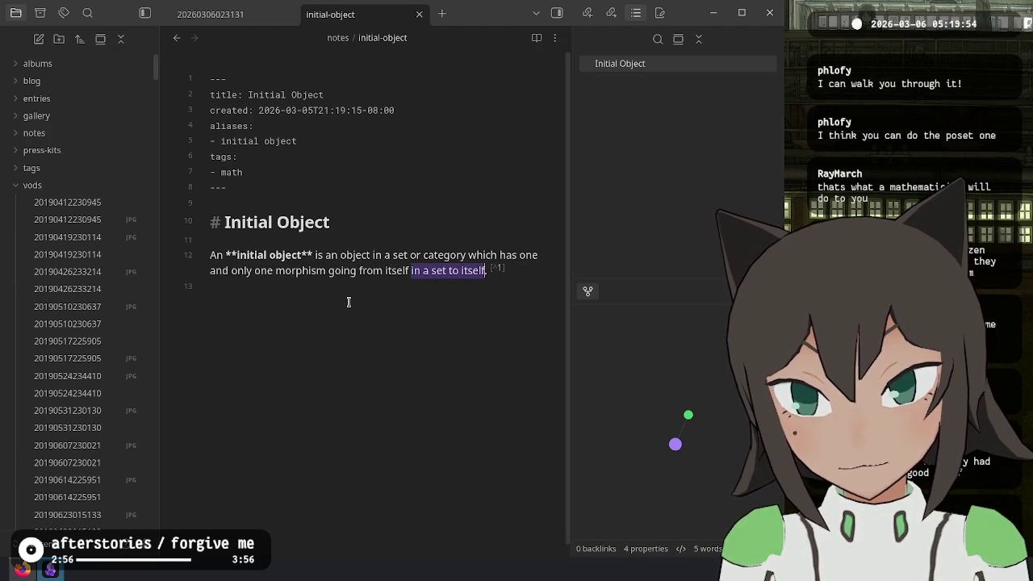
text(to other objects)
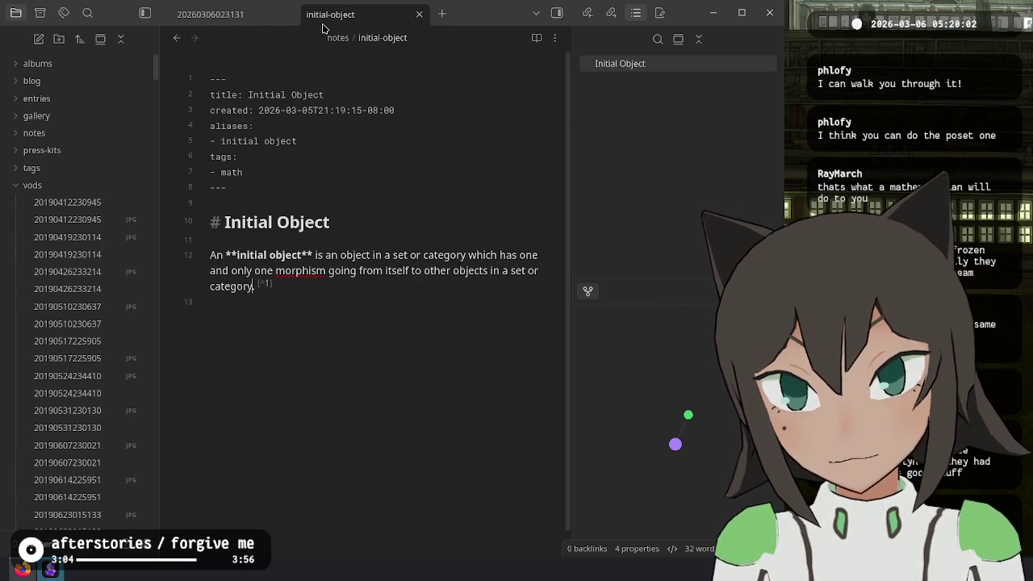
Widen the terminal object definition to say 'set or category'
click(176, 38)
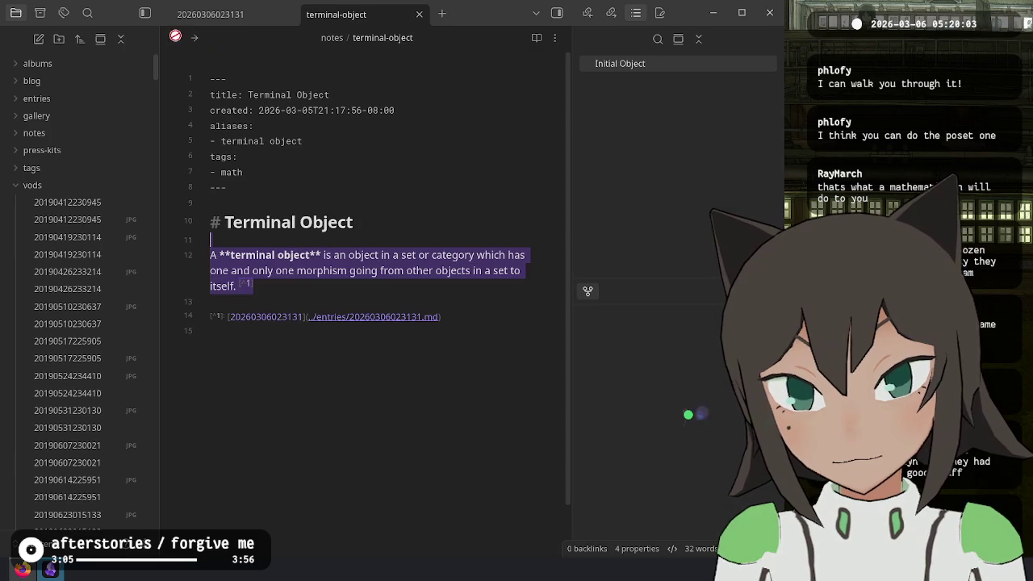
click(505, 274)
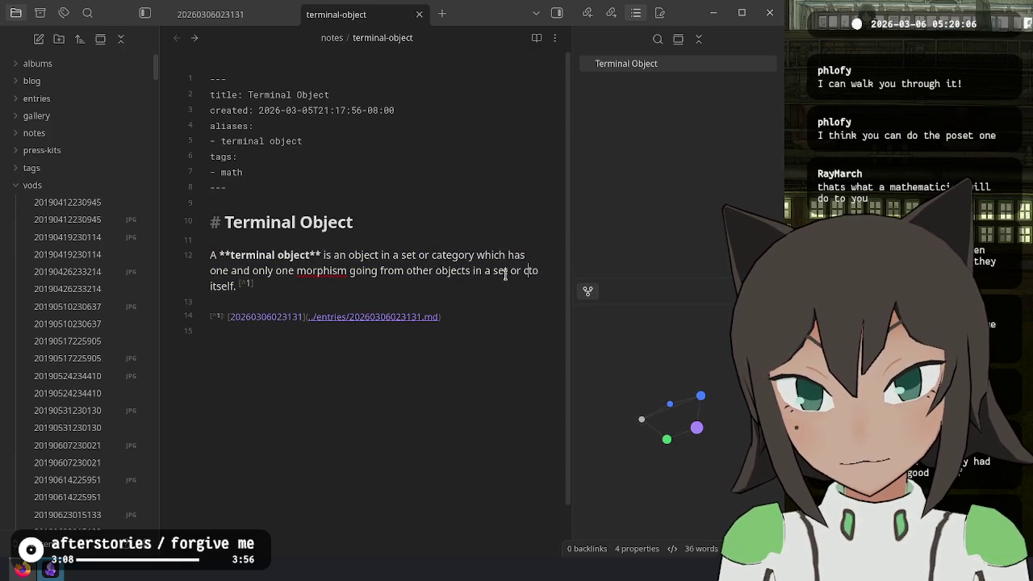
text(ategory)
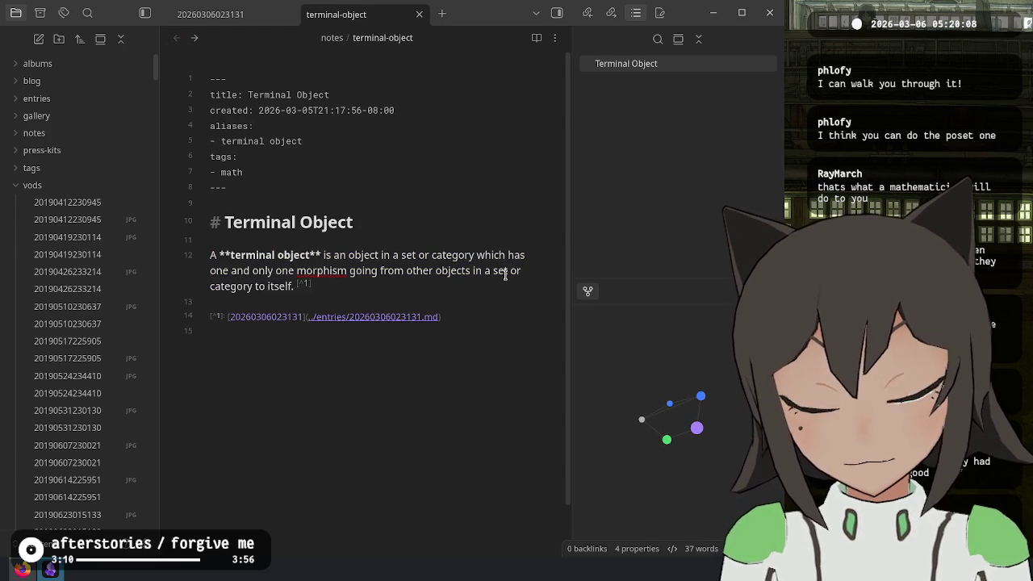
click(484, 353)
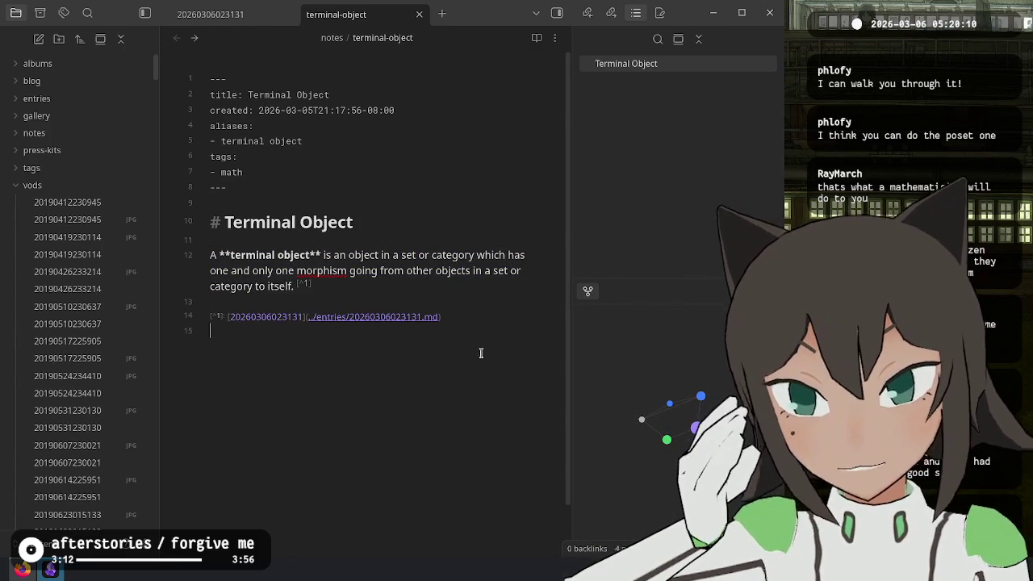
drag(484, 353, 315, 287)
key(ctrl+c)
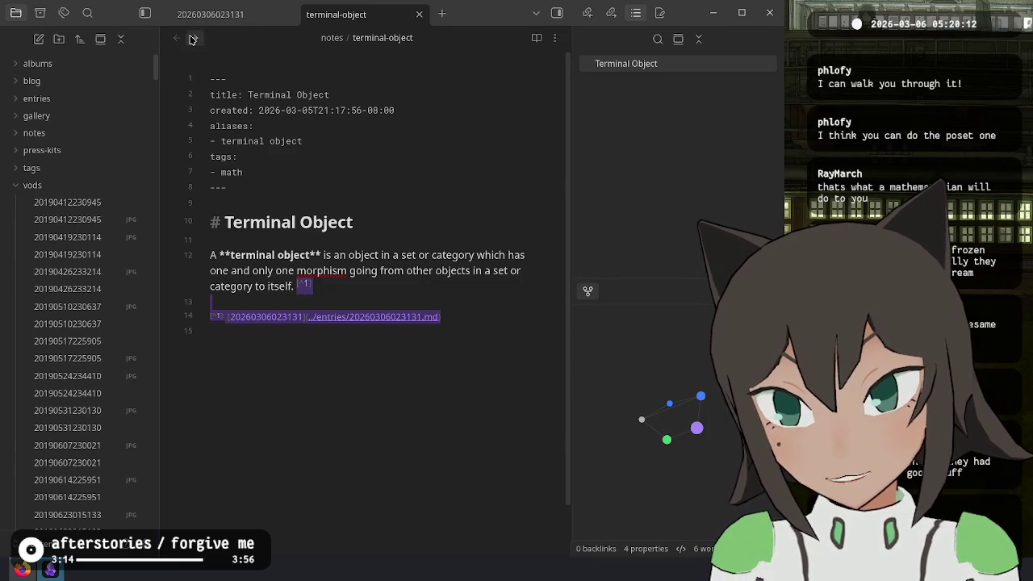
click(193, 38)
key(ctrl+v)
key(BackSpace)
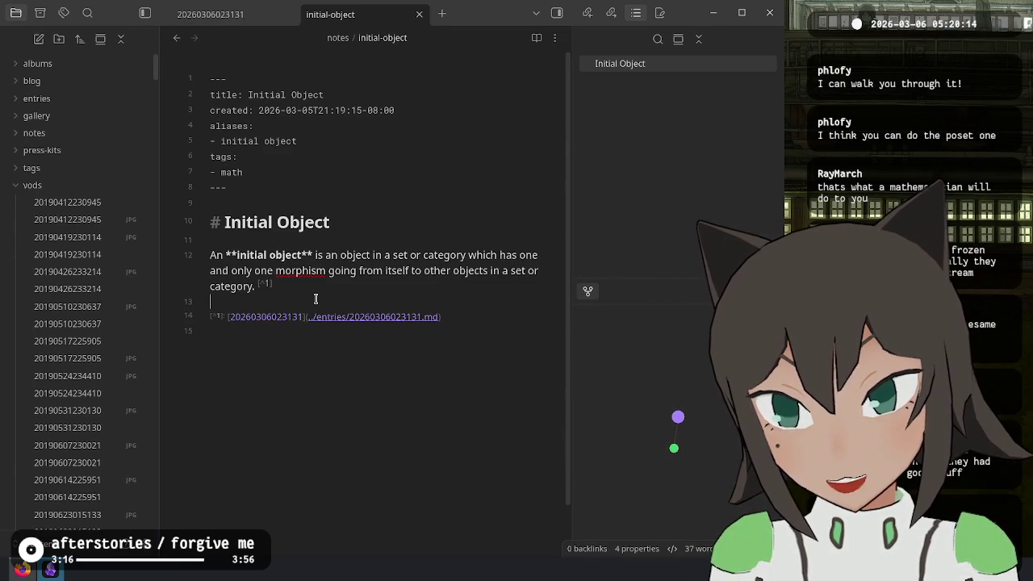
In initial-object, add 'The opposite of an initial object is the' linked terminal-object sentence
key(Return)
key(Return)
text(The opp)
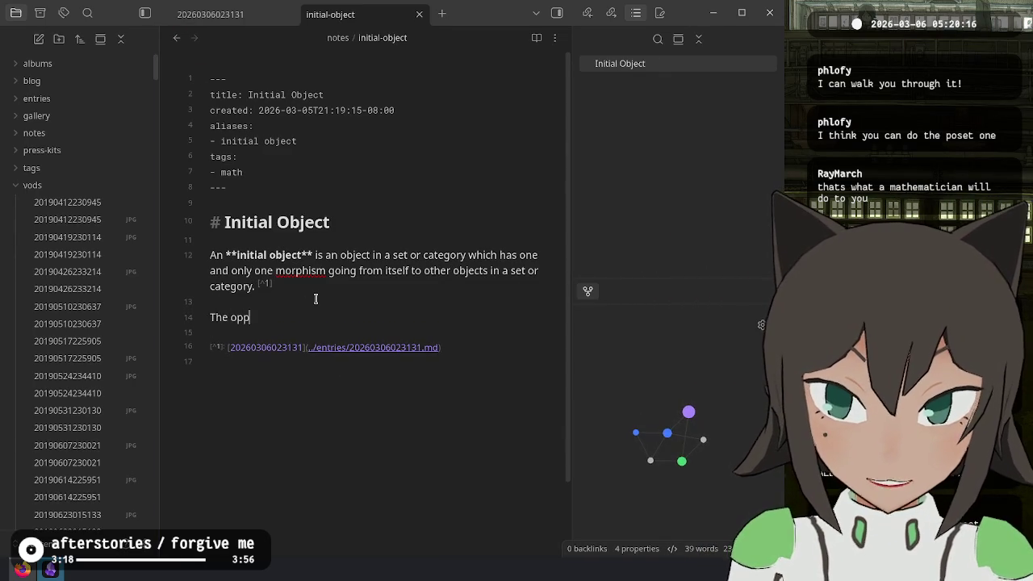
text(osite of an I)
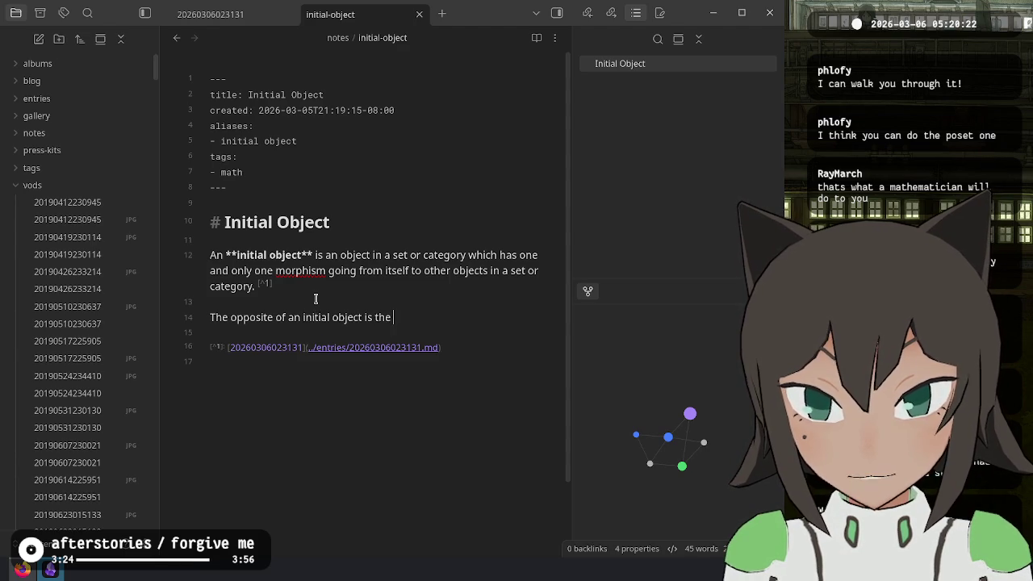
text([[terminal)
key(Return)
text(.md).)
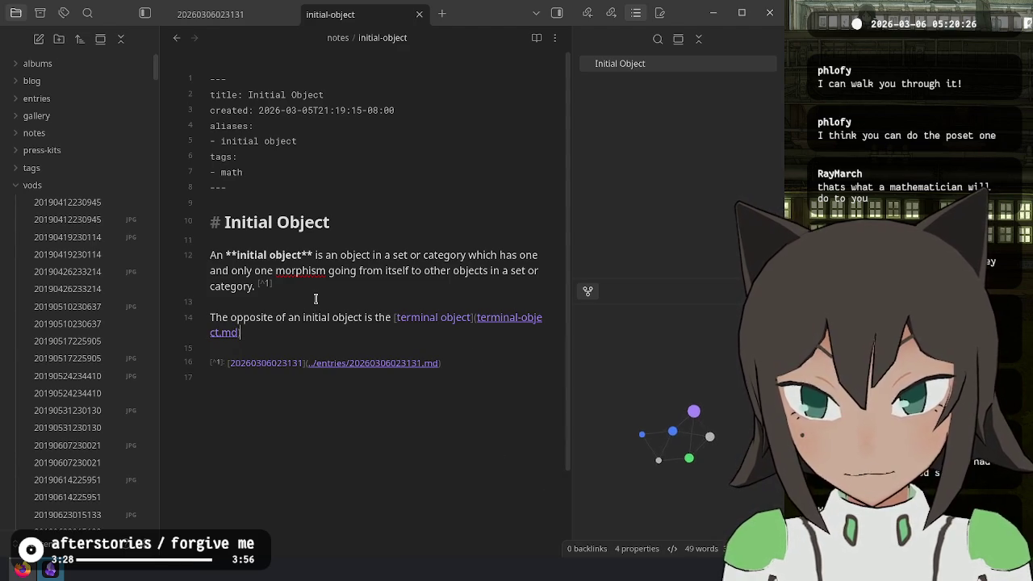
In terminal-object, add an opposite sentence linking initial object, with footnote [^1]
click(177, 38)
text(Th)
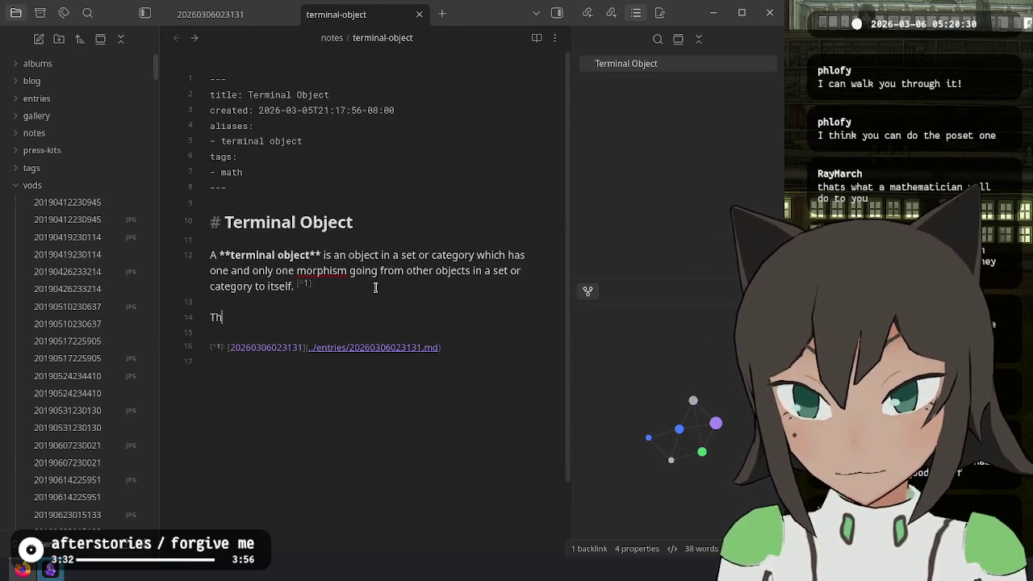
text(e opposite of the terminal object is the [[)
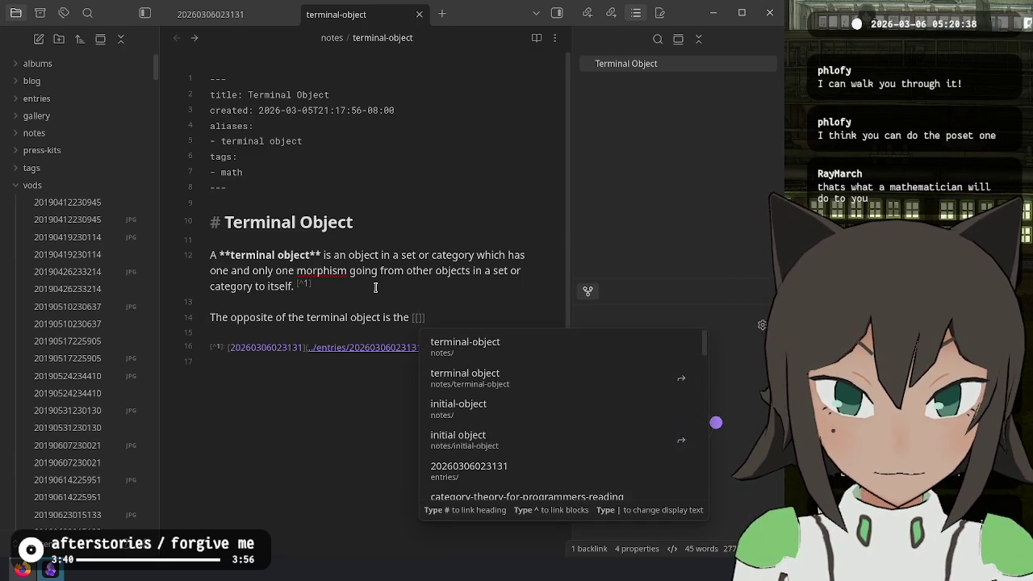
text(ini)
key(Down)
key(Return)
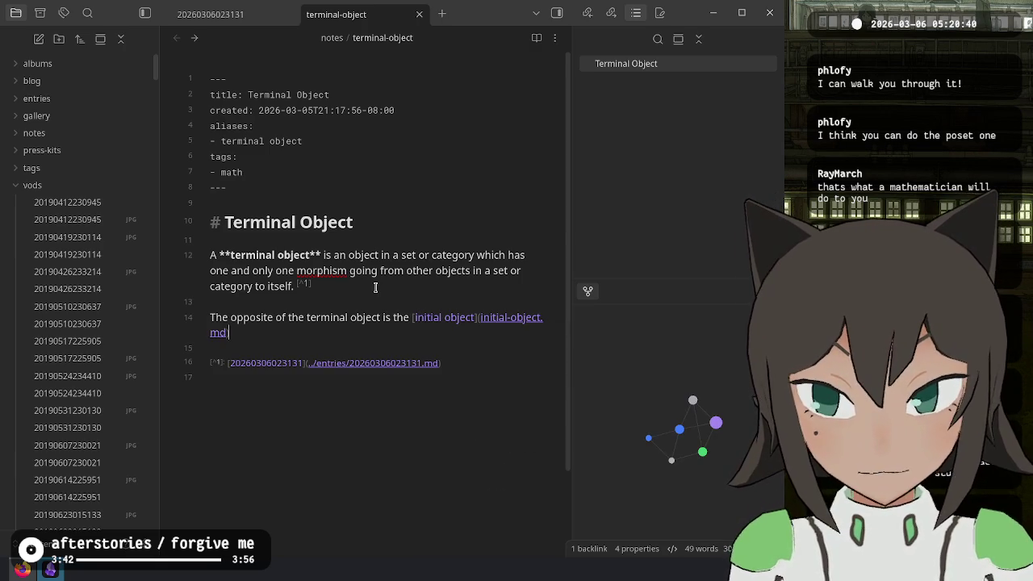
click(176, 38)
text([^1)
key(Return)
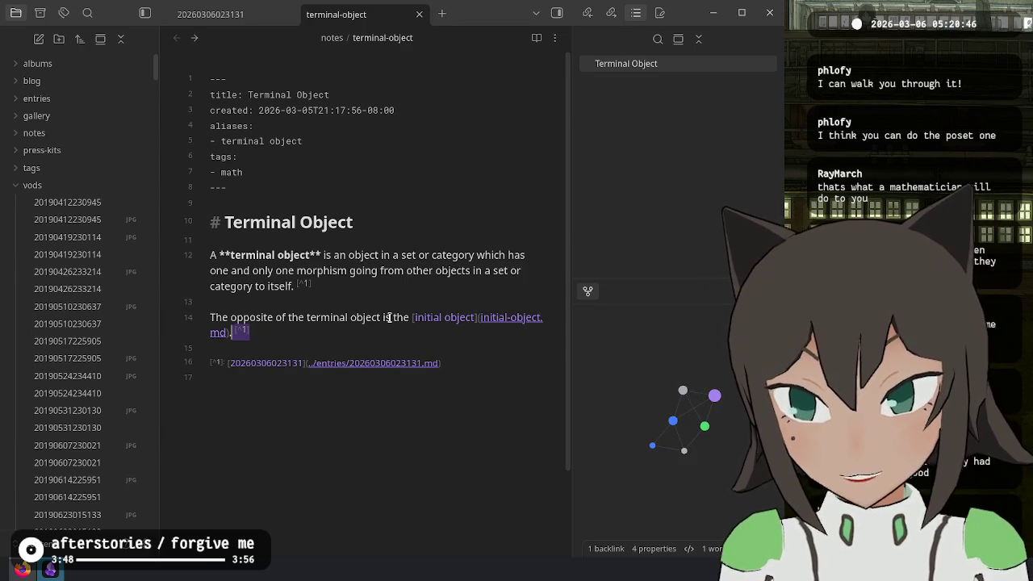
Add the [^1] footnote to initial-object's opposite sentence, then switch to the Twitch dashboard
click(194, 38)
click(261, 331)
text([^1])
click(323, 396)
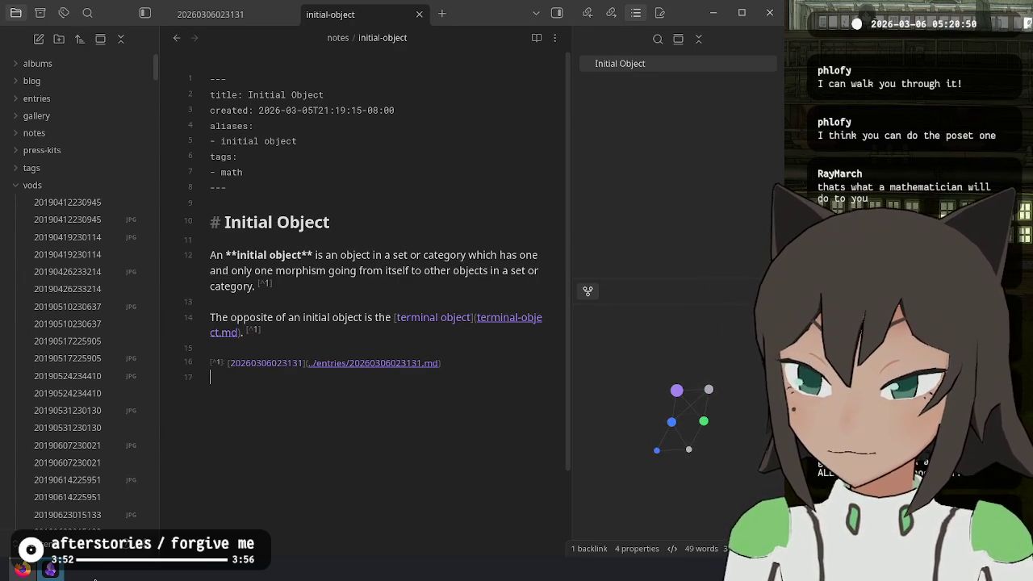
click(96, 575)
click(72, 69)
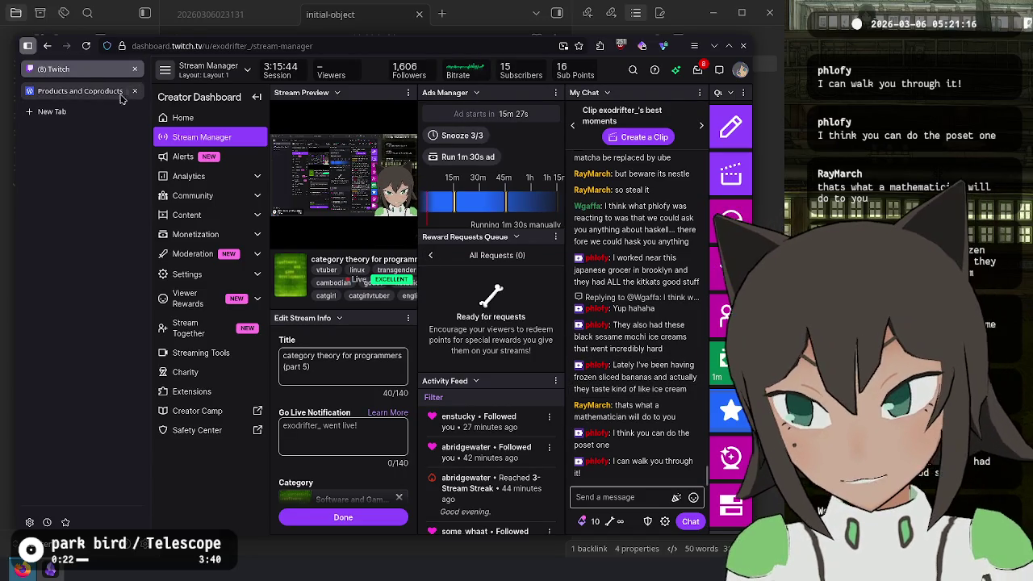
Open the Products and Coproducts article and read through its Challenges list
click(80, 91)
scroll(329, 296, down, 5)
scroll(330, 296, down, 5)
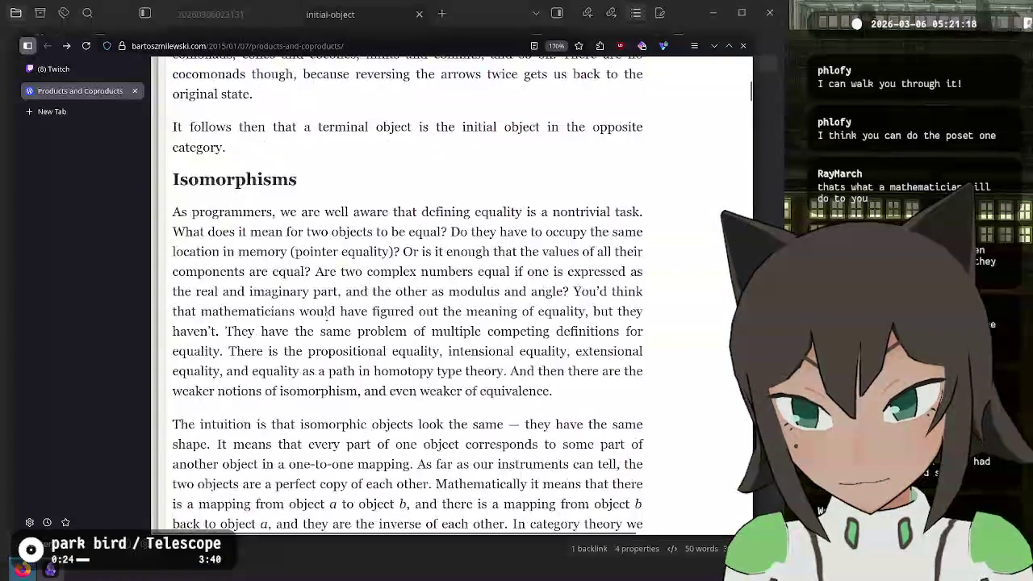
scroll(330, 296, down, 5)
scroll(329, 296, down, 5)
scroll(329, 296, down, 5)
scroll(329, 296, down, 5)
scroll(330, 296, down, 5)
scroll(313, 298, down, 5)
scroll(313, 298, up, 5)
scroll(313, 296, up, 5)
scroll(313, 296, up, 5)
scroll(313, 296, up, 5)
scroll(313, 294, up, 3)
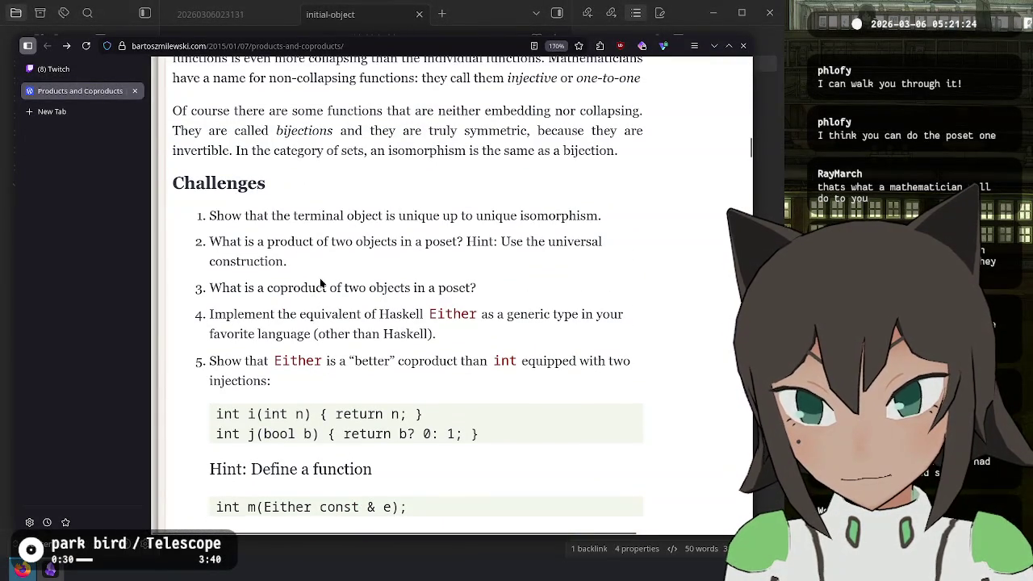
mouse_move(271, 288)
mouse_down()
mouse_move(478, 287)
mouse_move(342, 287)
mouse_move(420, 287)
mouse_up()
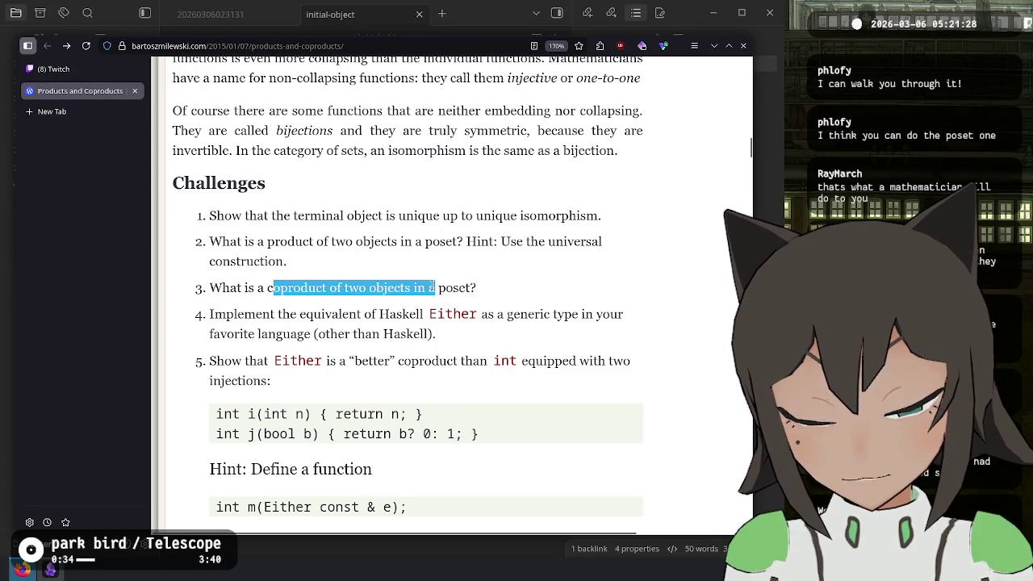
click(432, 287)
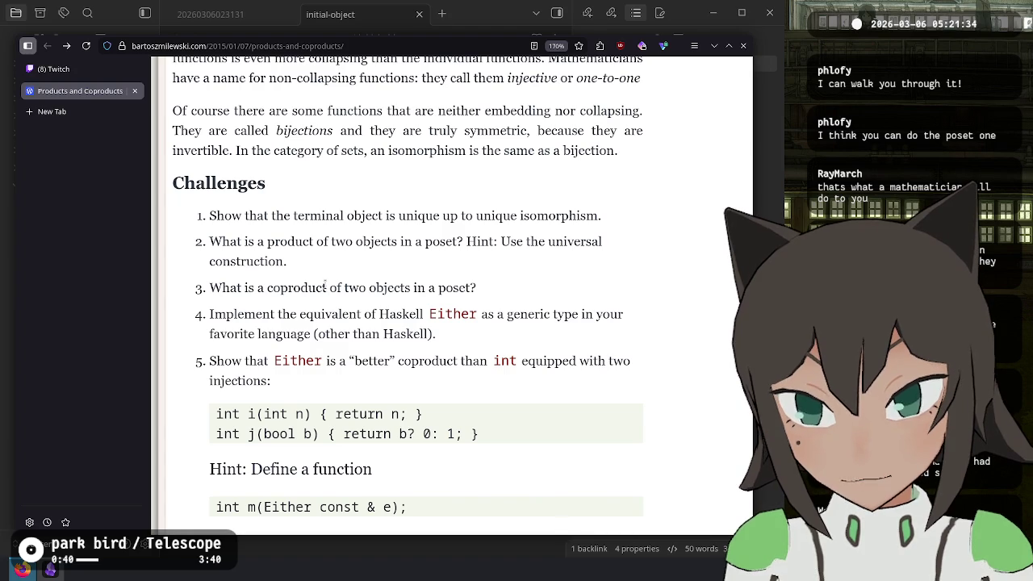
Launch Krita from the KRunner launcher
key(alt+space)
text(krita)
key(Return)
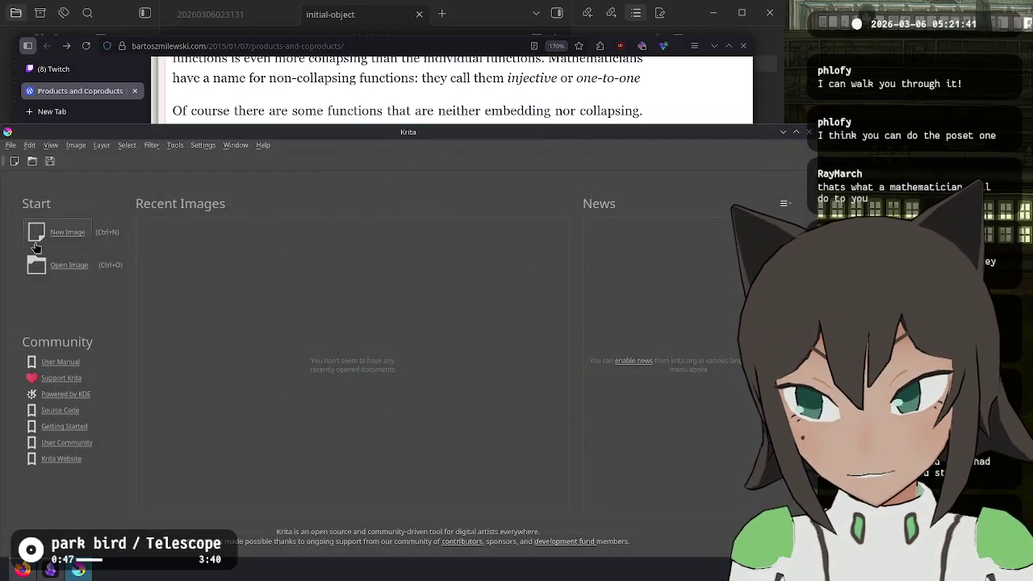
Make a 100×100 px canvas, sketch two circles arrowing to a third, then return to the browser
click(35, 246)
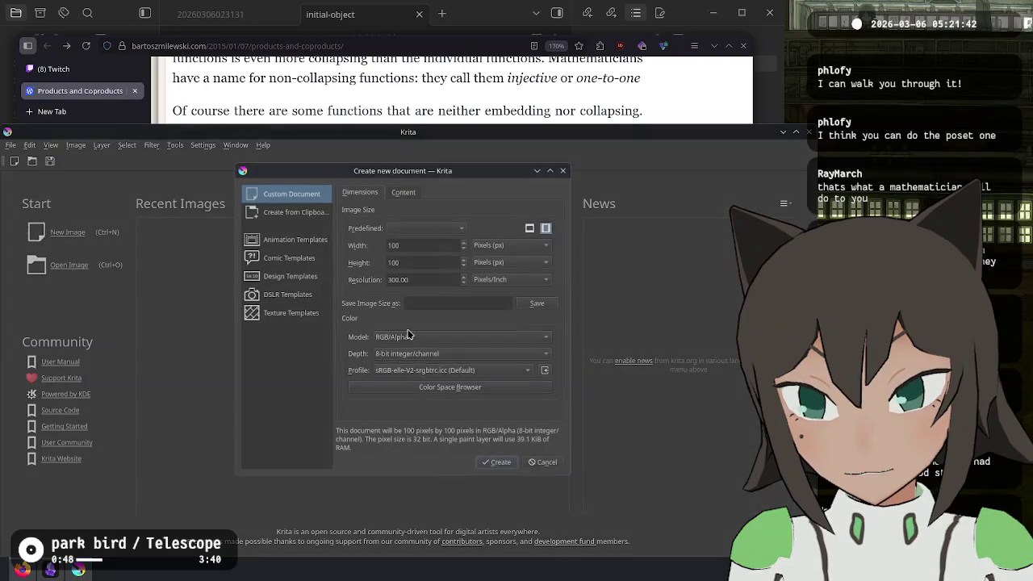
click(497, 465)
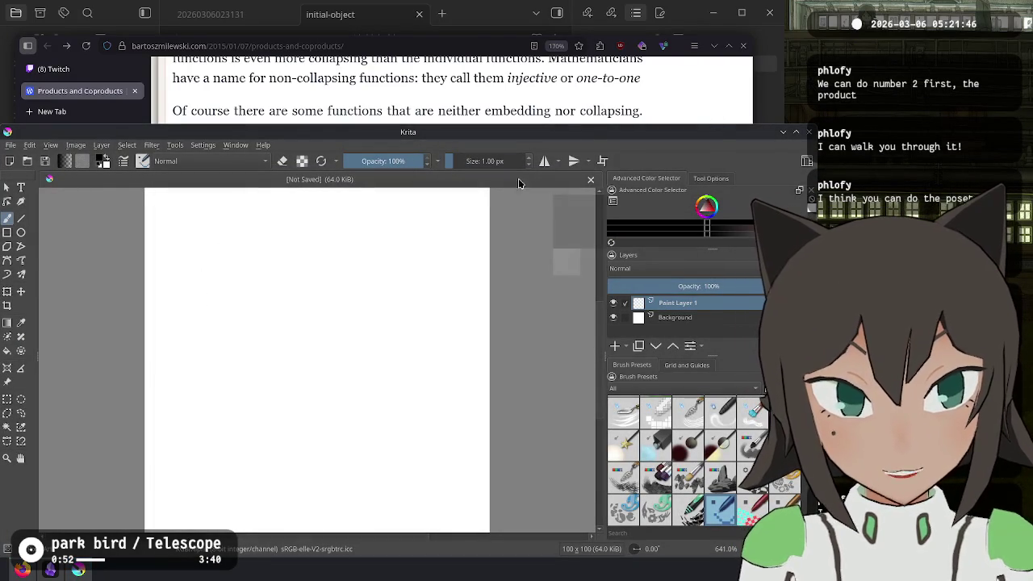
mouse_move(379, 244)
mouse_down()
mouse_move(359, 267)
mouse_move(382, 244)
mouse_up()
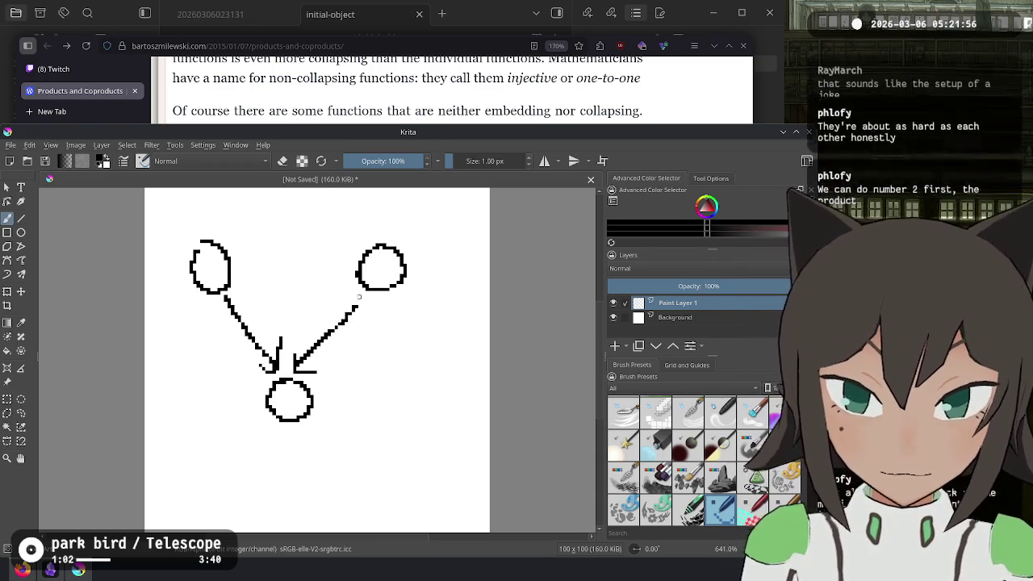
key(alt+Tab)
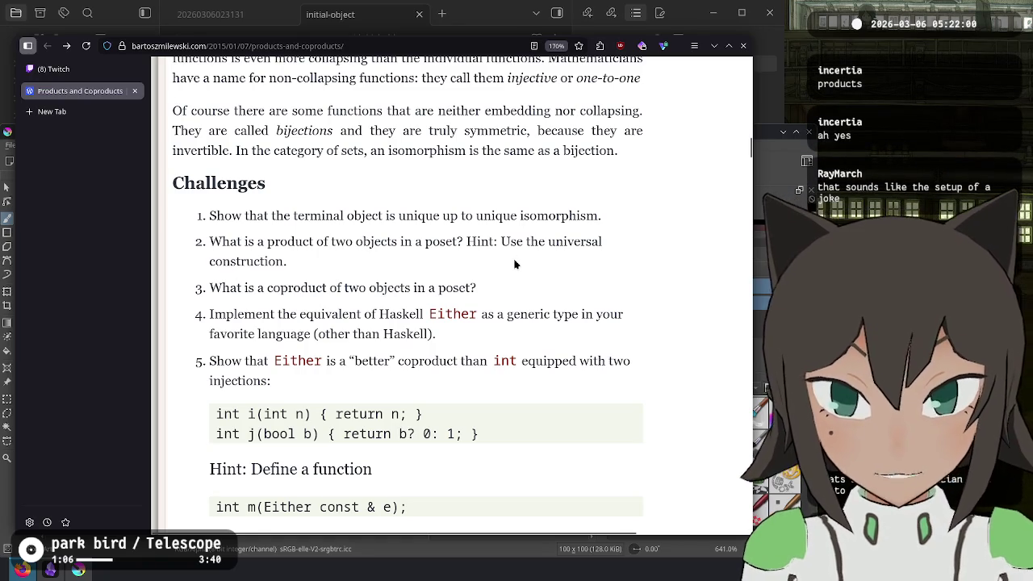
click(52, 570)
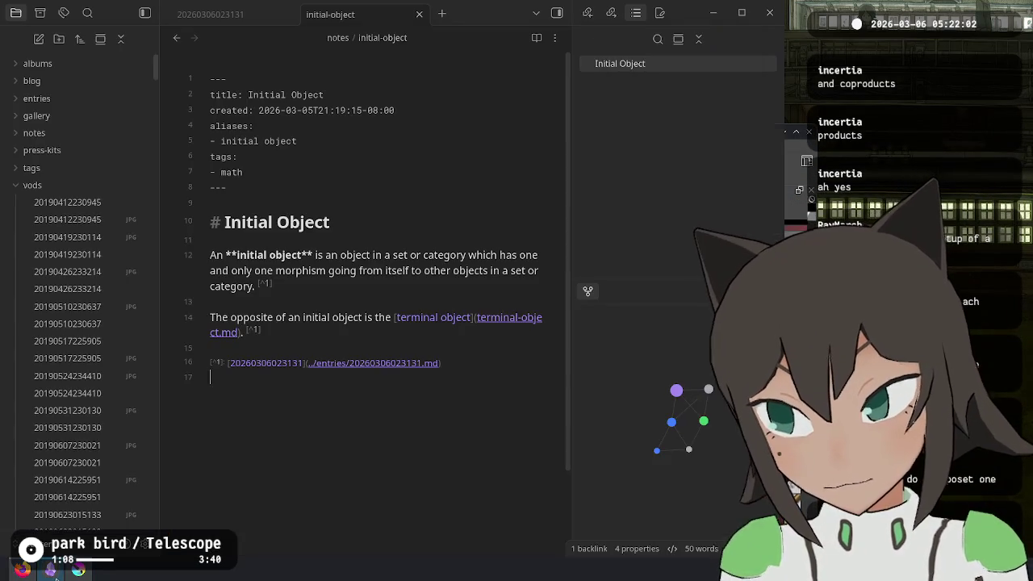
key(ctrl+o)
text(poset)
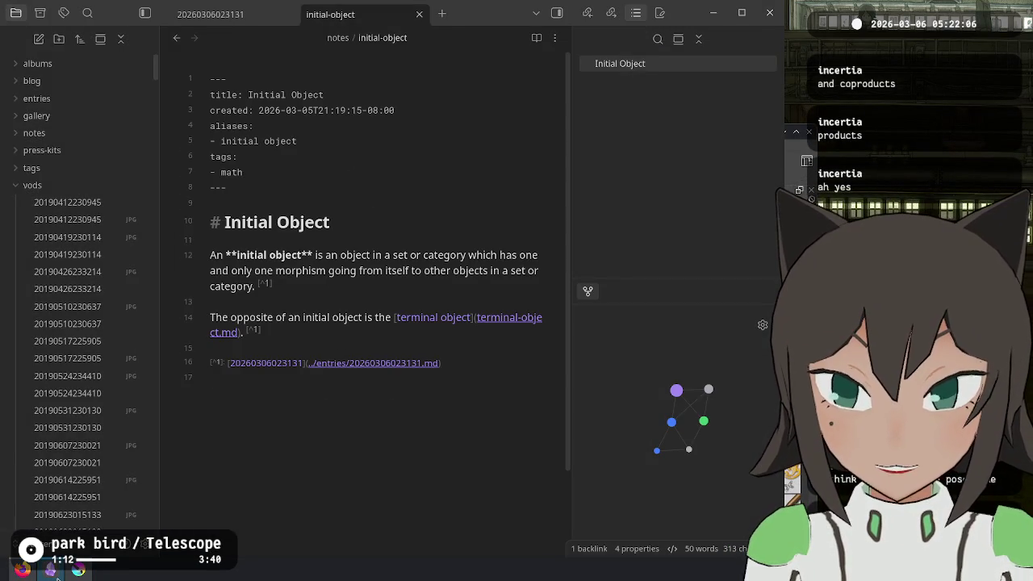
key(ctrl+shift+f)
text(poset)
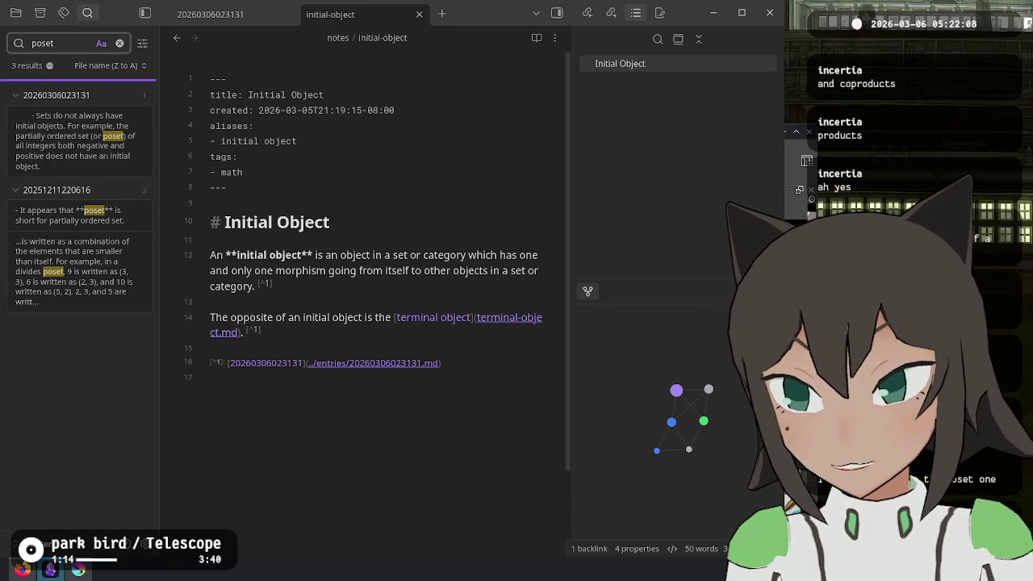
click(85, 153)
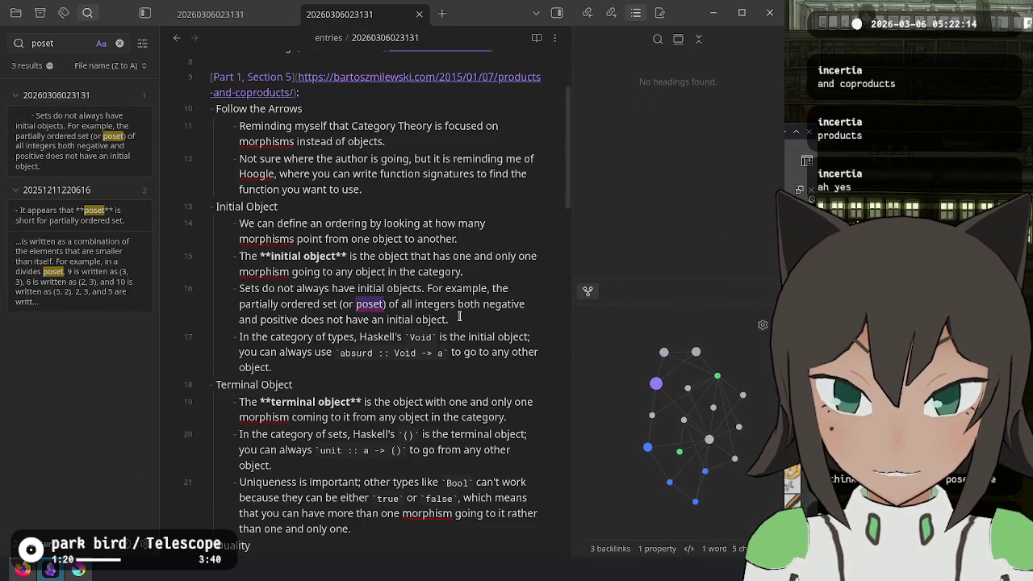
key(alt+Tab)
key(alt+Tab)
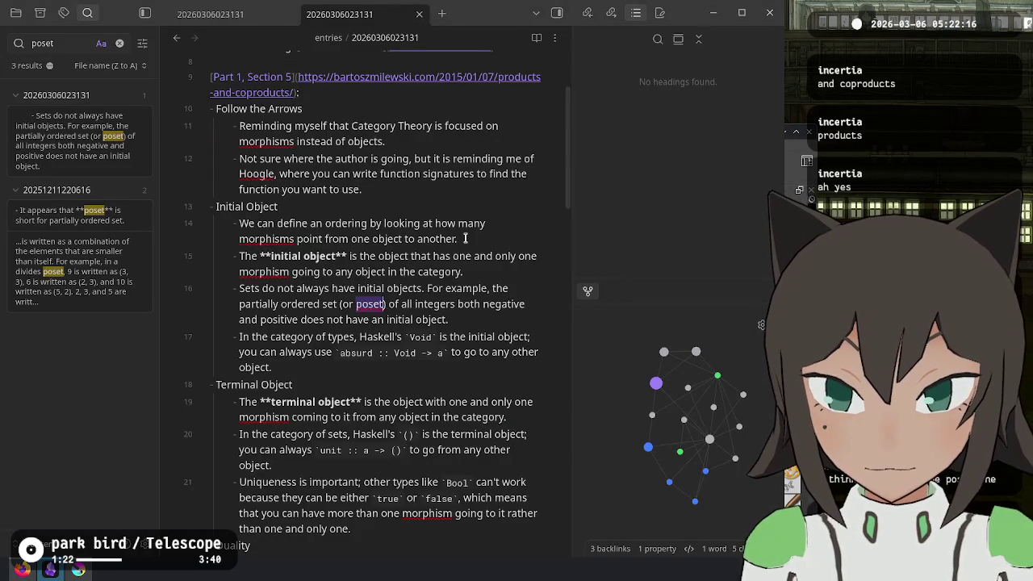
key(alt+Tab)
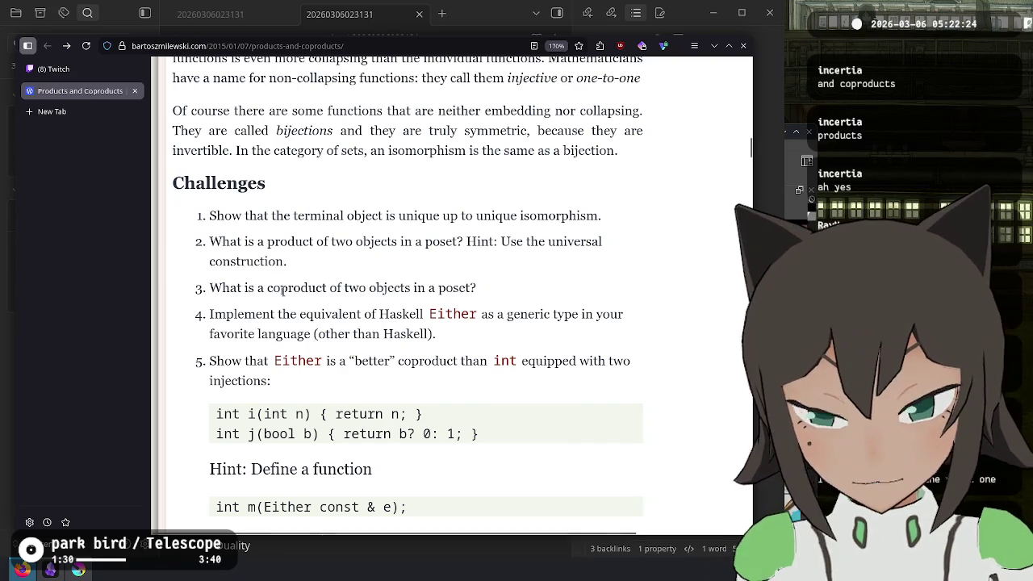
Read over challenge 3 on the coproduct of two poset objects, then return to the Obsidian journal
drag(267, 288, 375, 283)
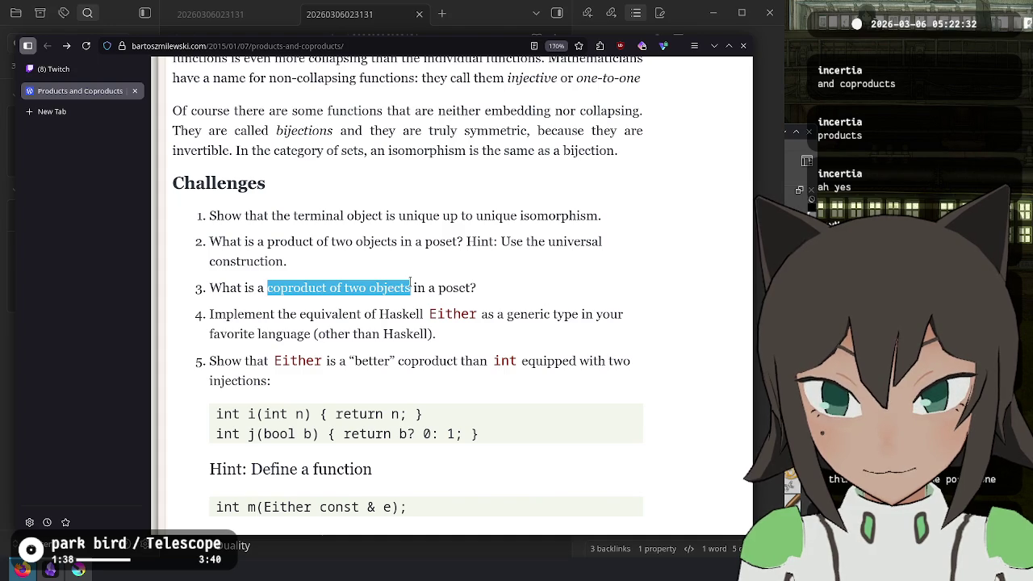
right_click(410, 282)
key(Escape)
click(471, 281)
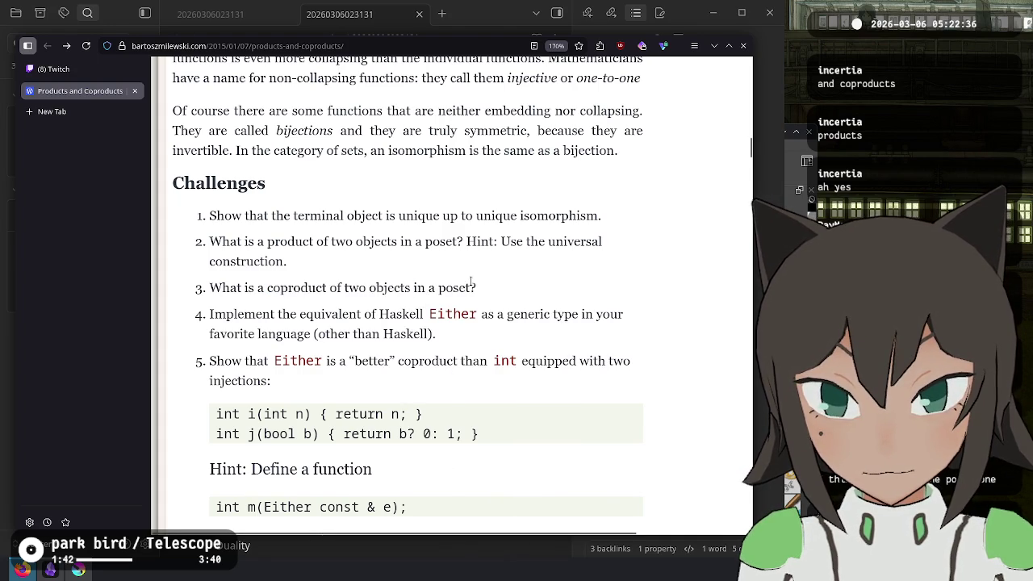
drag(476, 287, 300, 287)
click(300, 287)
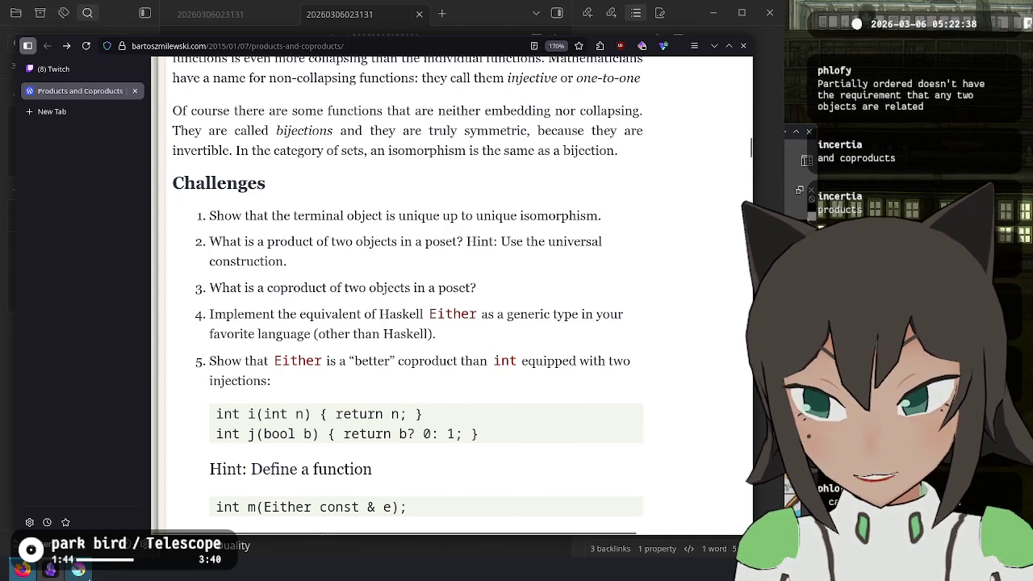
key(alt+Tab)
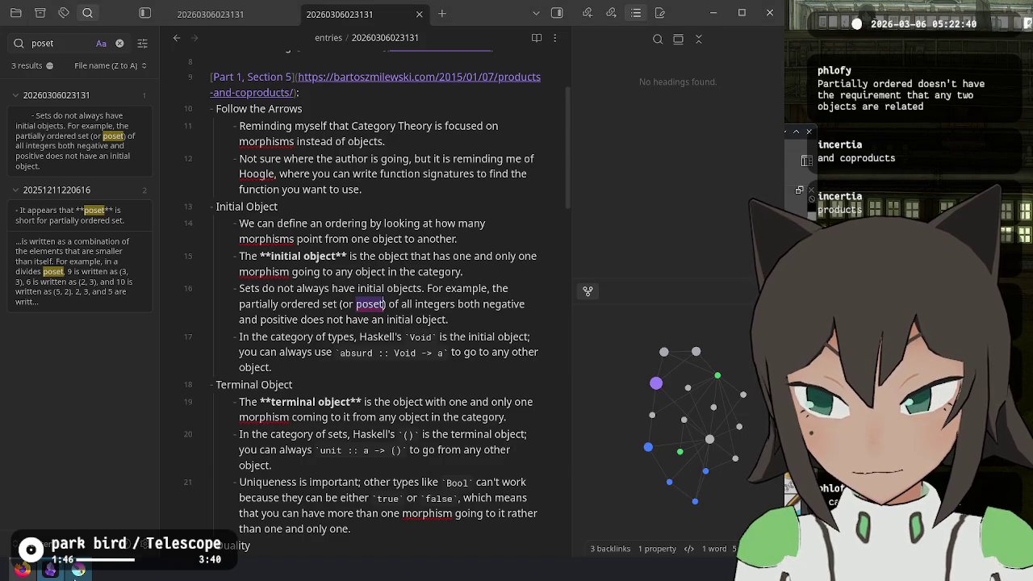
Bring the Krita diagram window to the front from the taskbar
click(79, 569)
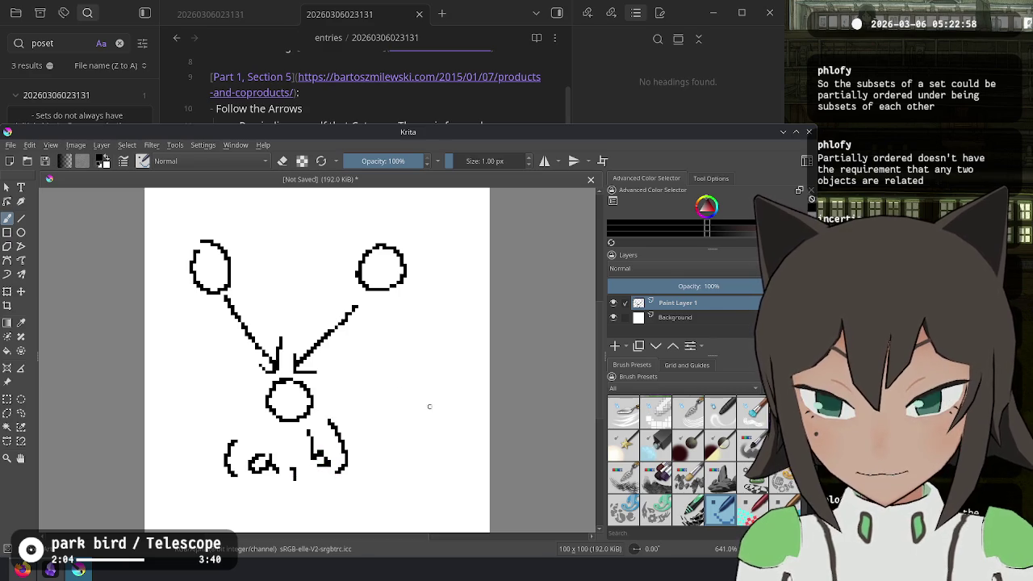
Pan and zoom the Krita canvas around the labelled diagram, then bring the browser forward
mouse_move(388, 417)
mouse_down()
mouse_move(398, 346)
mouse_move(422, 399)
mouse_up()
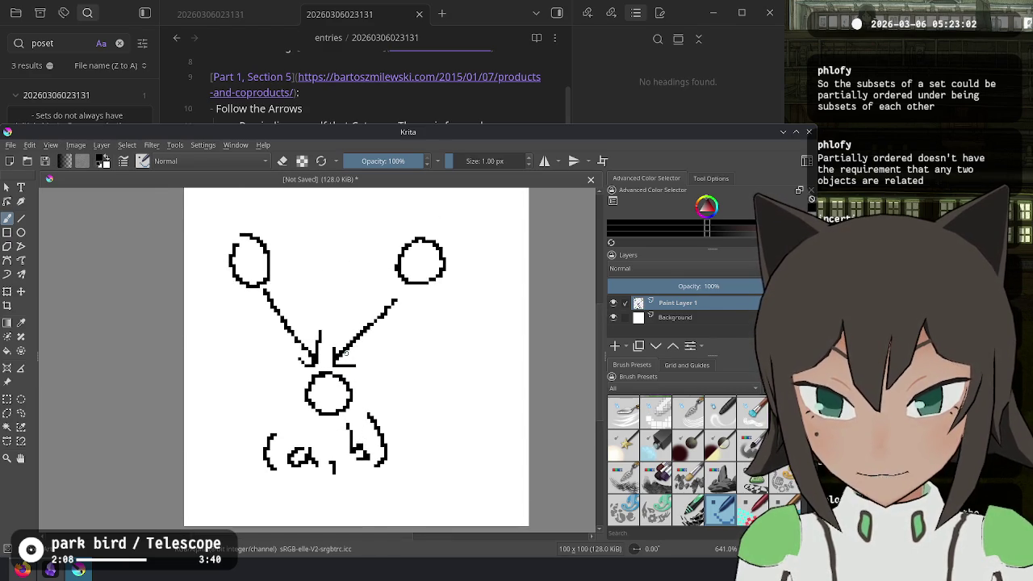
scroll(345, 352, down, 1)
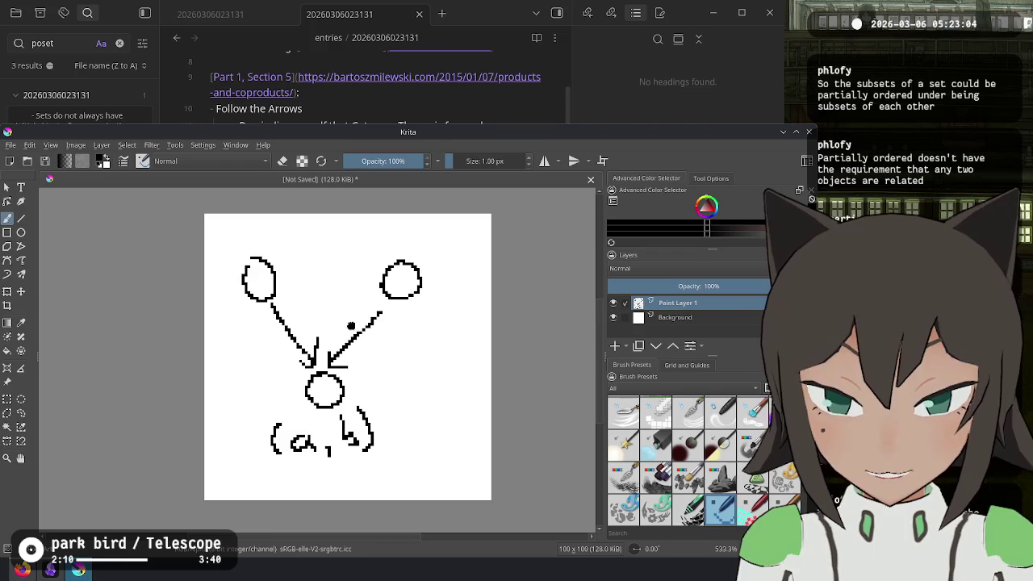
scroll(334, 339, down, 1)
scroll(334, 338, up, 3)
scroll(334, 339, down, 2)
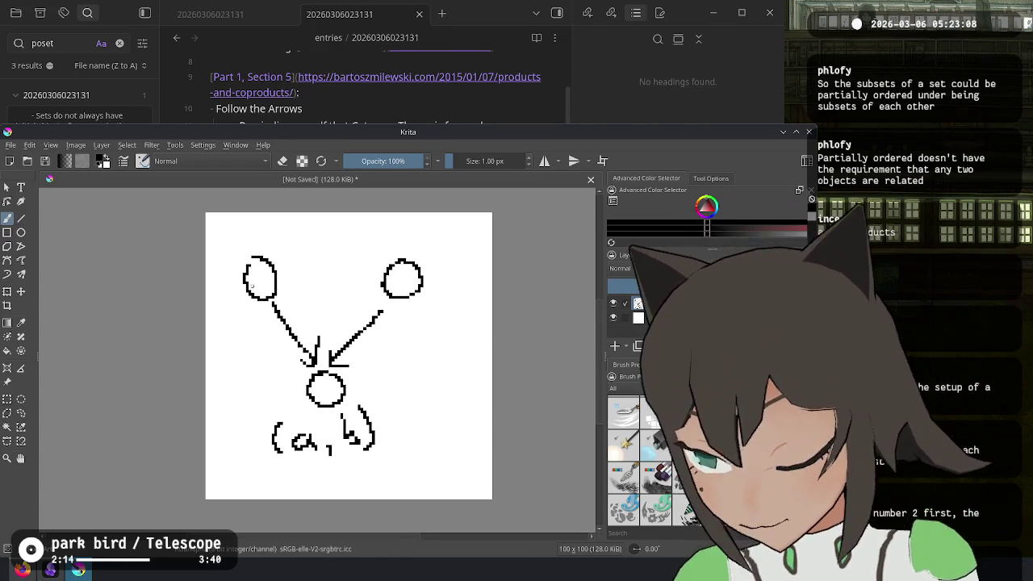
click(17, 569)
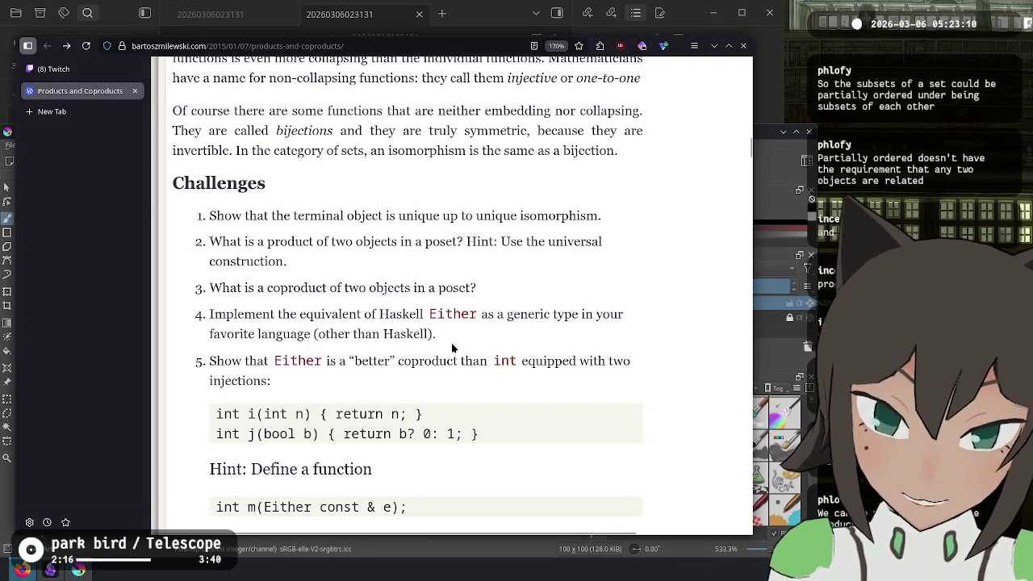
Switch to the (8) Twitch Stream Manager tab in the sidebar
click(57, 69)
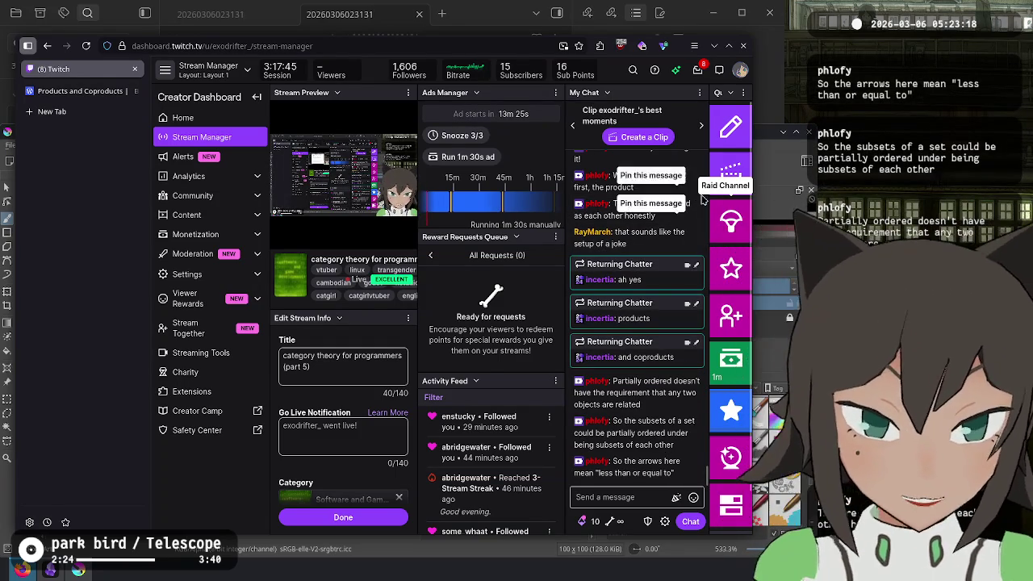
mouse_move(643, 137)
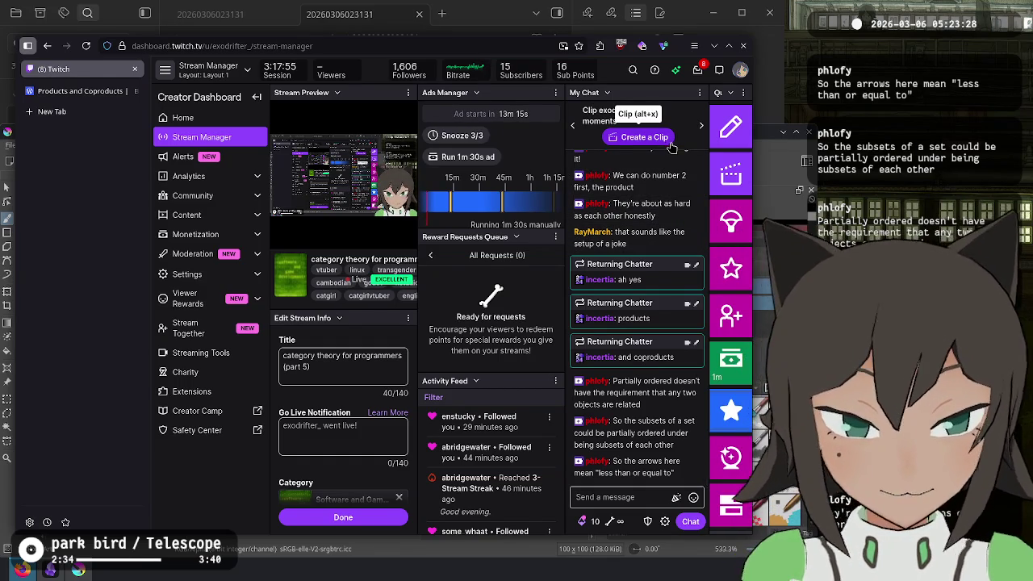
scroll(650, 194, up, 1)
scroll(651, 223, up, 1)
scroll(649, 222, up, 1)
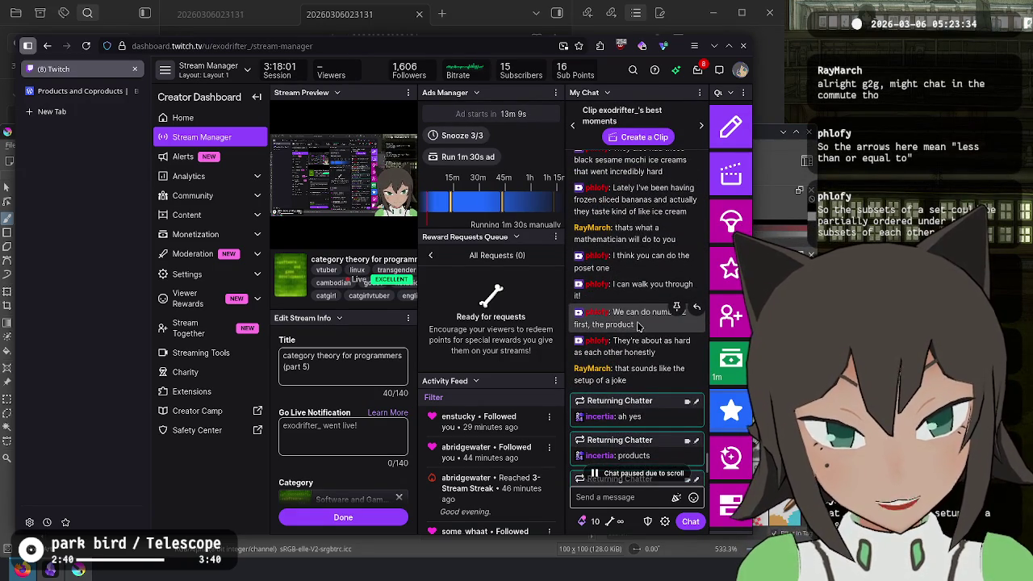
scroll(637, 324, down, 1)
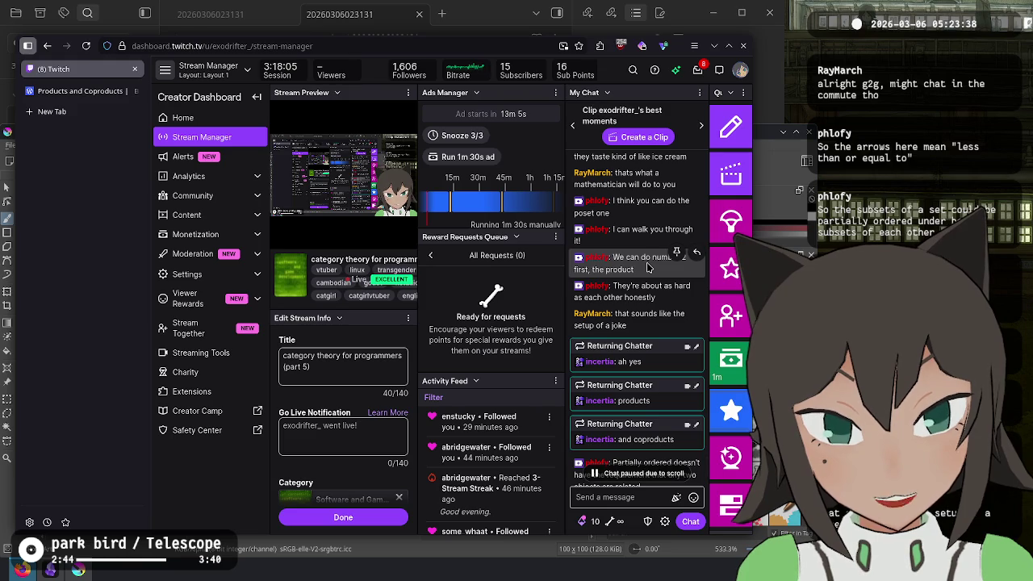
scroll(648, 268, down, 3)
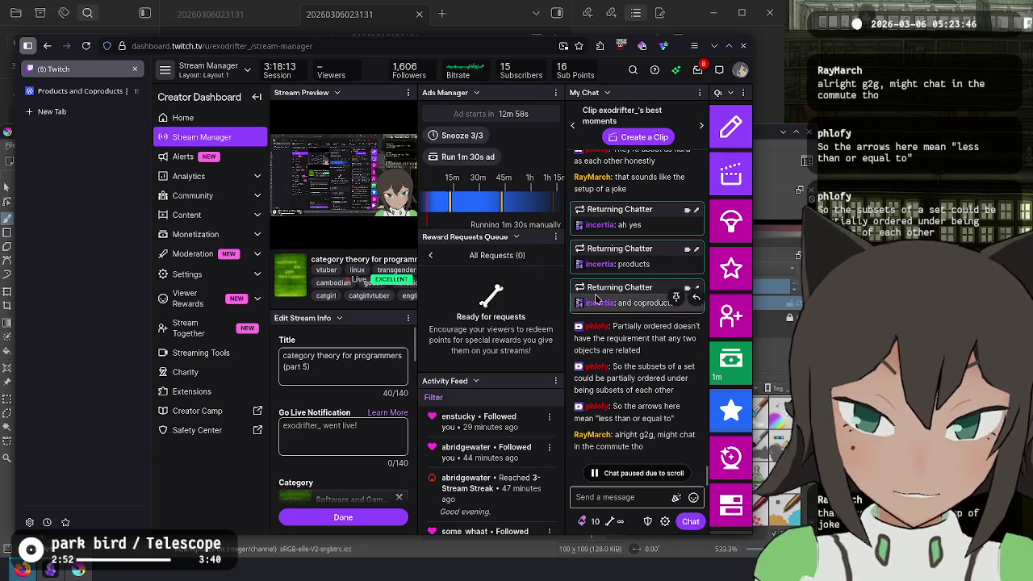
key(alt+Tab)
click(440, 9)
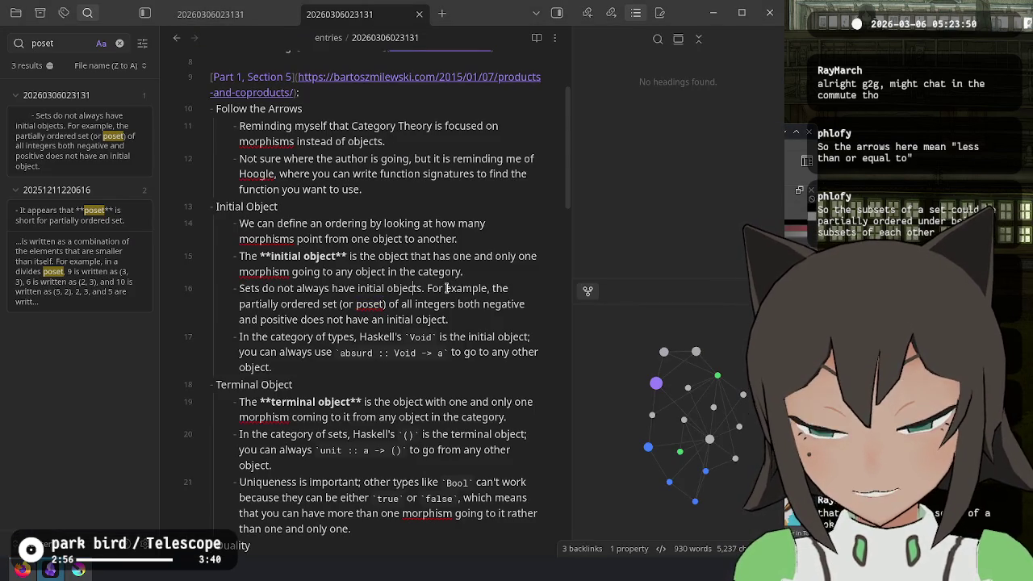
Highlight the '(or poset) of all integers' phrase on line 16 of the journal entry
drag(357, 308, 493, 306)
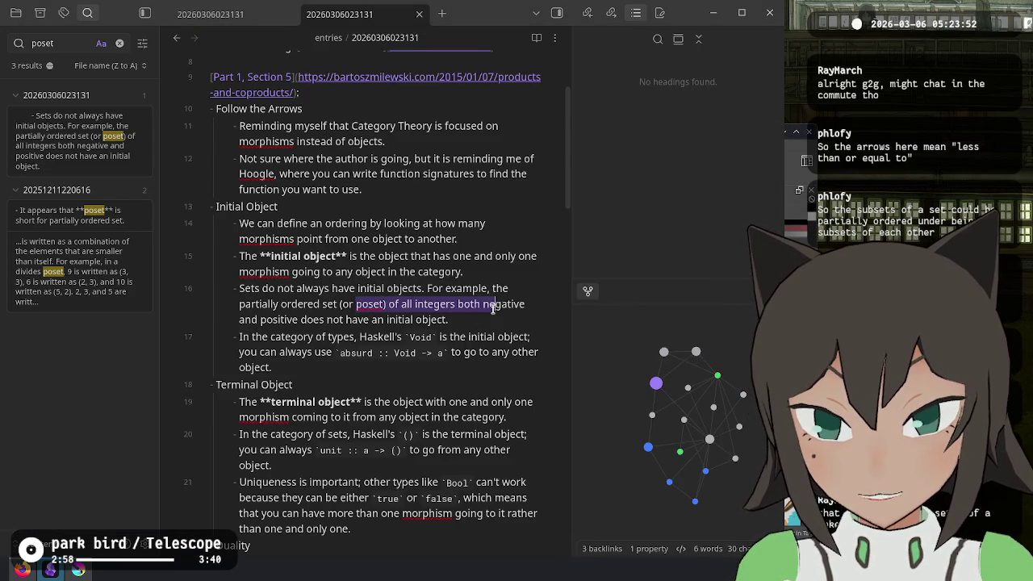
click(452, 303)
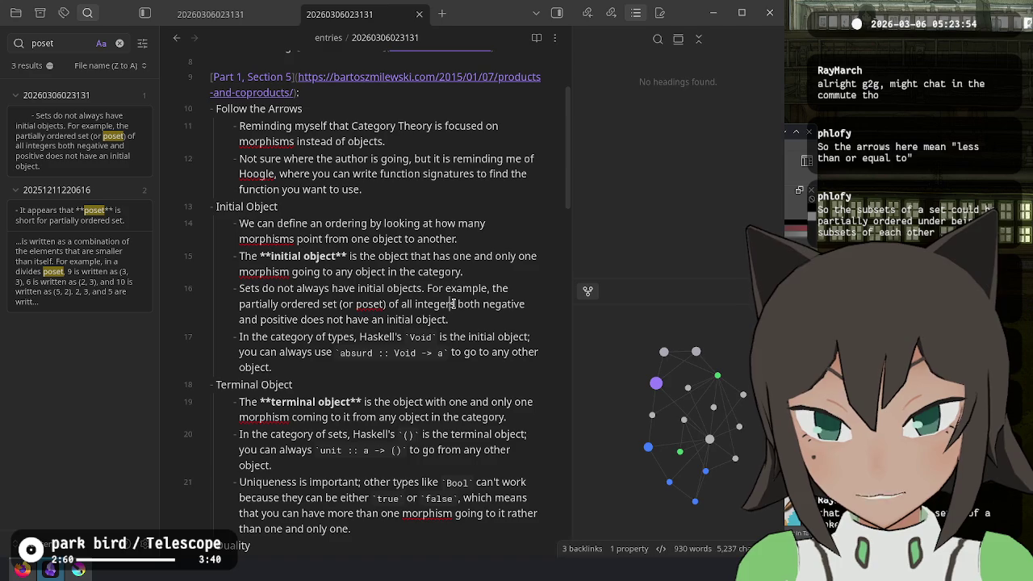
drag(417, 308, 347, 304)
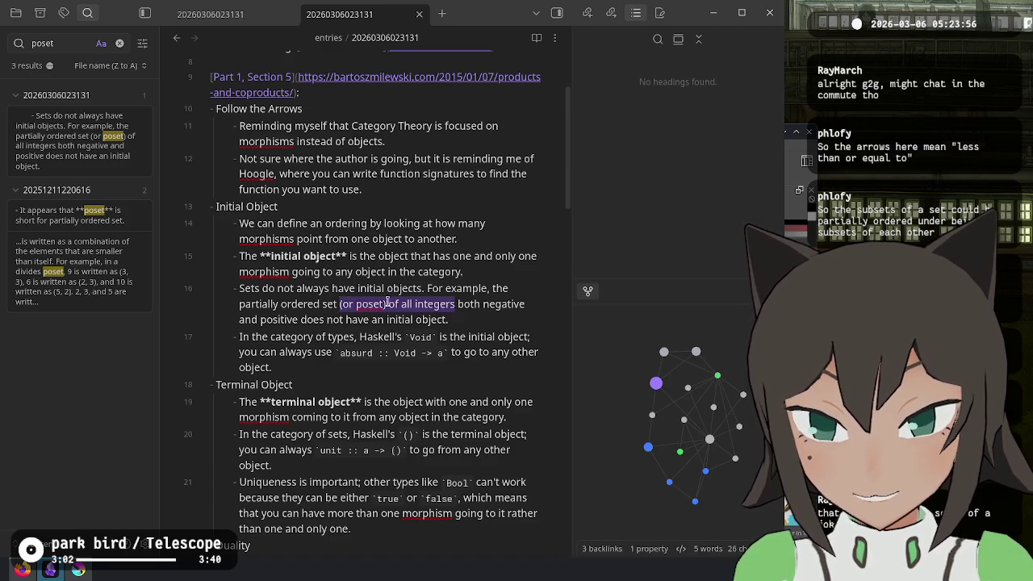
drag(345, 307, 339, 305)
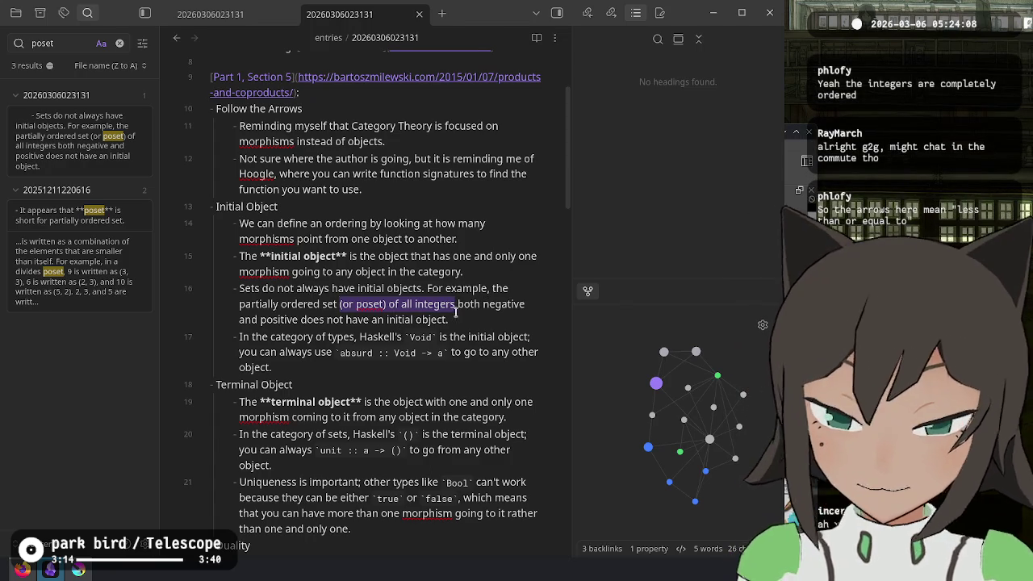
Append a 'But wait…' question on why completely ordered integers count as a poset
click(521, 318)
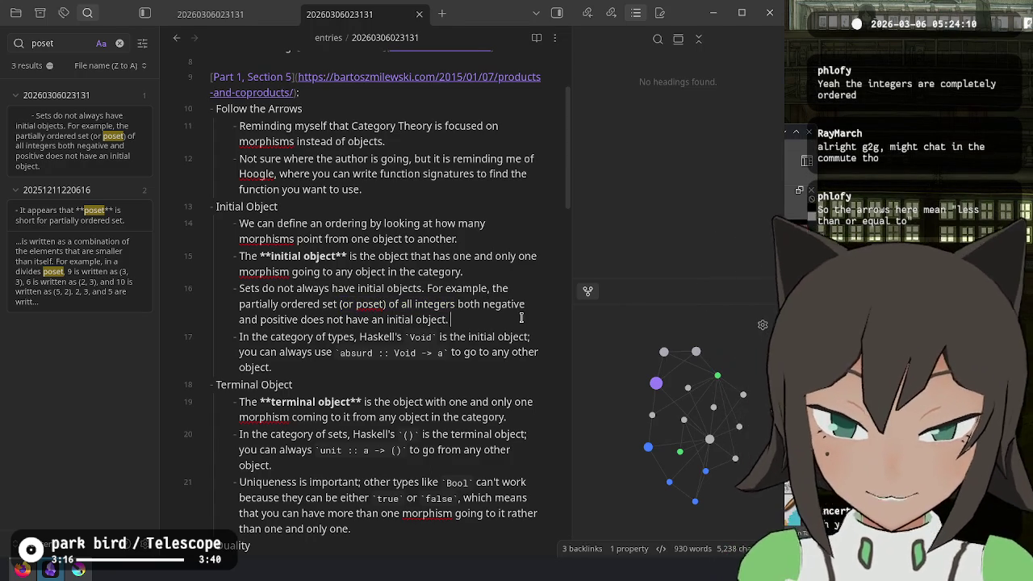
text(But wait, isn't the)
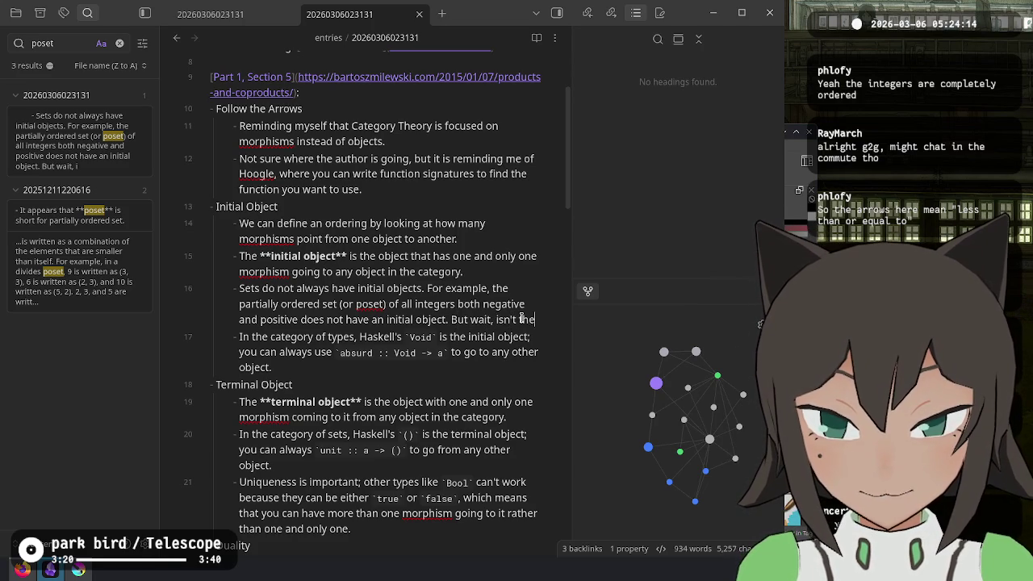
text( set)
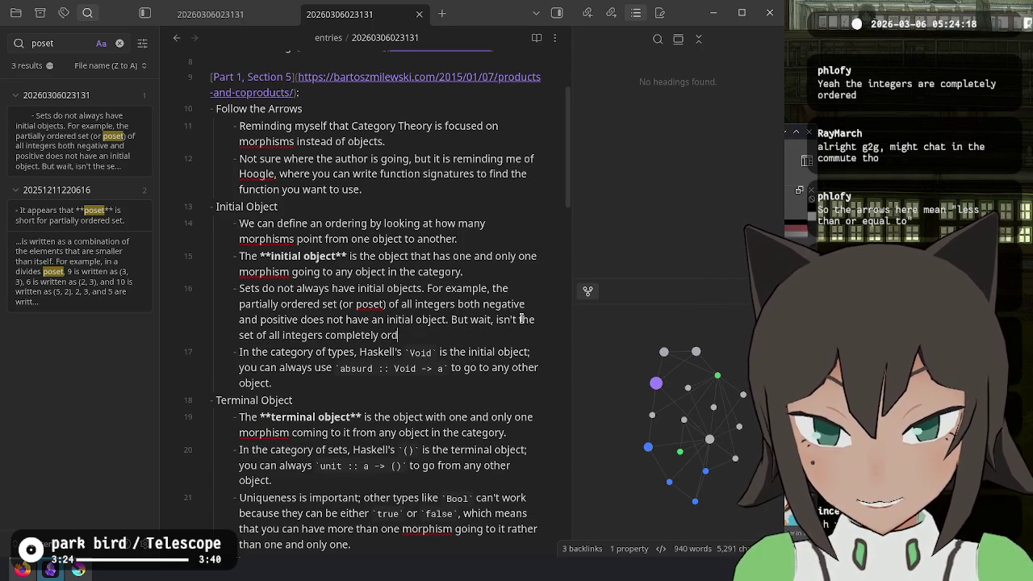
text(ered? Why is he)
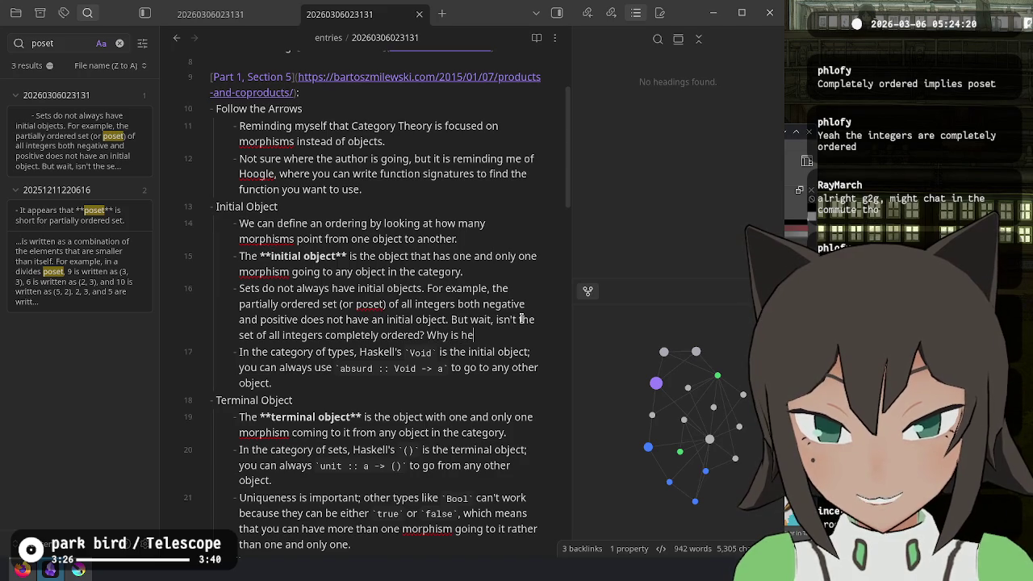
text(set?)
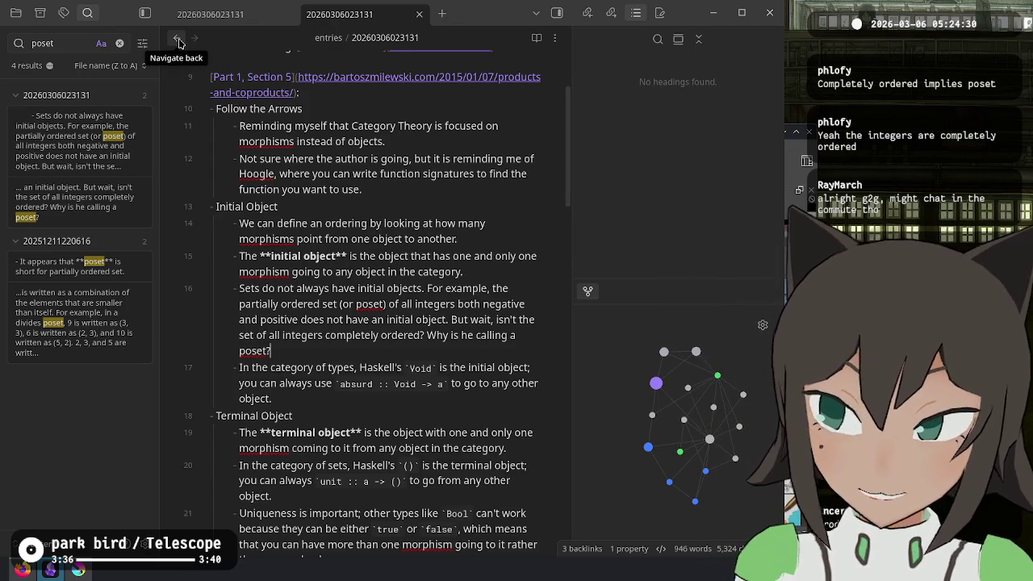
click(179, 42)
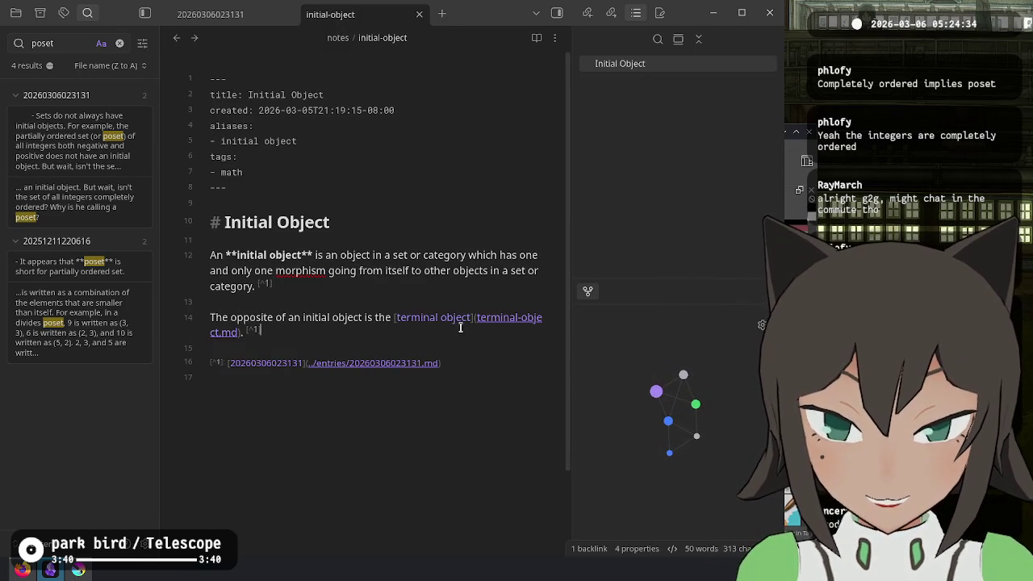
click(472, 294)
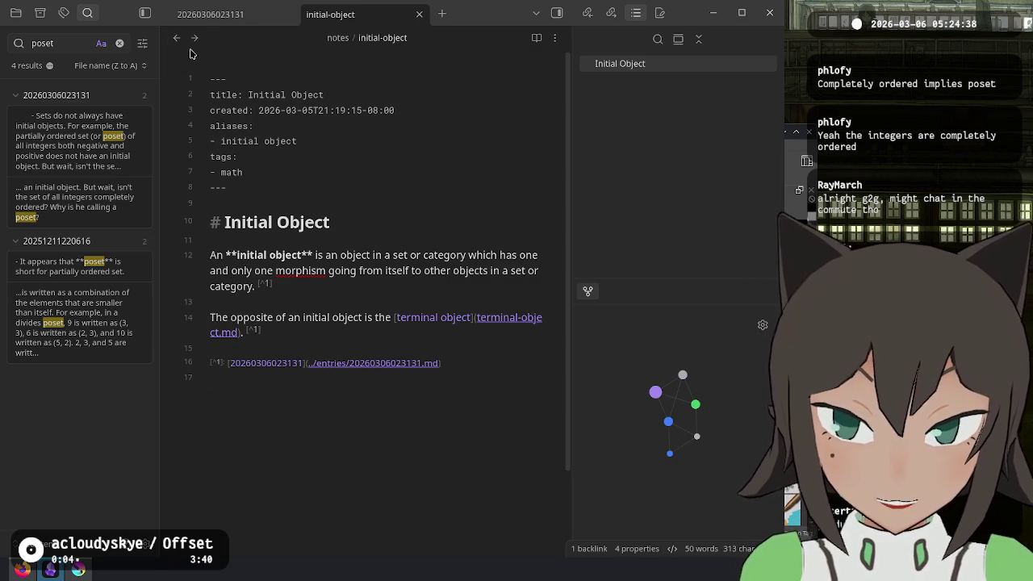
click(218, 10)
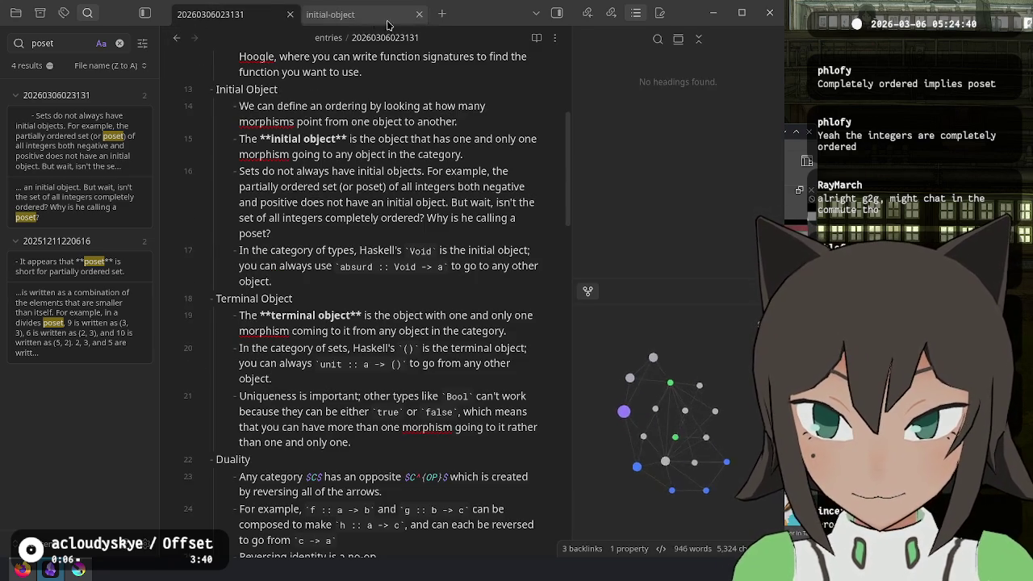
click(371, 14)
click(174, 39)
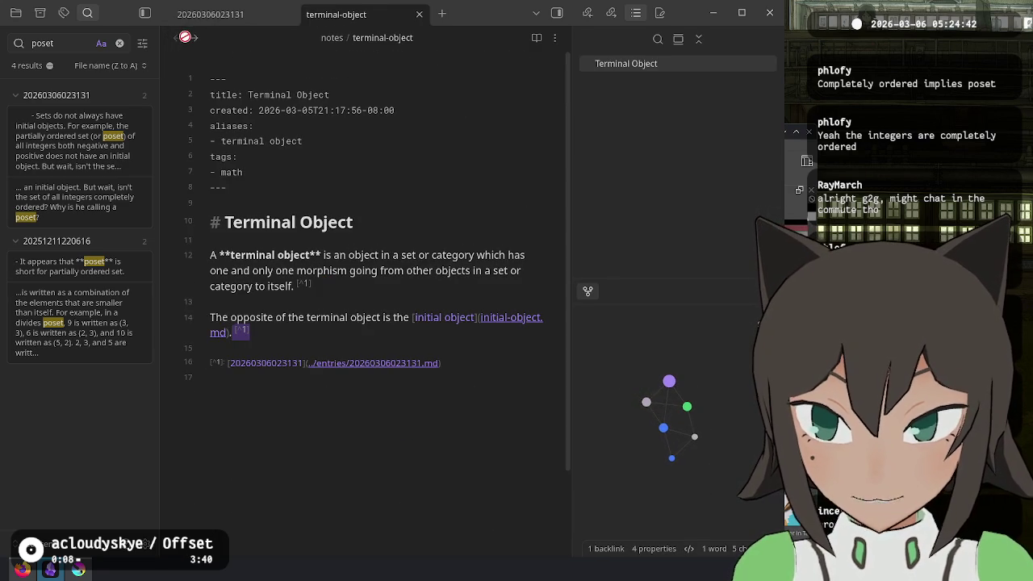
click(193, 42)
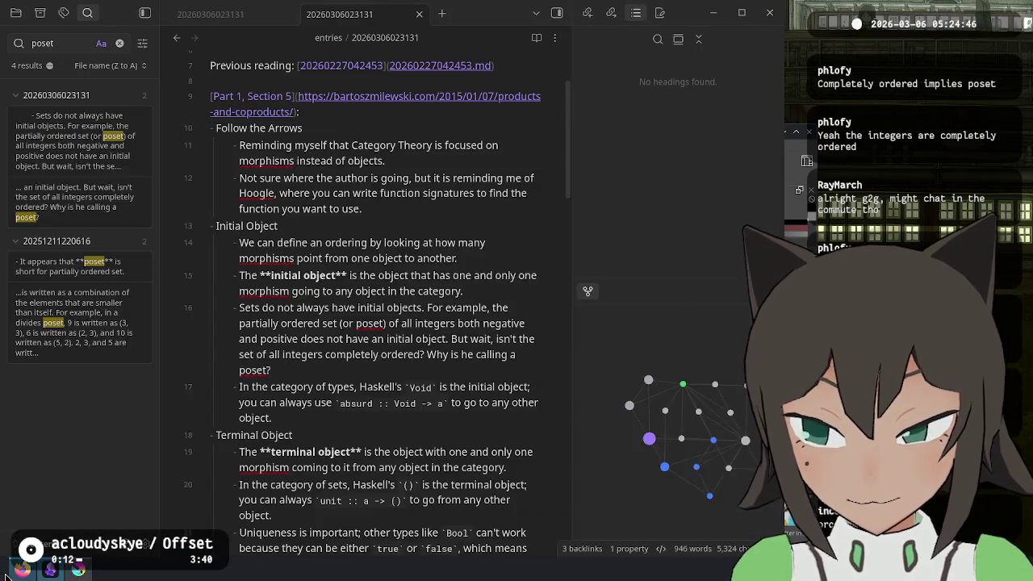
click(22, 569)
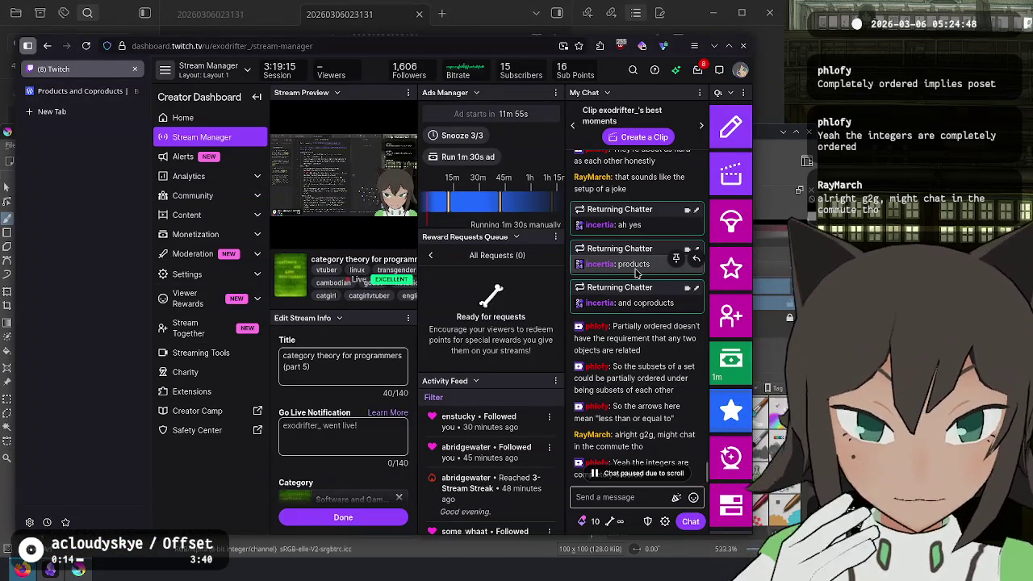
Scroll the Twitch chat, glance at Krita, then bring Obsidian's journal entry back to front
scroll(635, 273, down, 2)
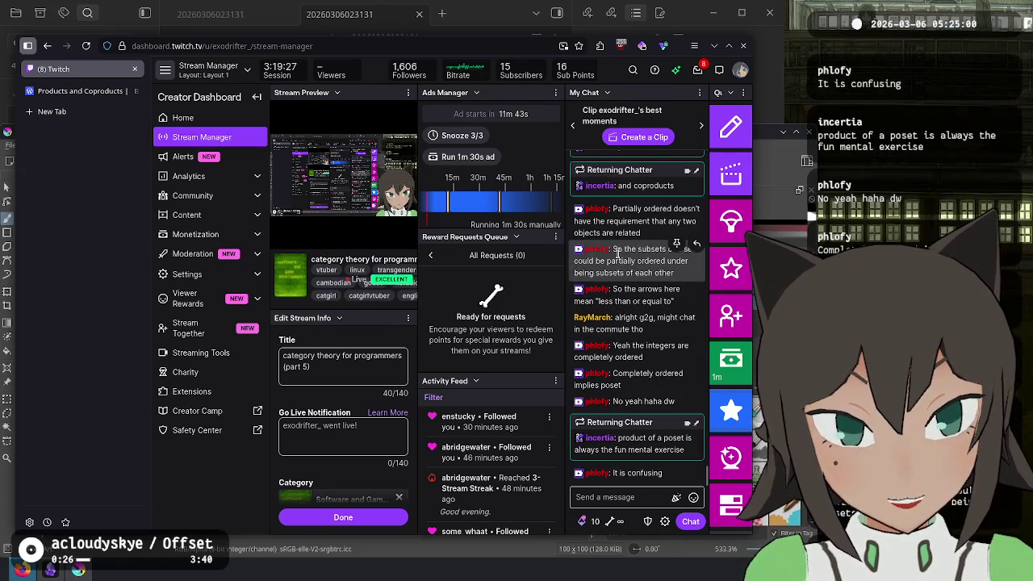
right_click(625, 209)
key(Escape)
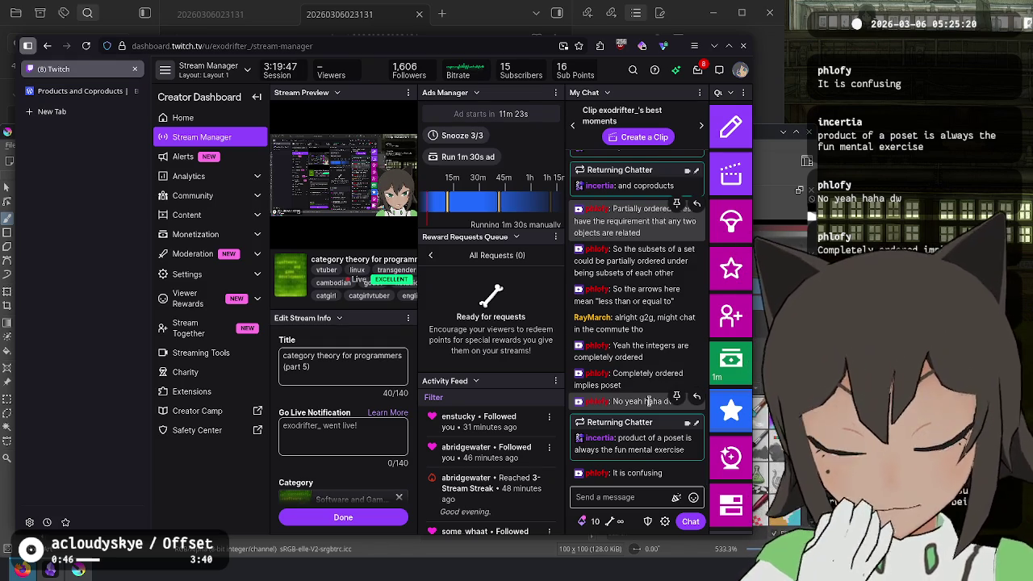
key(alt+Tab)
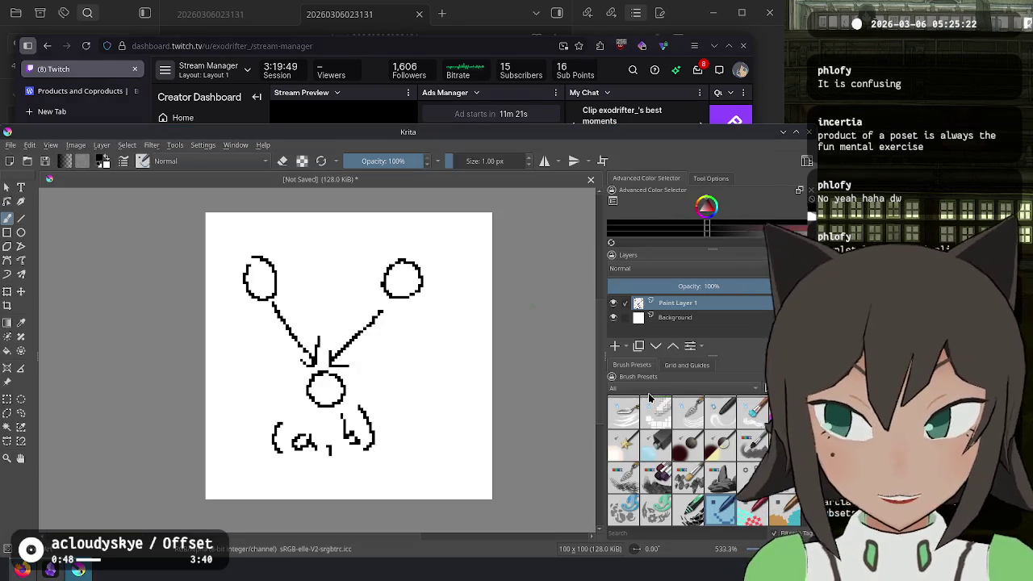
key(alt+Tab)
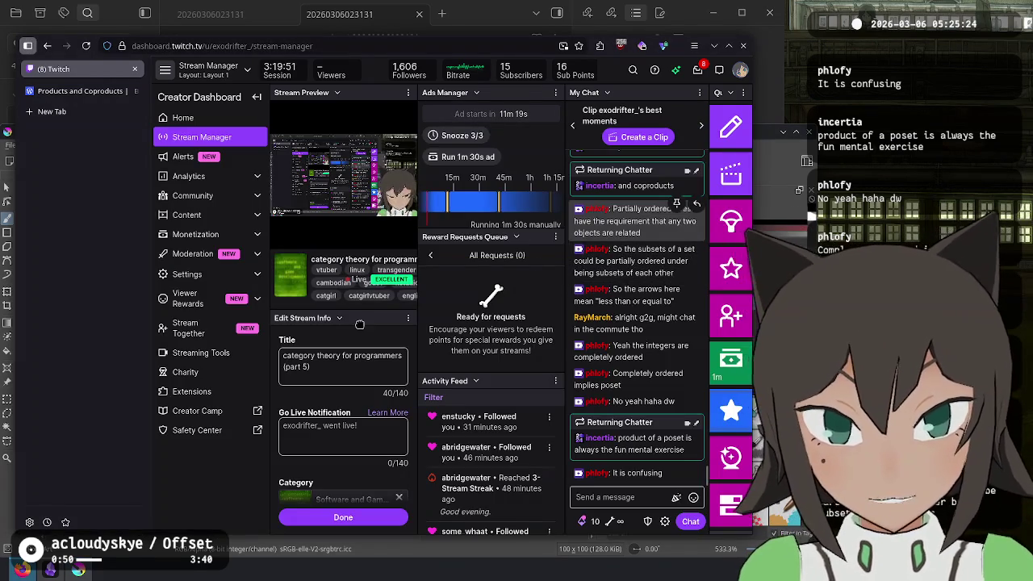
key(alt+Tab)
click(72, 572)
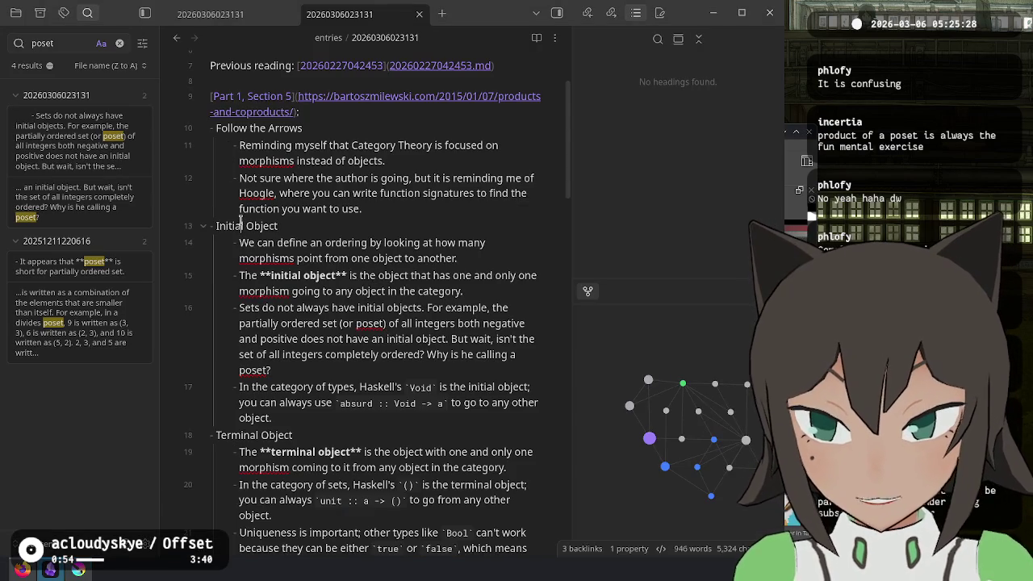
Highlight journal passages including the Duality heading, then navigate forward to the initial-object note
drag(240, 226, 374, 390)
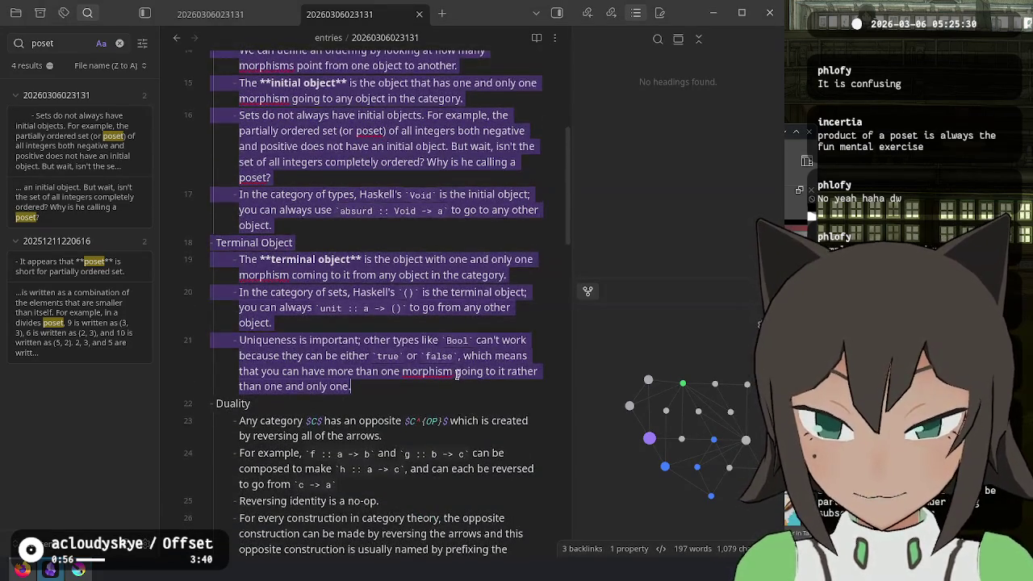
scroll(456, 373, up, 1)
scroll(447, 371, down, 1)
drag(218, 402, 443, 436)
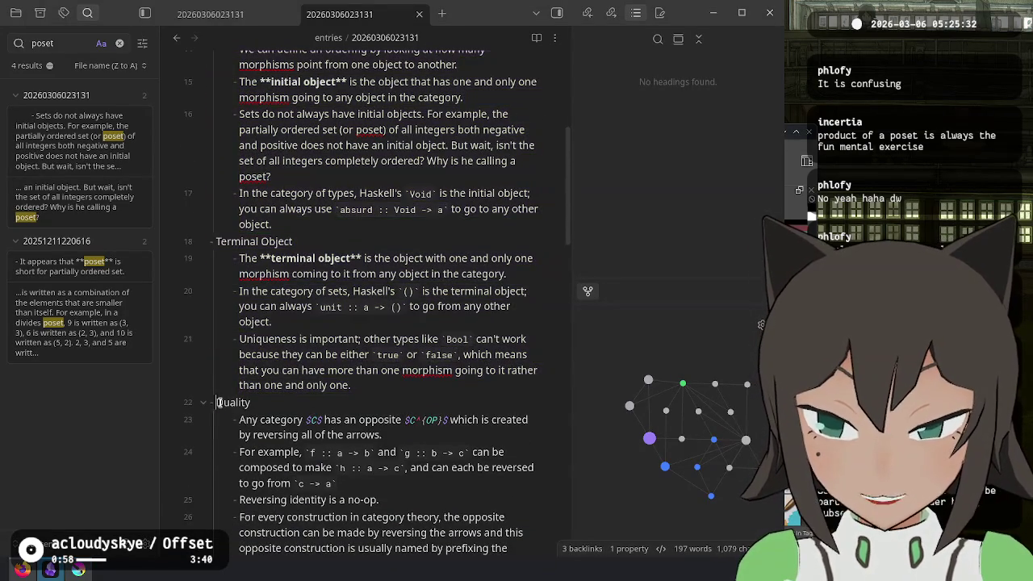
scroll(427, 419, up, 1)
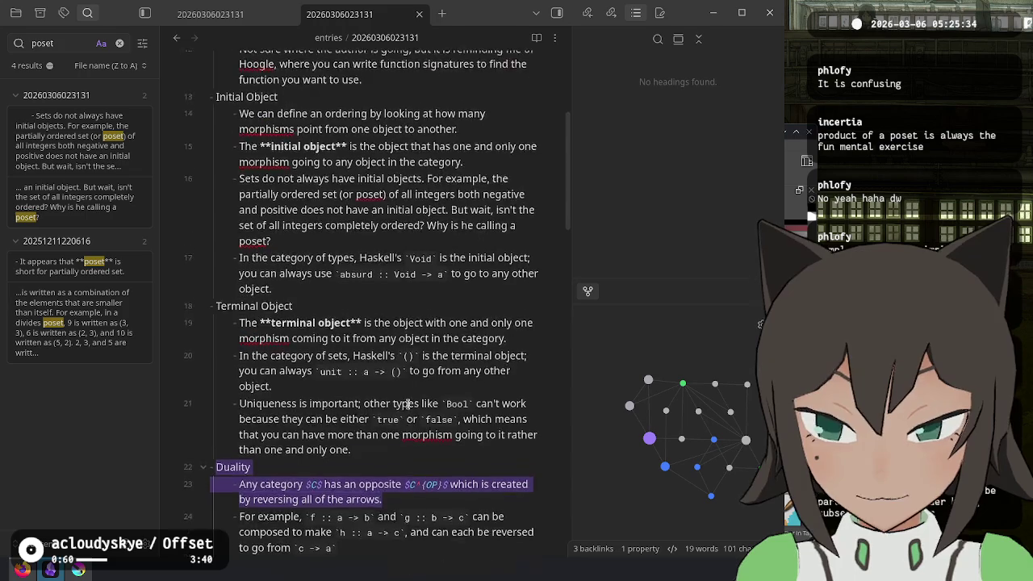
scroll(427, 420, up, 1)
click(377, 245)
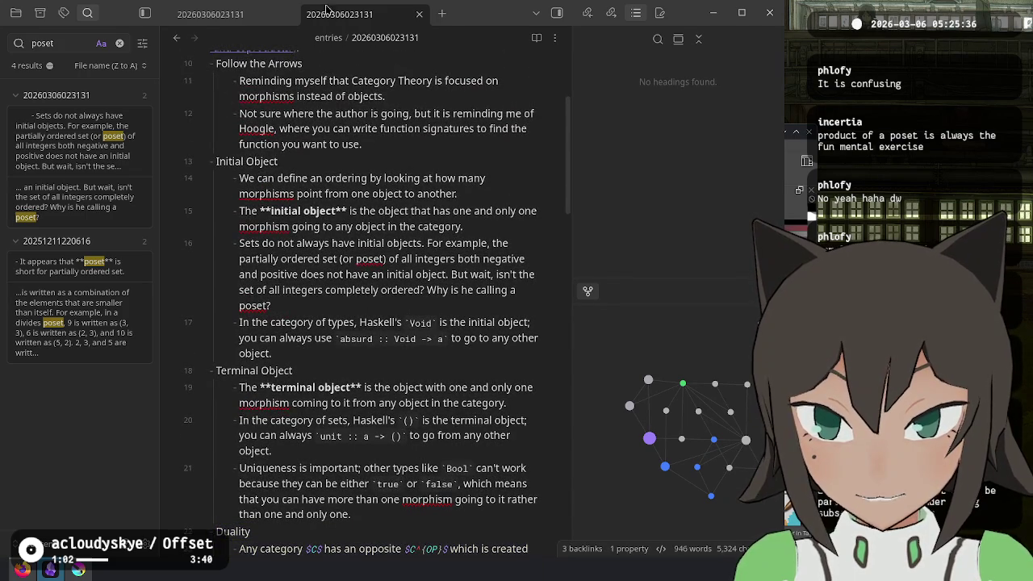
click(176, 38)
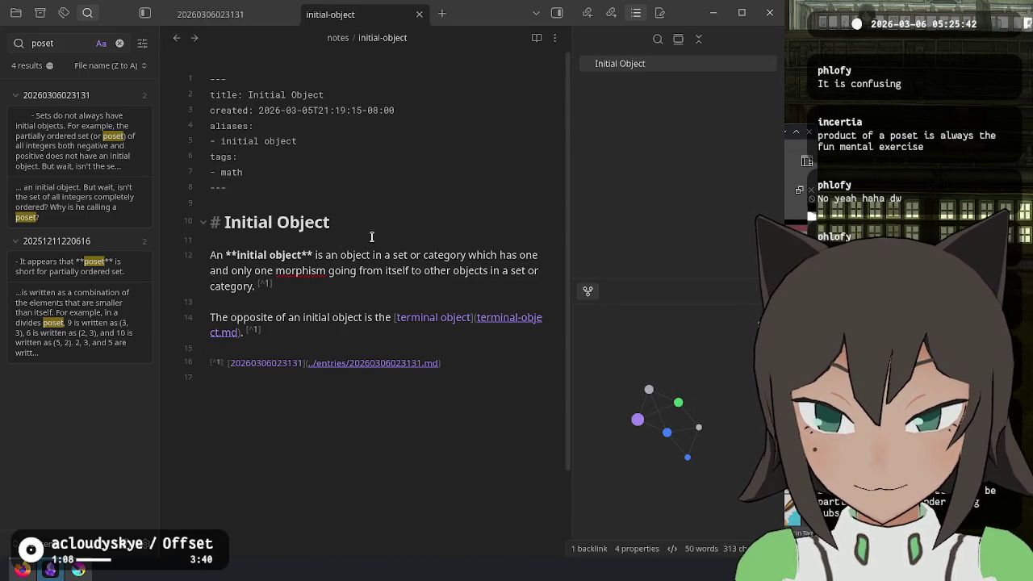
Try replacing 'category' in the definition with a Category Theory link, then undo it
double_click(442, 255)
key(BackSpace)
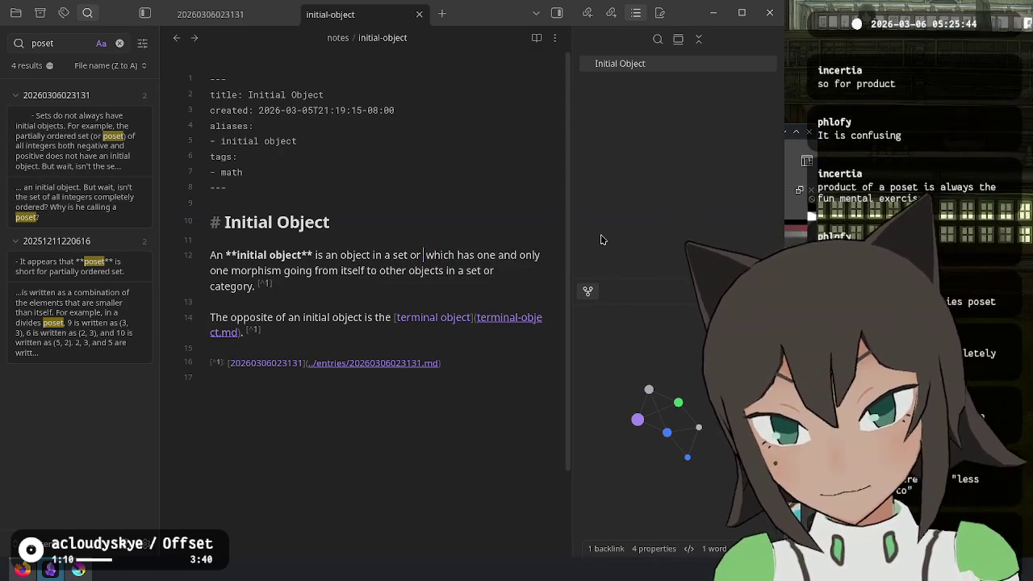
text([[category)
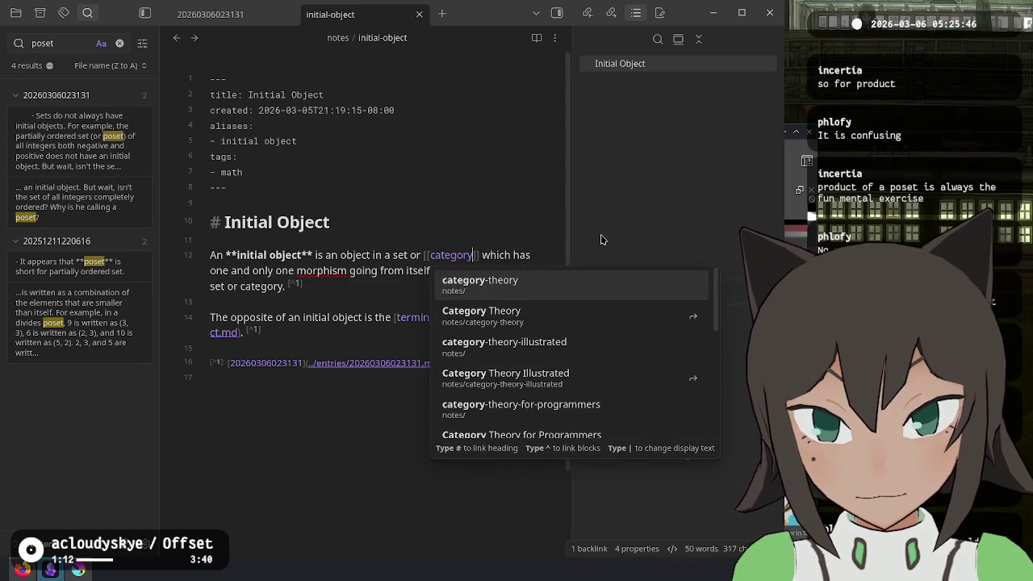
key(Down)
key(Return)
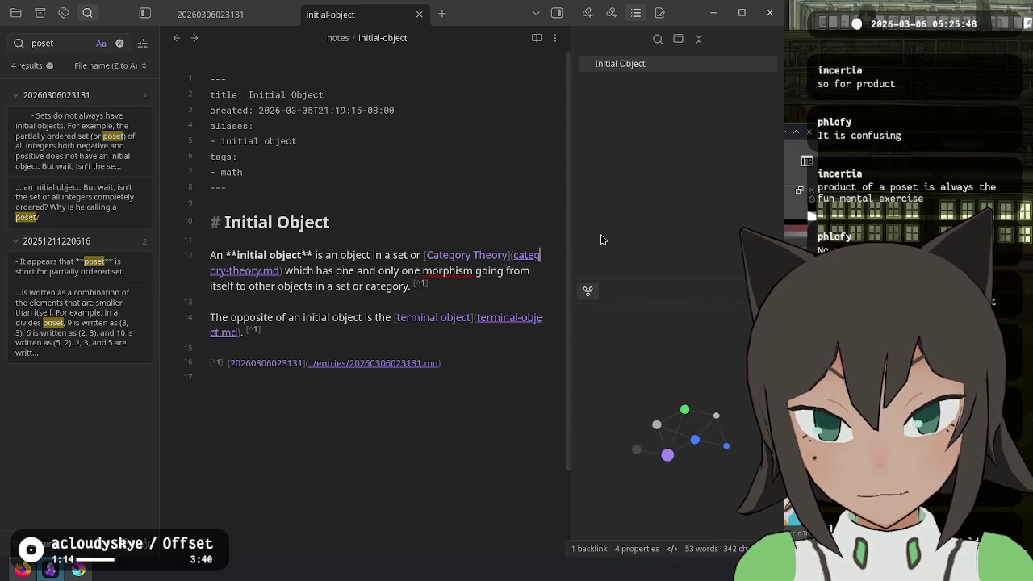
key(ctrl+z)
key(ctrl+z)
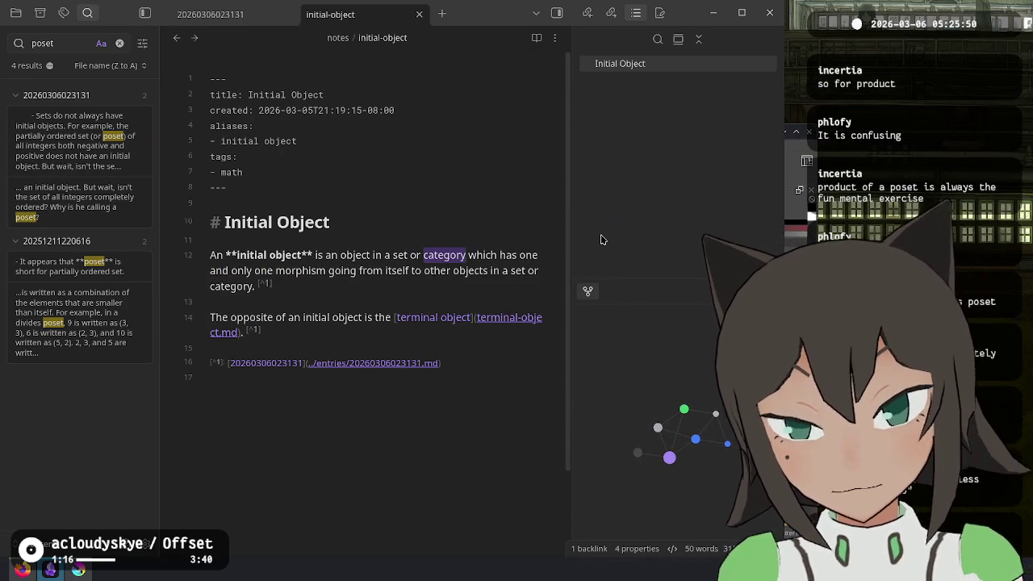
Open a new tab and search the note switcher for 'category', highlighting Category Theory
key(ctrl+t)
text(category)
key(Down)
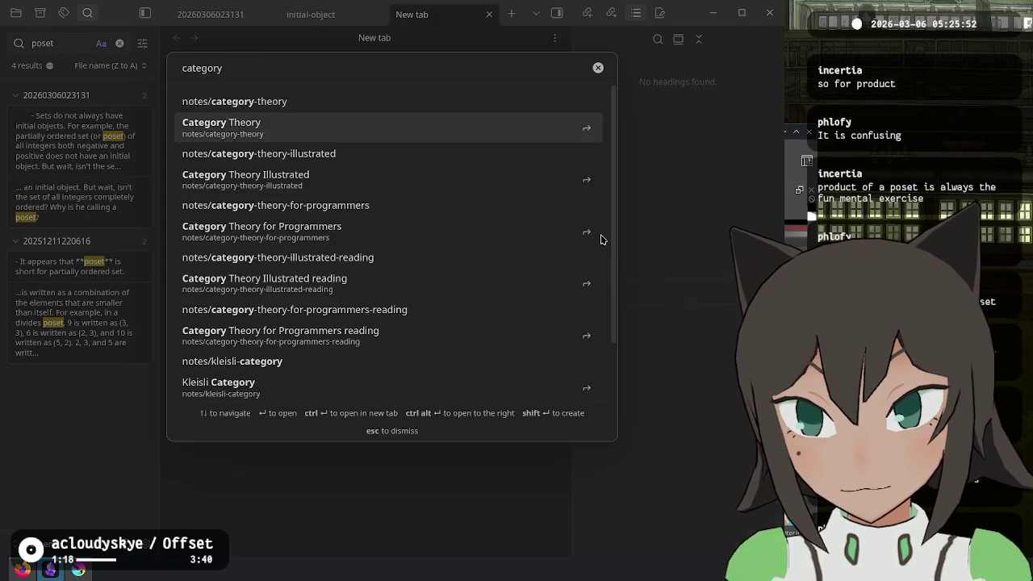
Open the Category Theory note and place the caret in its Category definition list
key(Return)
scroll(360, 363, down, 3)
click(360, 385)
scroll(360, 385, down, 6)
click(319, 413)
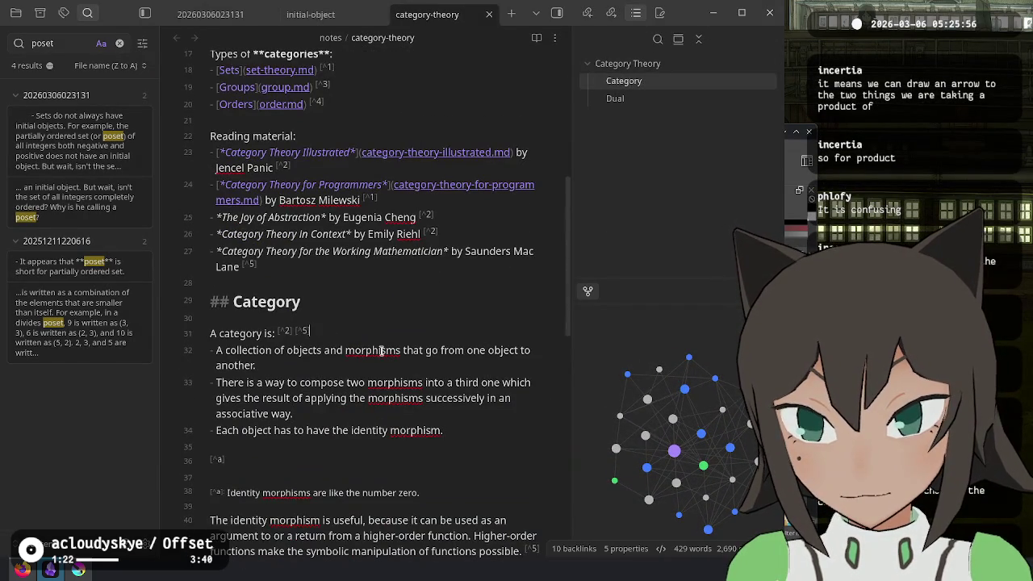
Select the Category section from its heading through line 40, then scroll back up
scroll(294, 248, down, 5)
drag(300, 377, 282, 87)
key(ctrl+c)
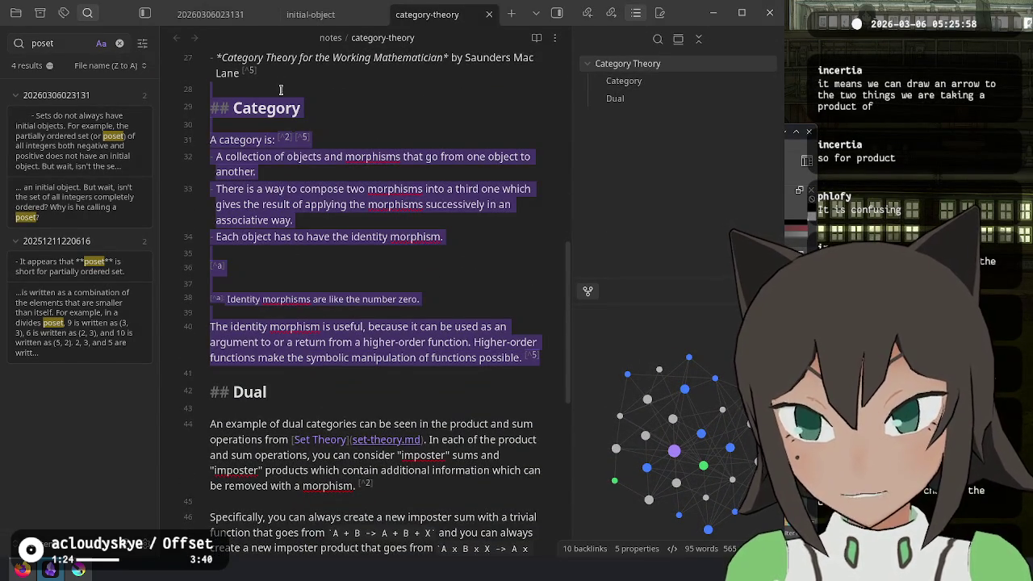
scroll(323, 202, up, 4)
scroll(347, 310, up, 1)
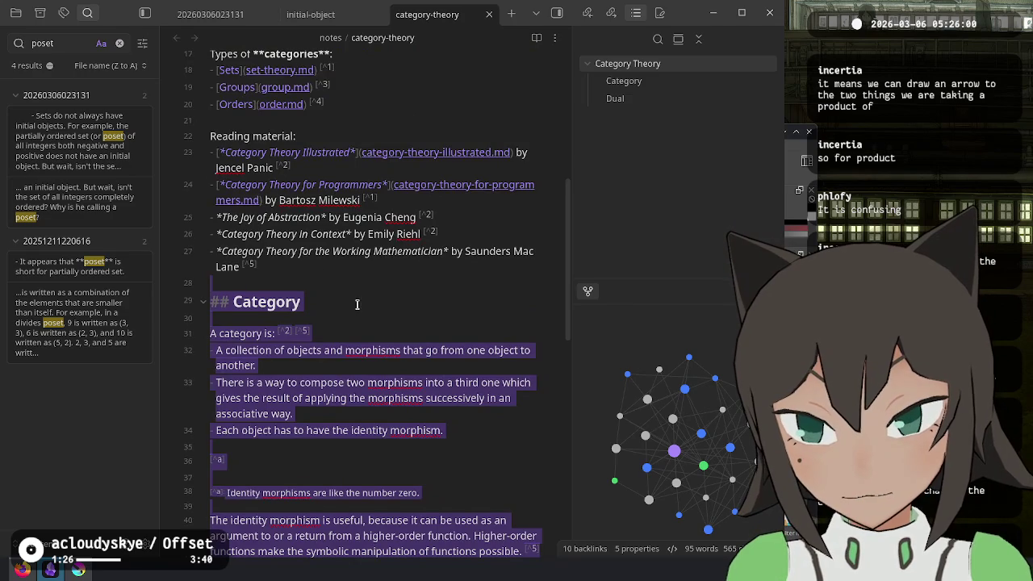
scroll(357, 304, down, 5)
click(423, 268)
scroll(422, 270, up, 1)
scroll(421, 274, up, 2)
key(ctrl+p)
Create a Kettle unique note named 'category' and paste the copied Category section into it
text(uni)
key(Down)
key(Return)
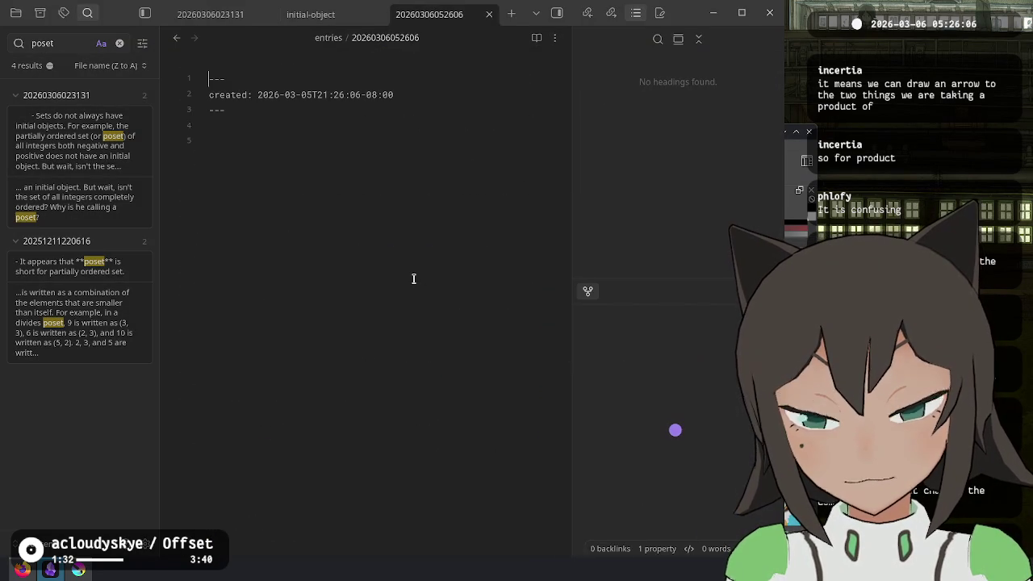
key(BackSpace)
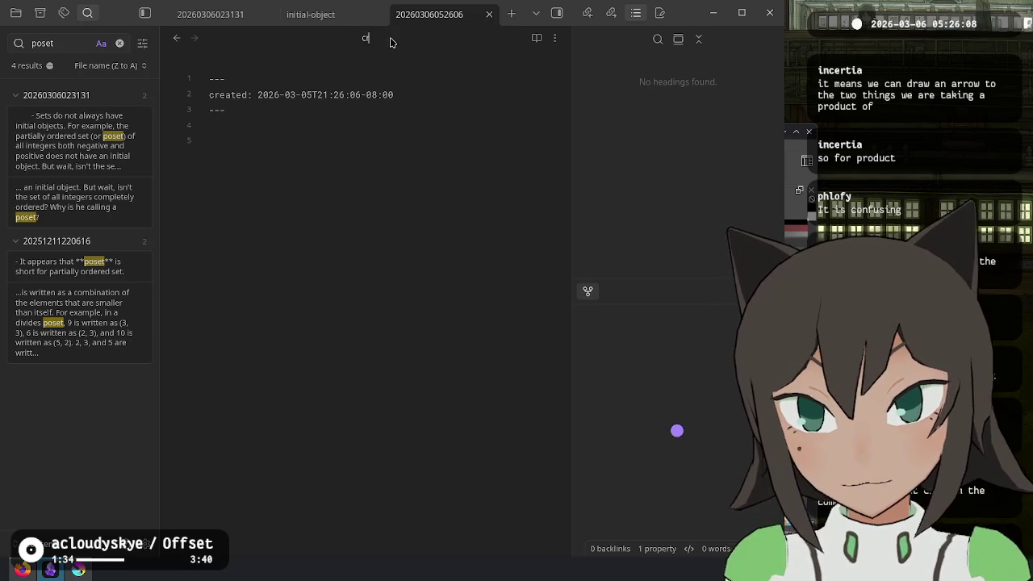
text(category)
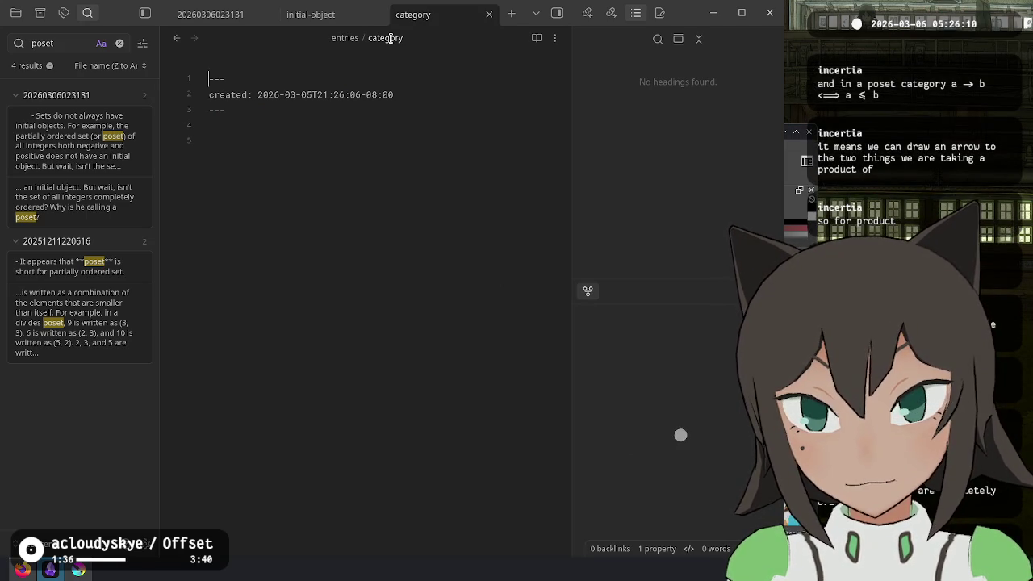
key(ctrl+v)
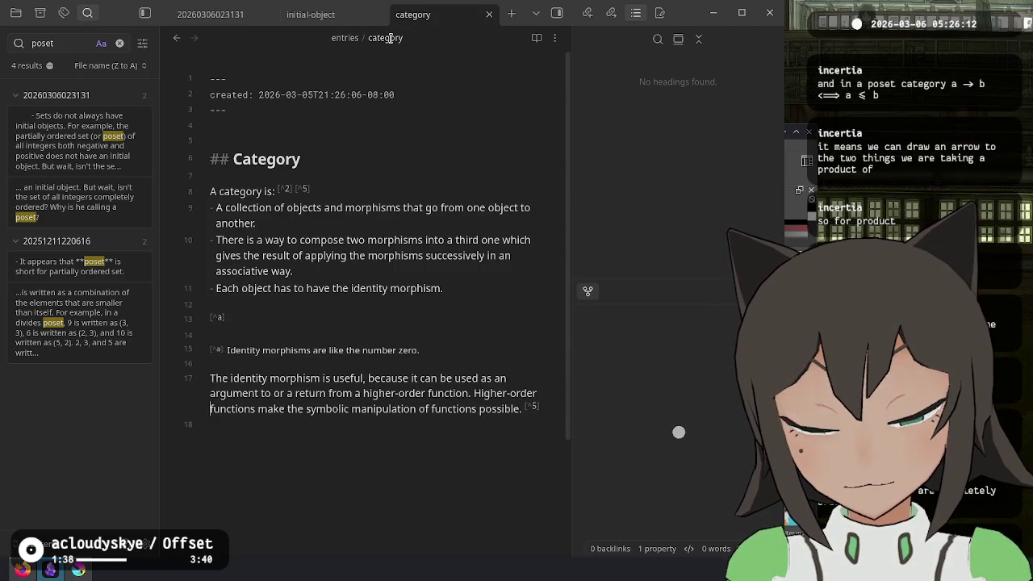
key(ctrl+Right)
key(ctrl+Right)
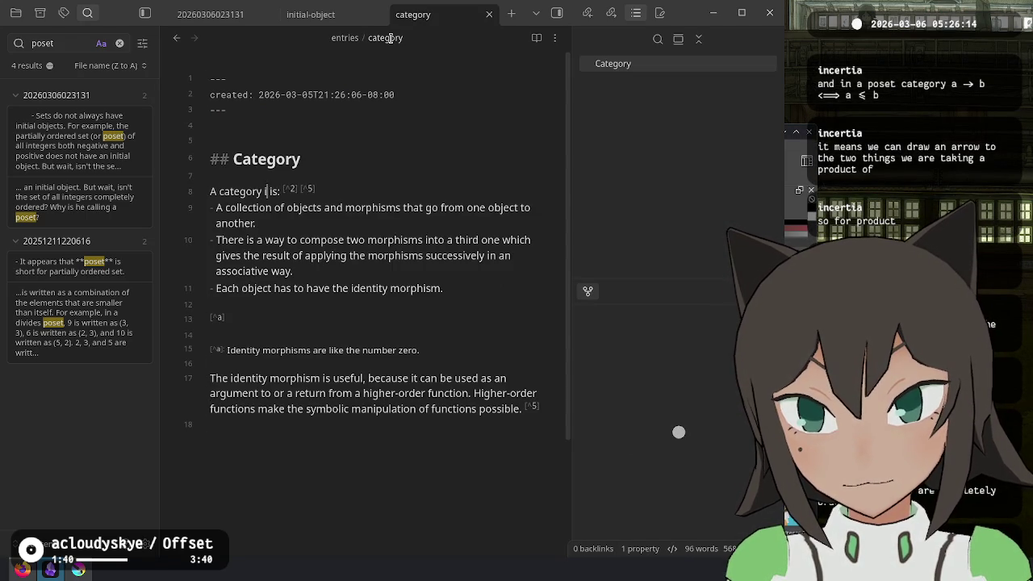
Link 'Category' in the Category note's opening sentence to the Category Theory note
text([Catego)
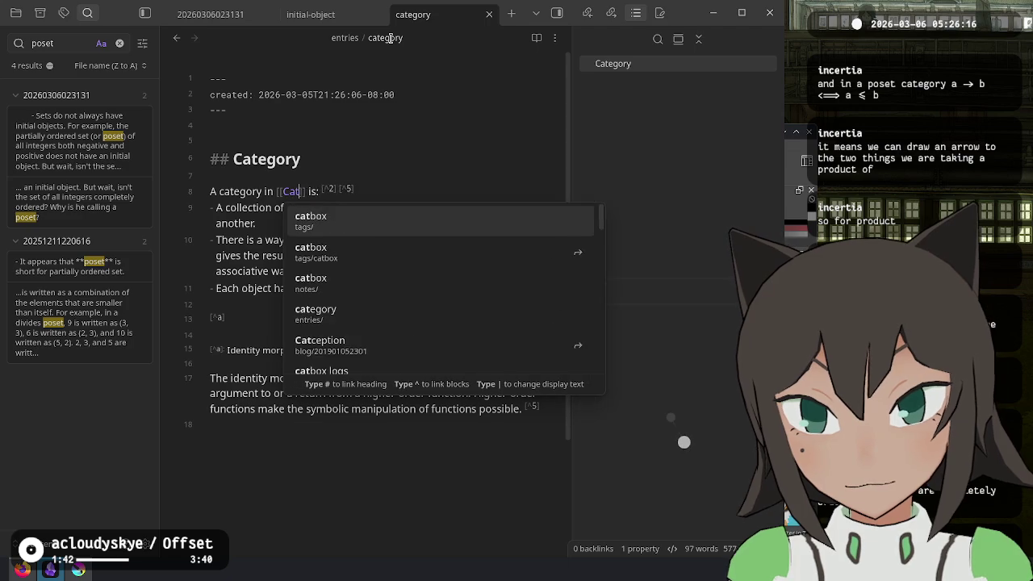
text(ry)
key(Return)
key(Down)
key(Down)
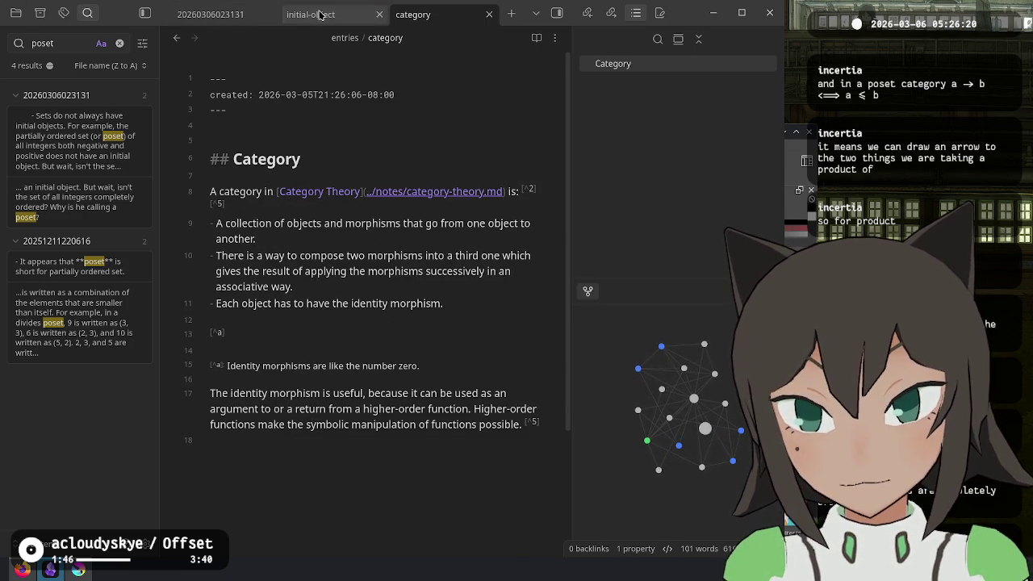
click(341, 14)
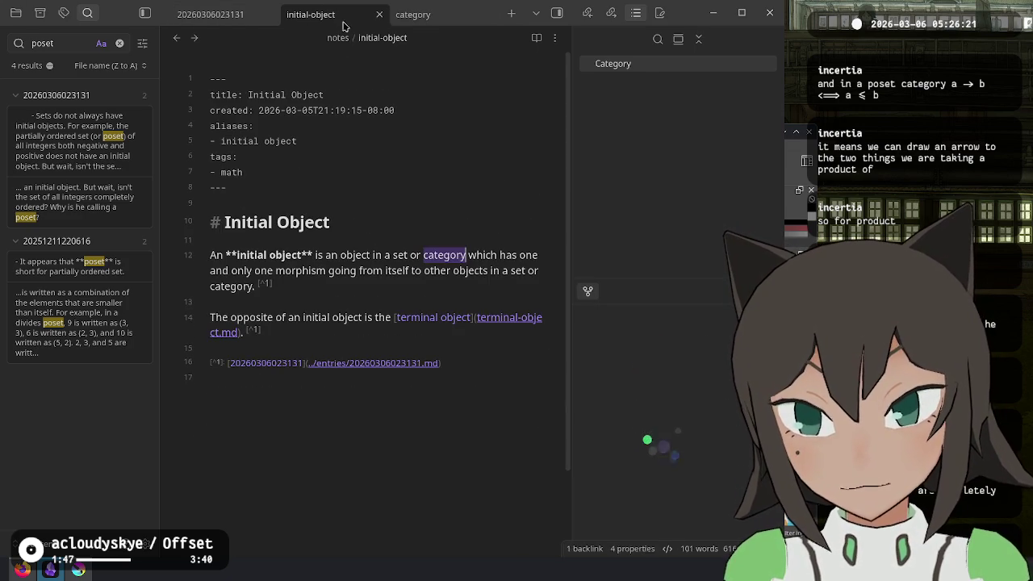
click(218, 18)
click(407, 14)
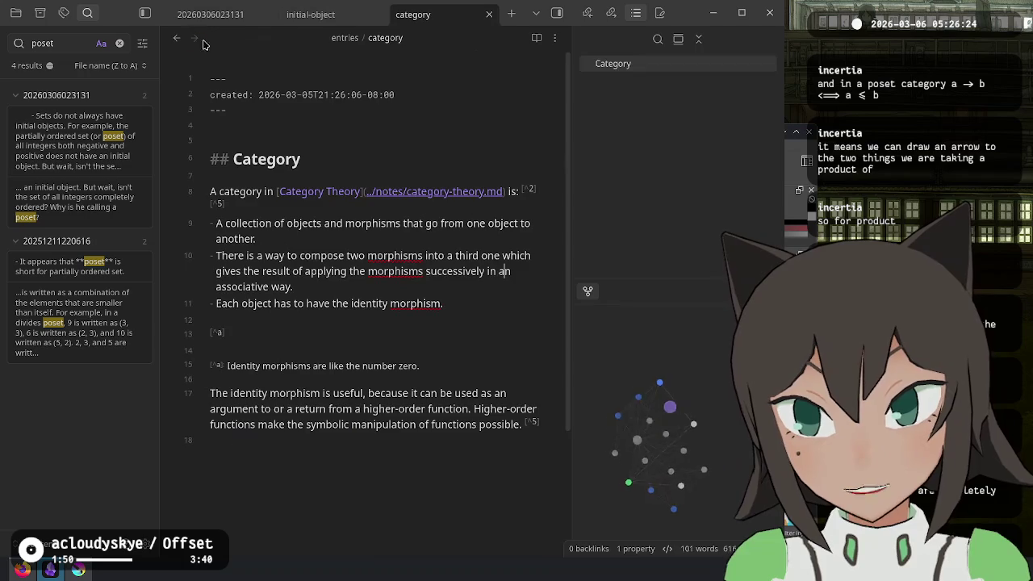
Bring Category Theory's footnote list into the Category note and renumber the references [^1] and [^2]
click(174, 38)
scroll(363, 323, down, 5)
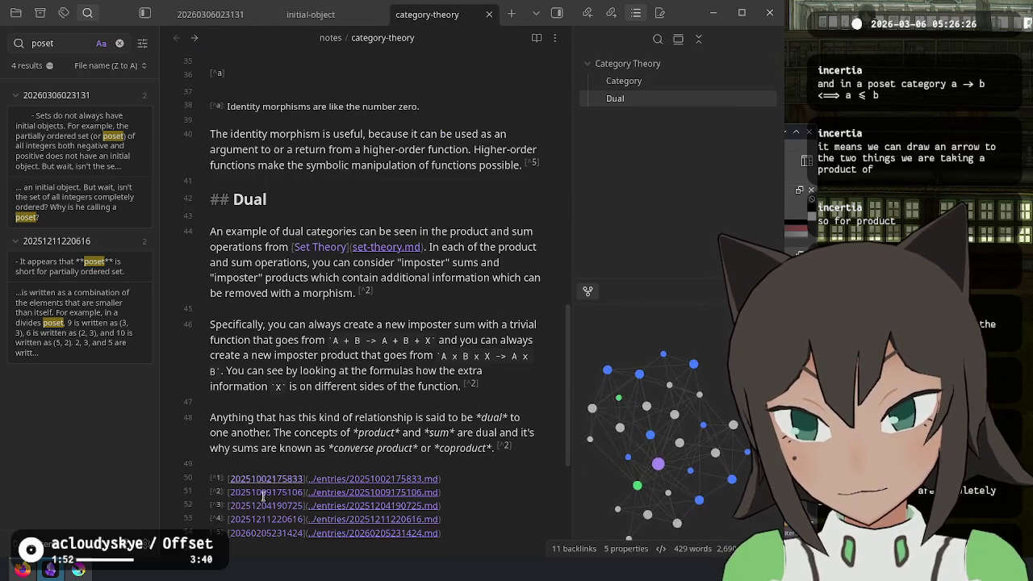
drag(453, 527, 212, 463)
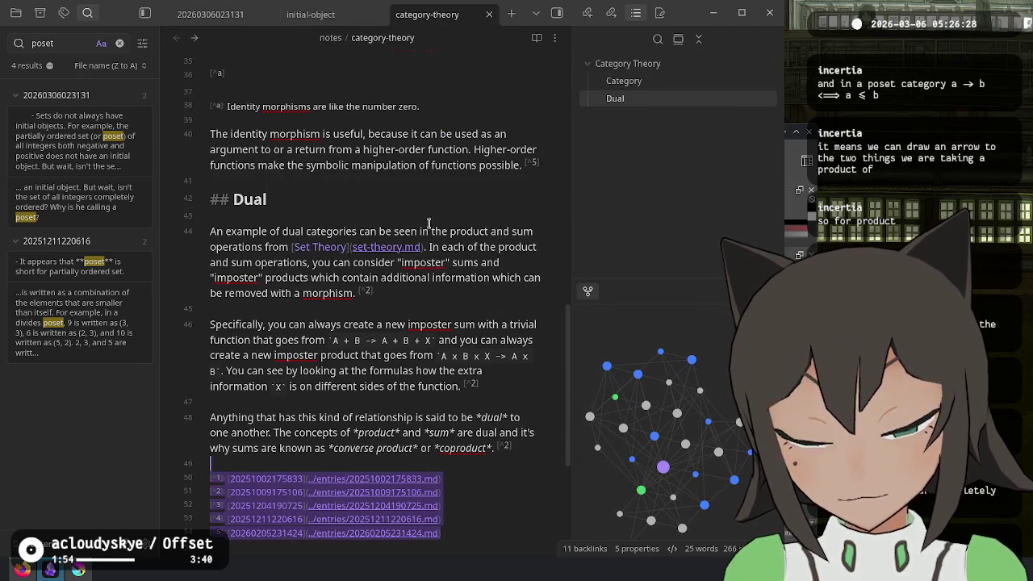
click(195, 40)
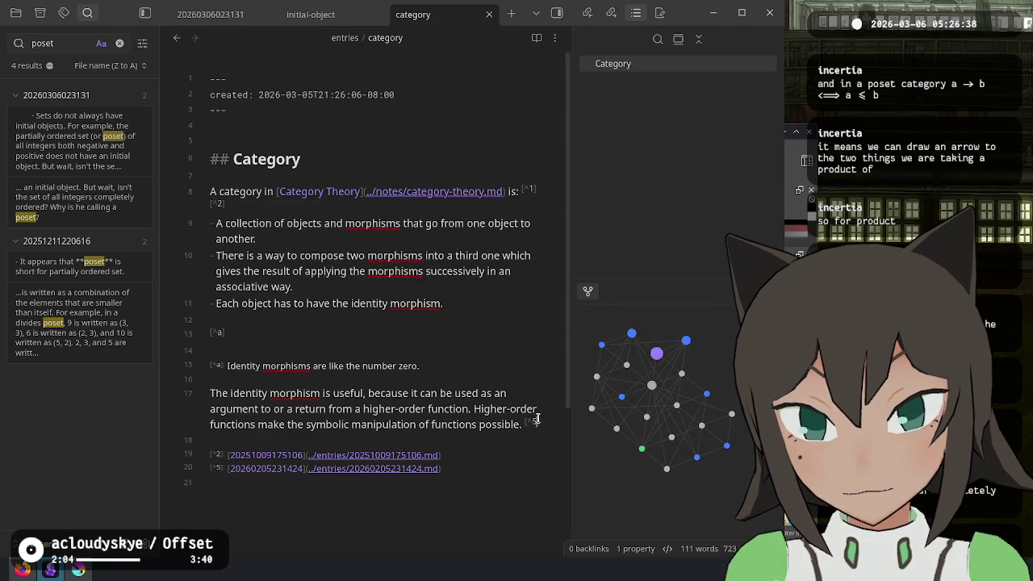
key(BackSpace)
text(2)
key(Escape)
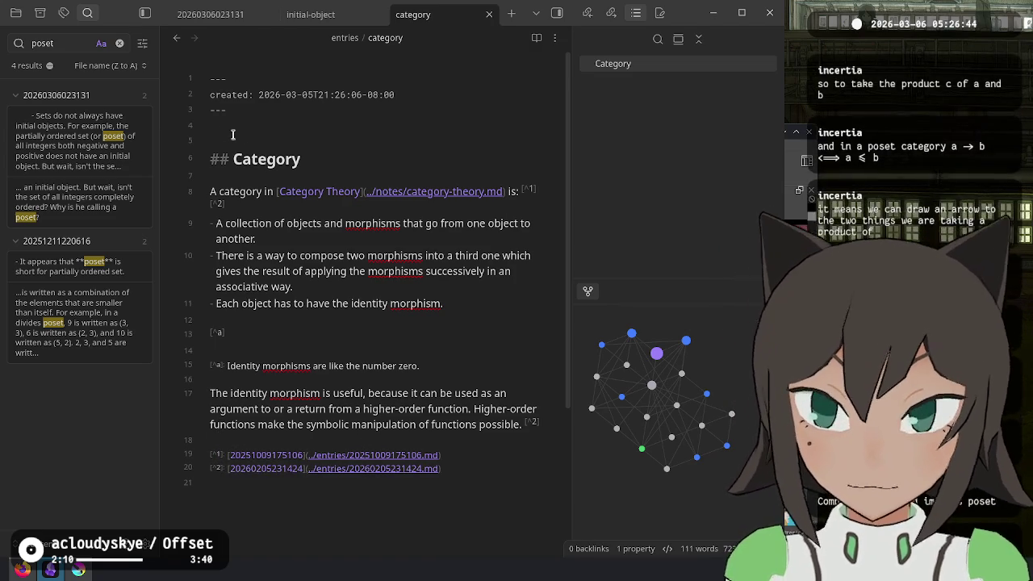
Start a title property at the top of the Category note's frontmatter
click(282, 80)
key(Return)
text(title: Category)
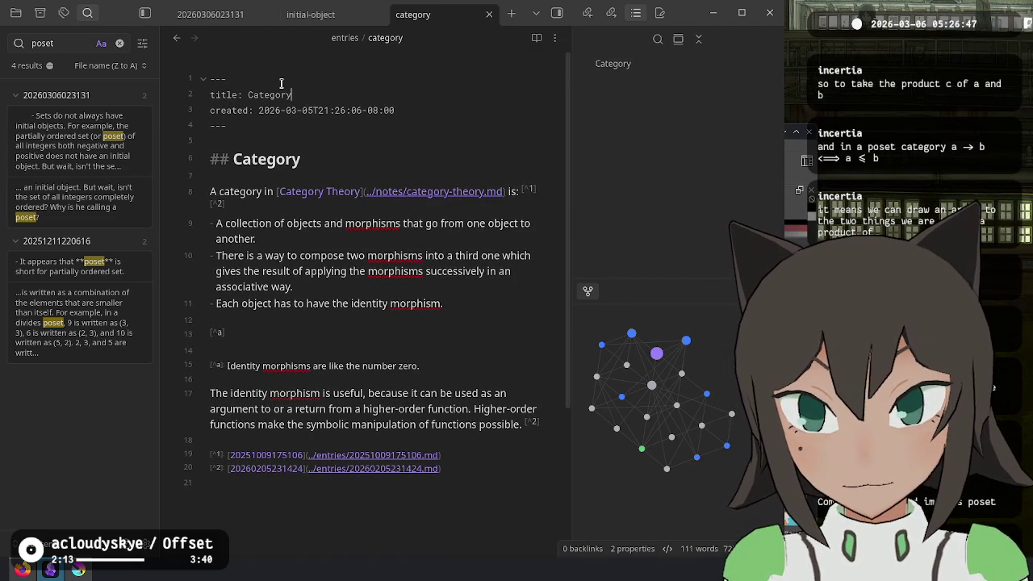
Move the Category note into the notes folder
key(ctrl+p)
text(folder)
key(Down)
key(Return)
text(not)
key(Return)
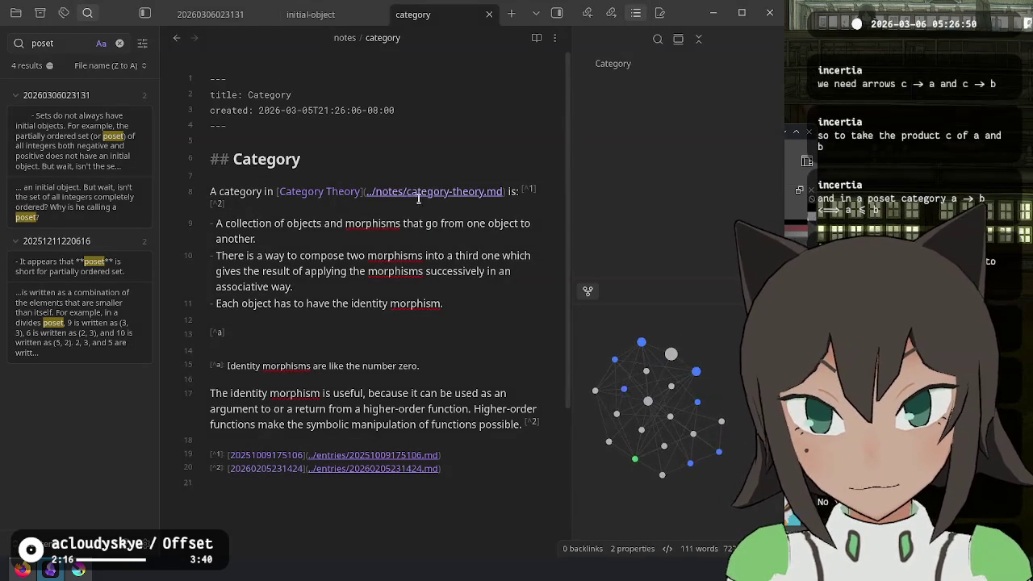
Strip the ../notes/ prefix from the link path and make Category a top-level heading
key(BackSpace)
key(BackSpace)
key(BackSpace)
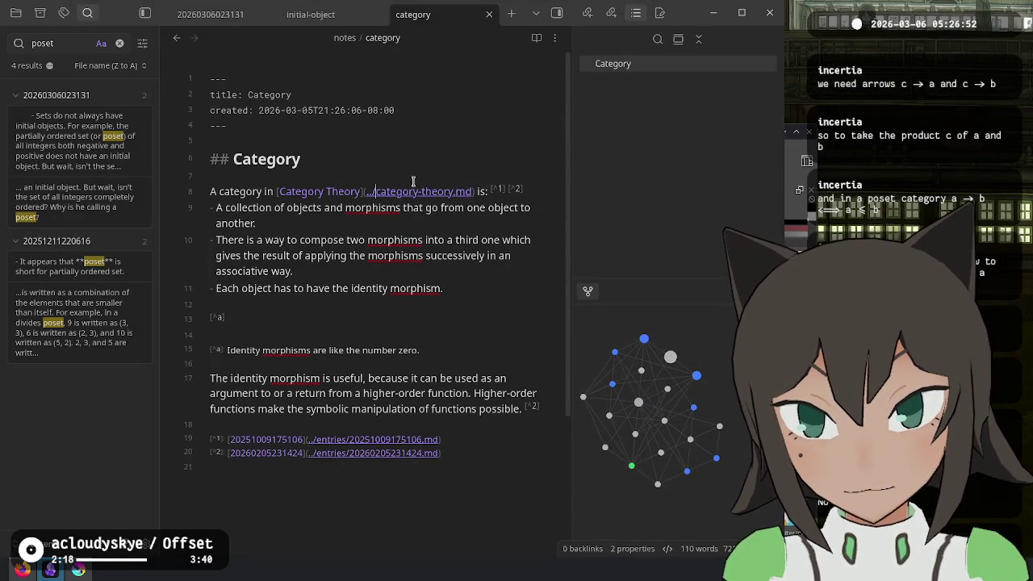
text(])
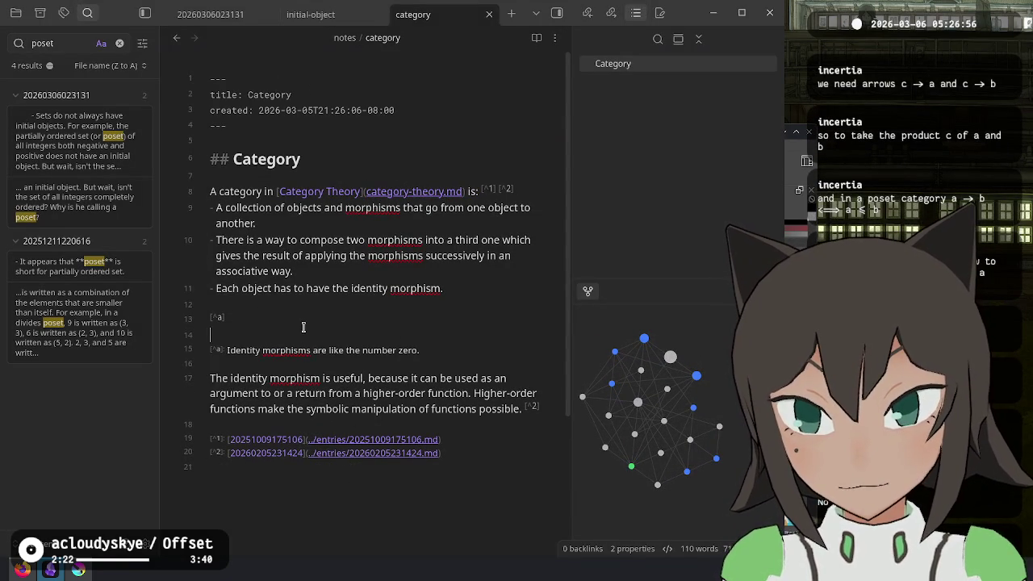
key(ctrl+e)
key(ctrl+e)
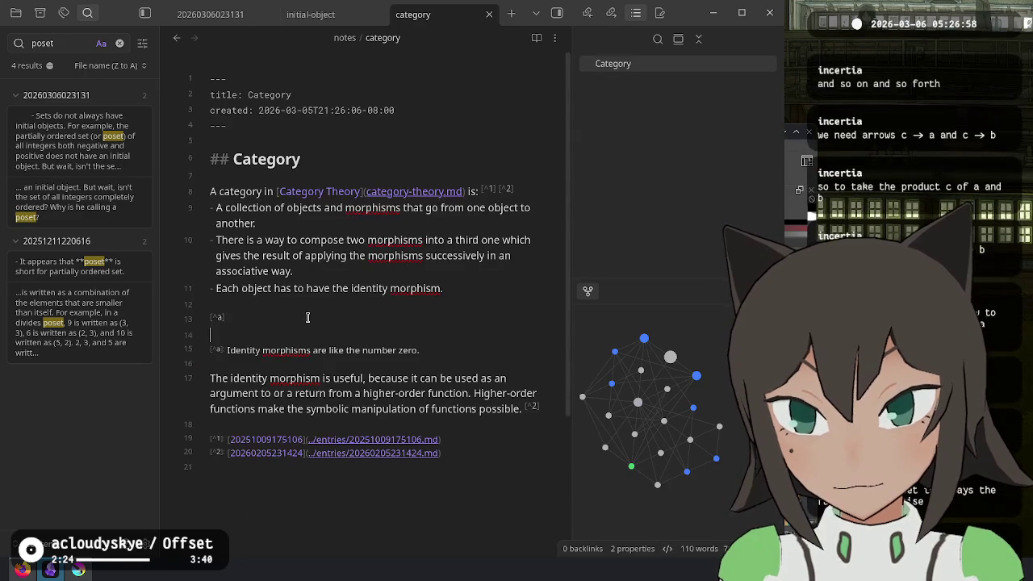
click(324, 158)
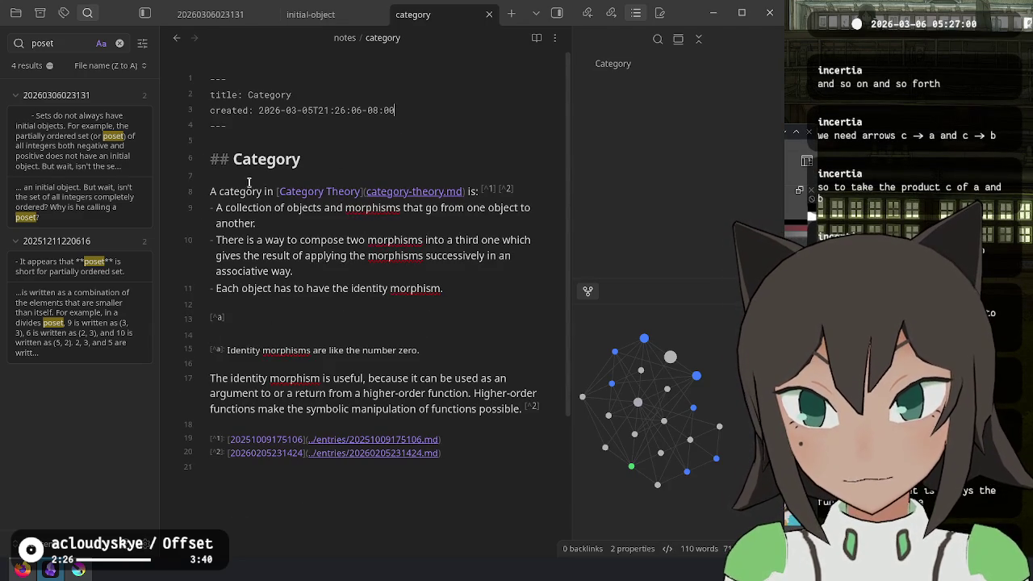
key(Home)
key(Delete)
Add an aliases list and a tags list containing math to the frontmatter
click(442, 103)
key(Return)
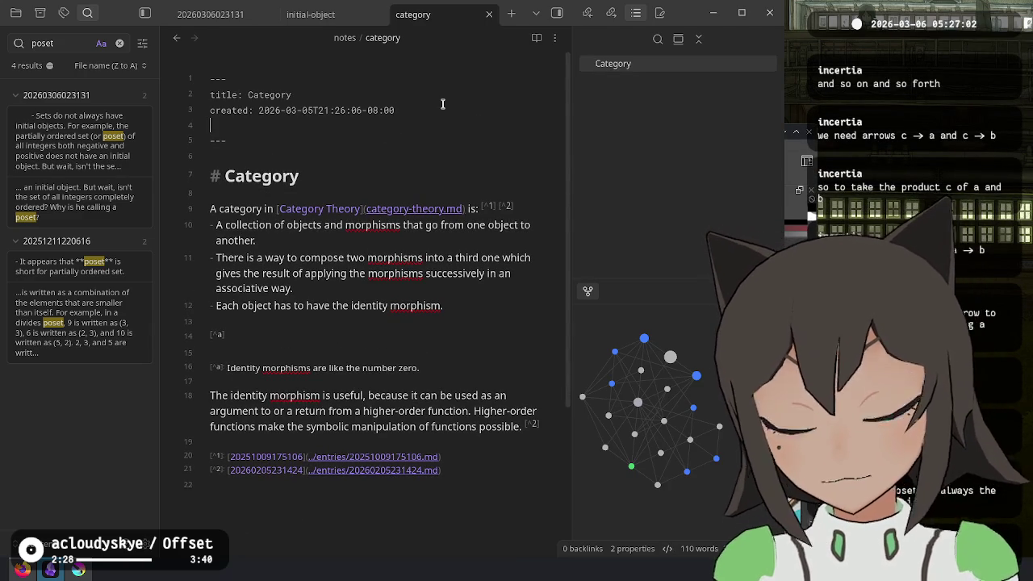
text(aliases:)
key(Return)
text(- cate)
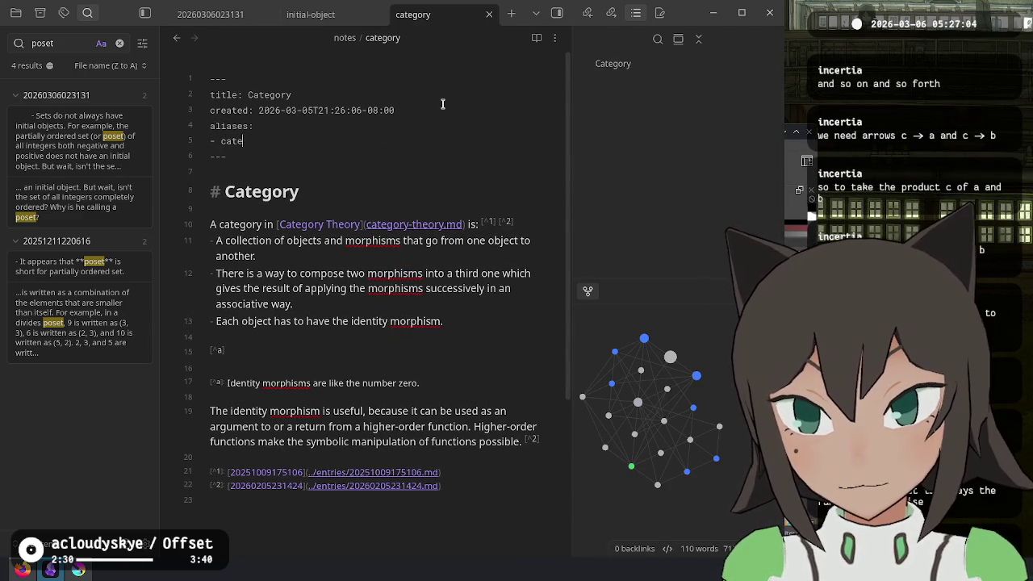
key(Return)
text(-)
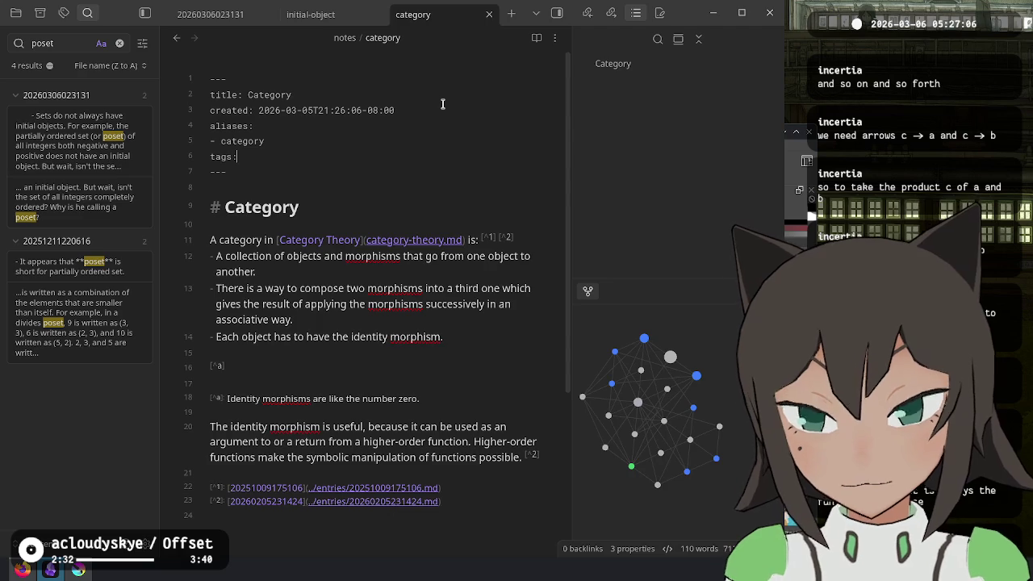
key(Return)
text(- math)
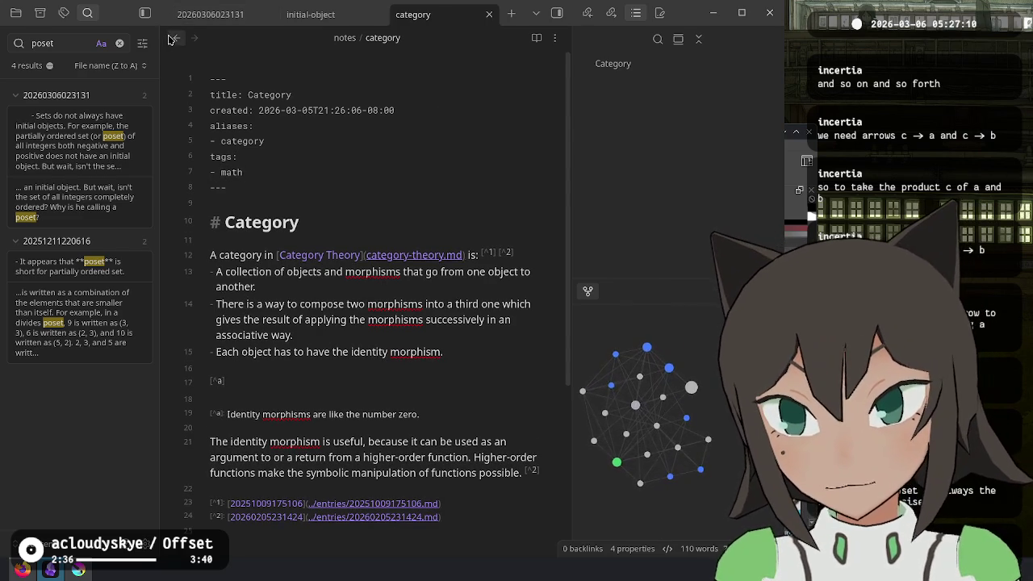
Return to the Category Theory note, scrolled to its top
click(171, 40)
scroll(395, 275, up, 5)
scroll(379, 258, up, 5)
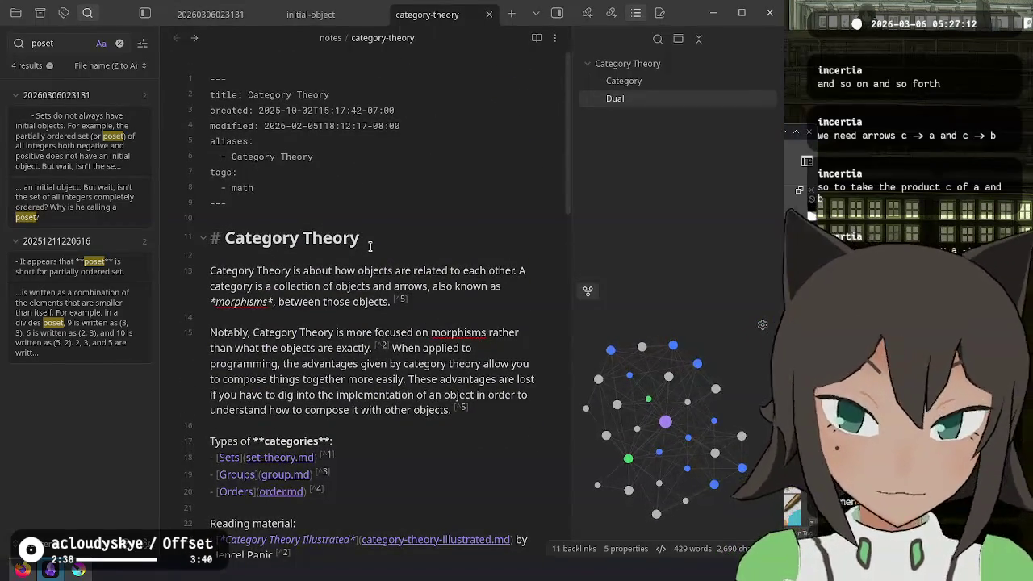
Cut the whole ## Category section out of the Category Theory note
click(197, 40)
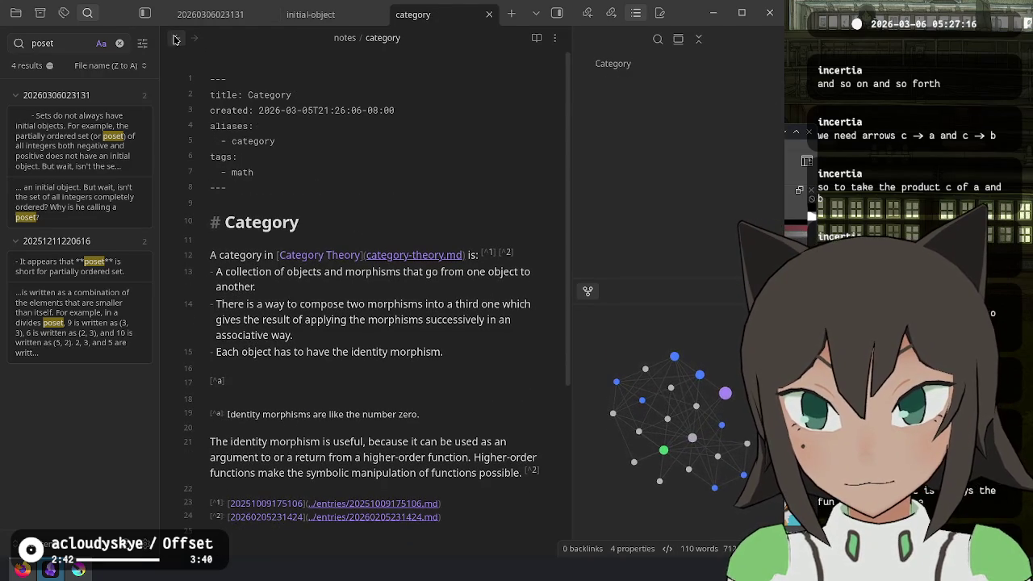
click(175, 39)
scroll(356, 329, down, 5)
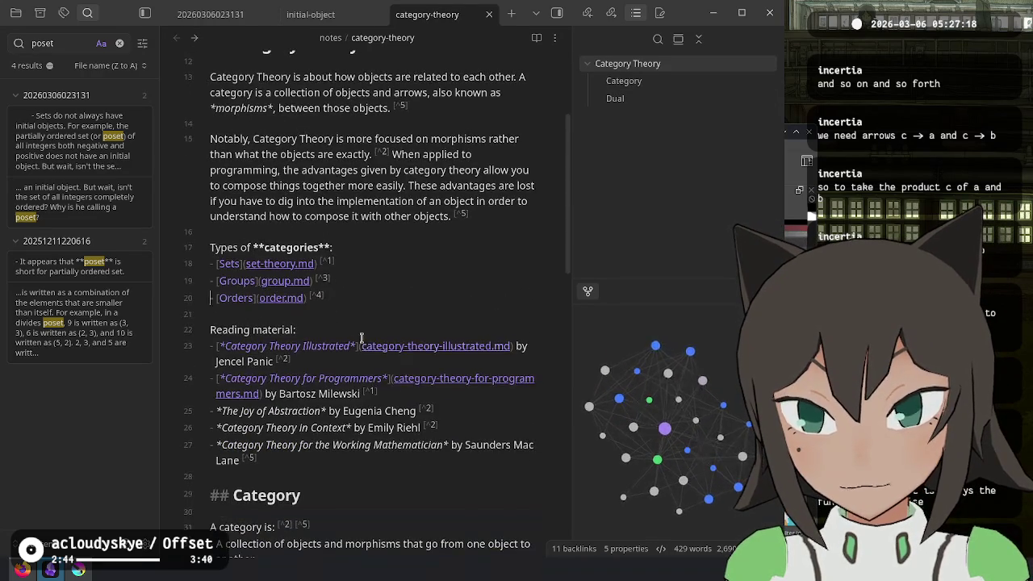
scroll(348, 310, down, 5)
click(329, 302)
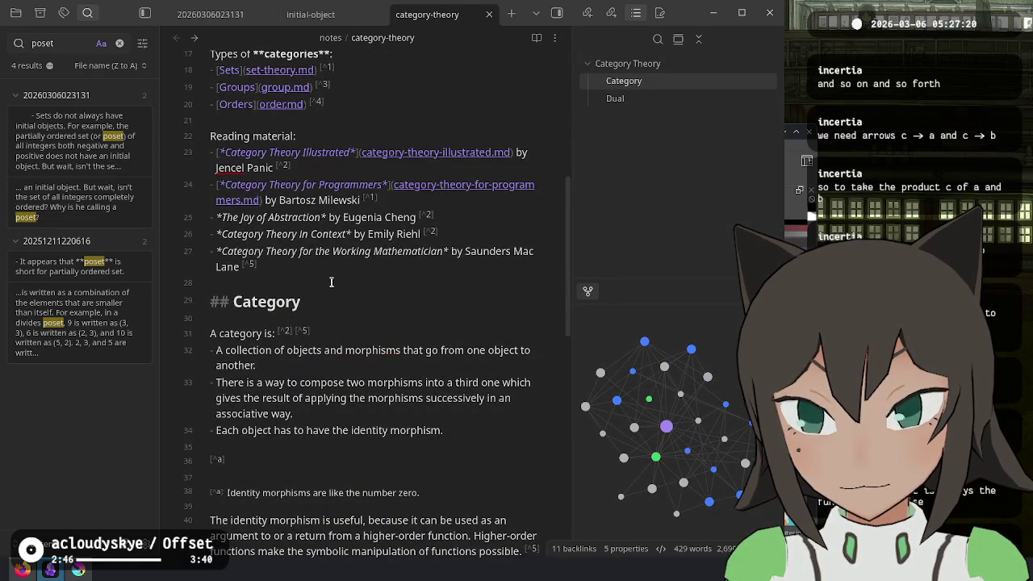
scroll(331, 281, up, 5)
scroll(331, 281, down, 10)
scroll(331, 281, down, 5)
scroll(330, 281, down, 10)
scroll(331, 280, up, 10)
scroll(286, 323, up, 2)
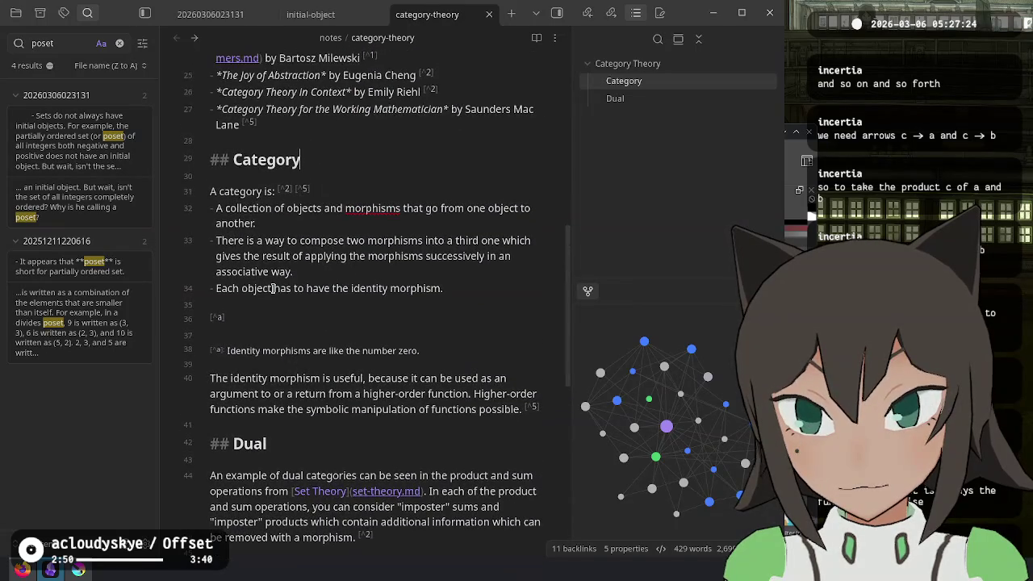
drag(275, 153, 364, 422)
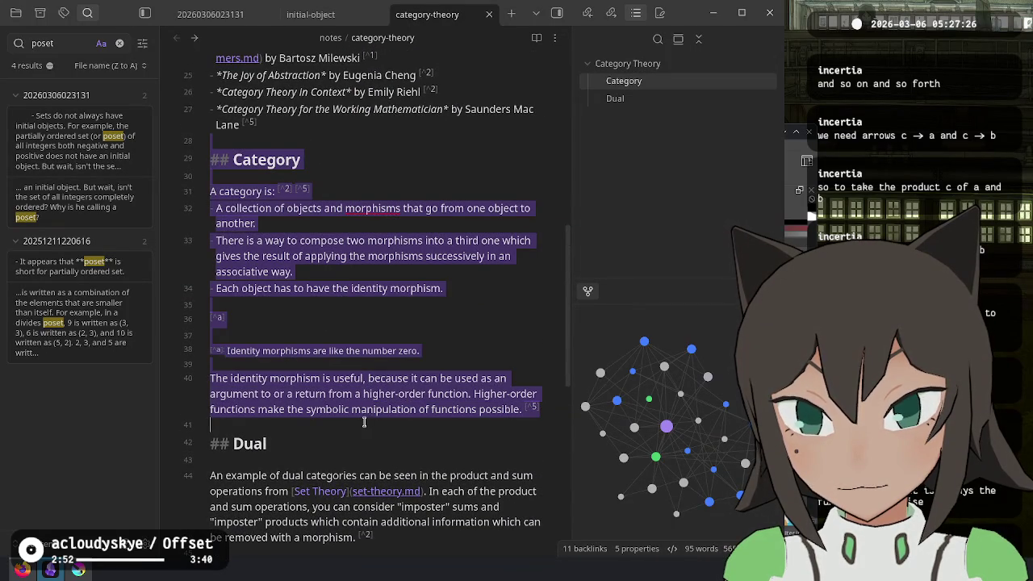
key(ctrl+x)
Turn the word category in the opening definition into a link to the category note
scroll(408, 296, up, 2)
scroll(408, 296, up, 2)
scroll(408, 296, up, 3)
scroll(408, 296, up, 2)
scroll(408, 296, up, 1)
scroll(387, 225, up, 1)
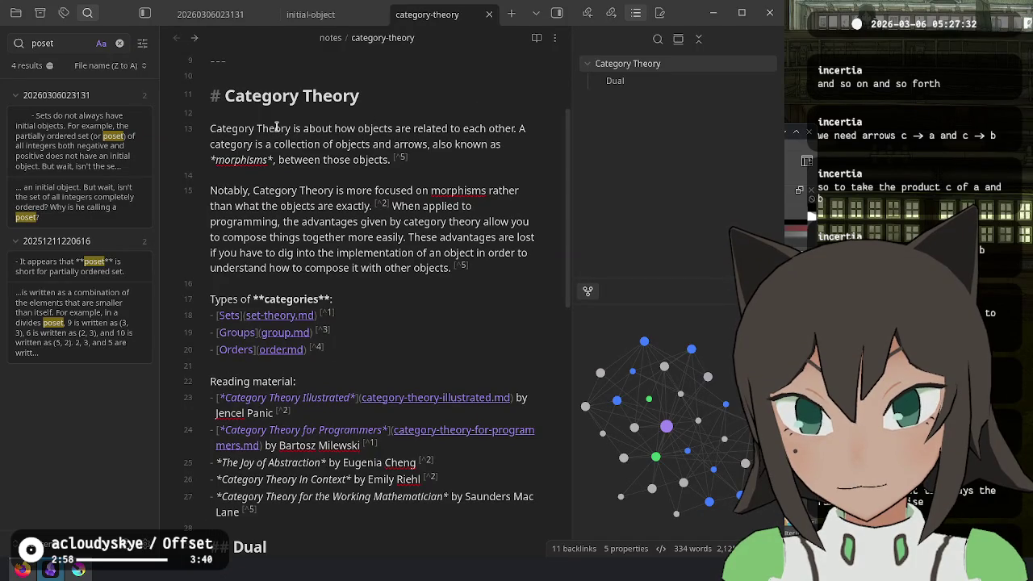
double_click(257, 145)
text([[)
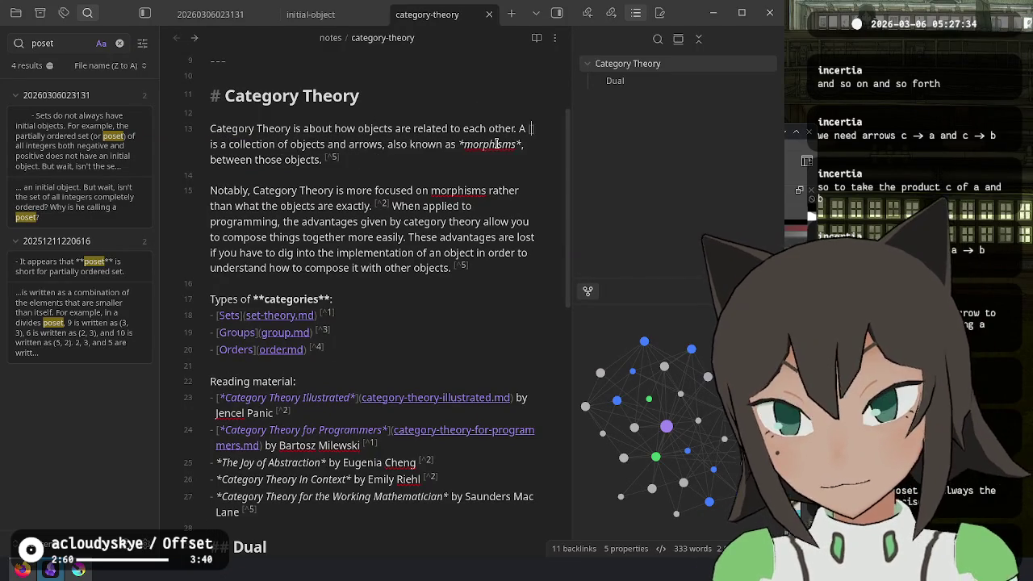
text(category)
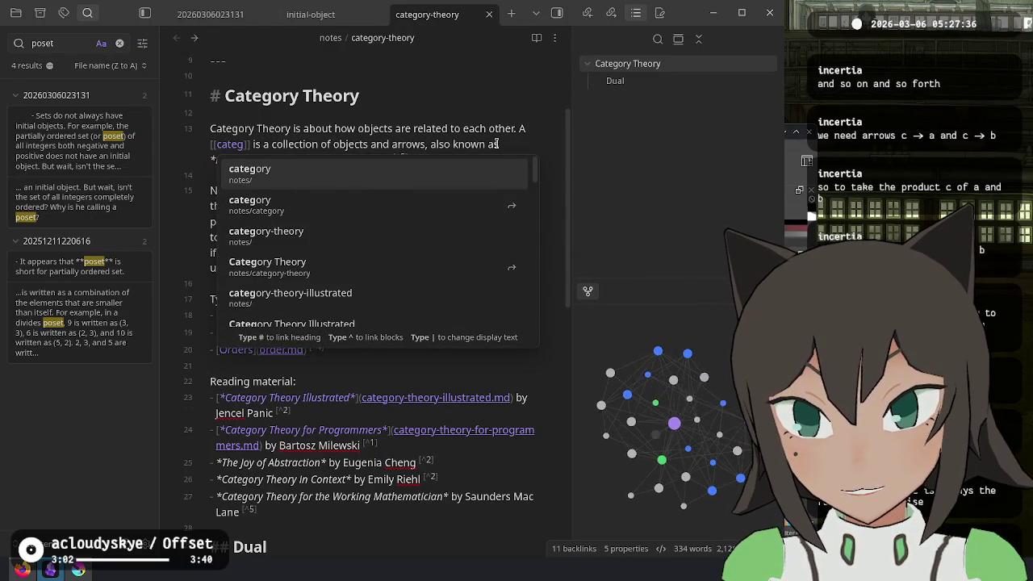
key(Return)
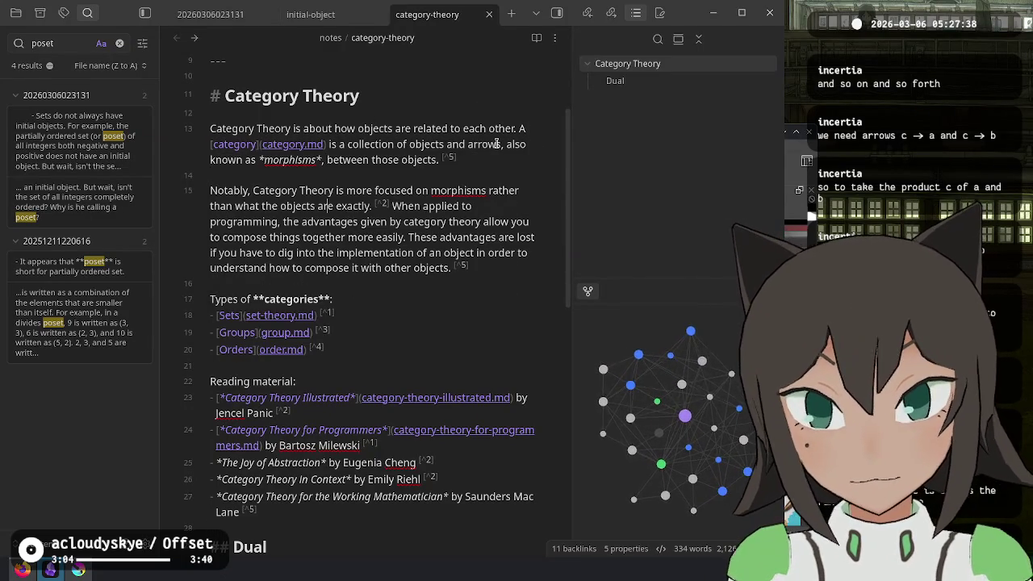
click(399, 384)
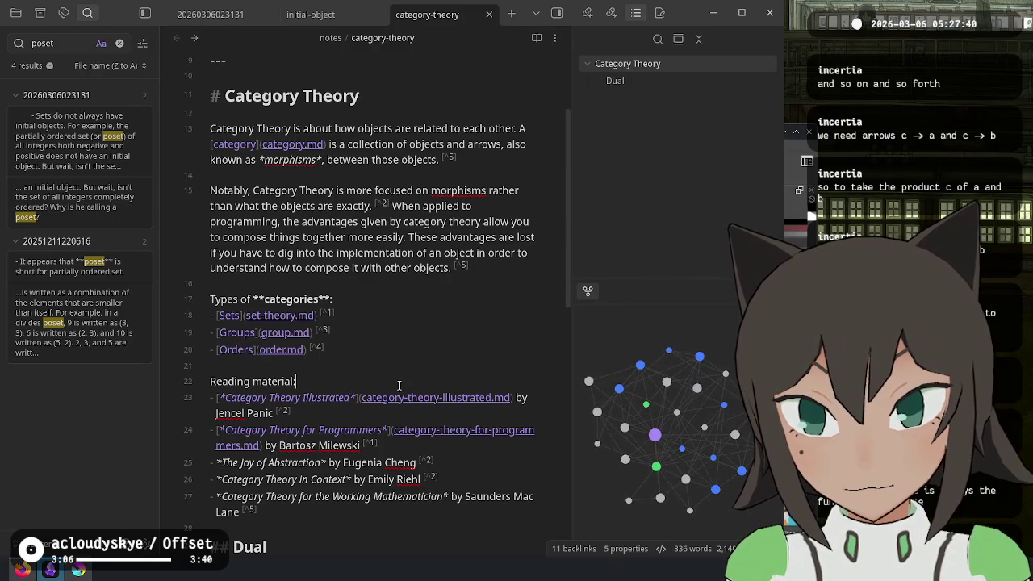
Cut the Dual section and footnotes from the end of Category Theory
scroll(398, 515, down, 2)
scroll(321, 341, down, 2)
key(Down)
shift+click(253, 488)
key(ctrl+x)
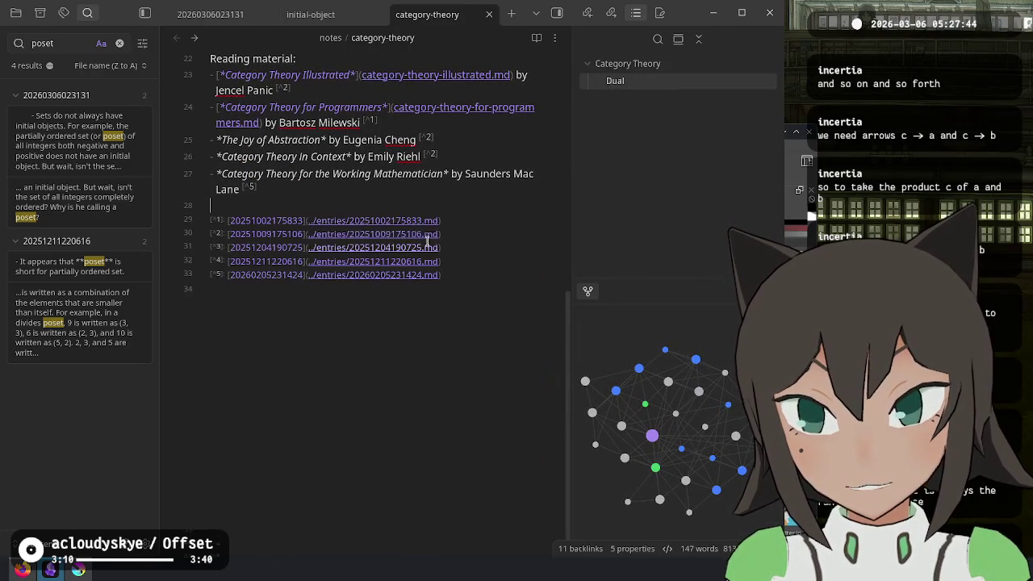
scroll(396, 210, up, 5)
Create a new uniquely named note and move it into the notes folder
key(ctrl+p)
text(uni)
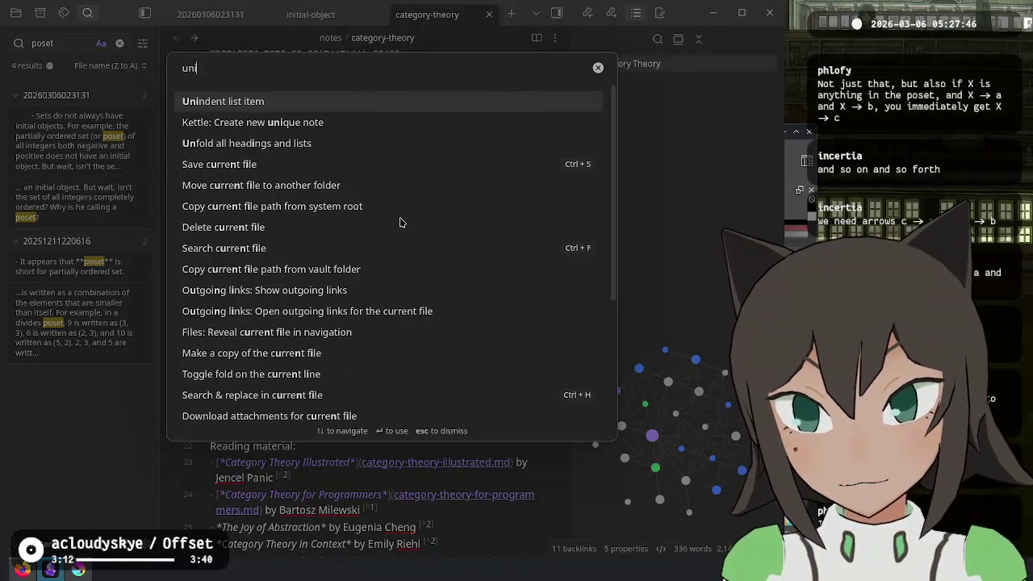
key(Down)
key(Return)
key(ctrl+p)
text(folder)
key(Down)
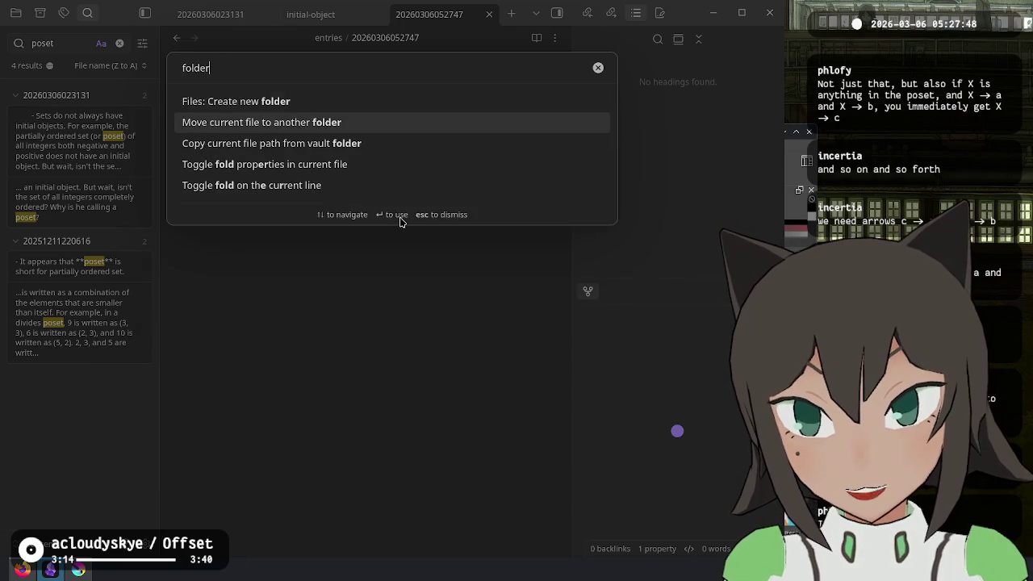
key(Return)
text(no)
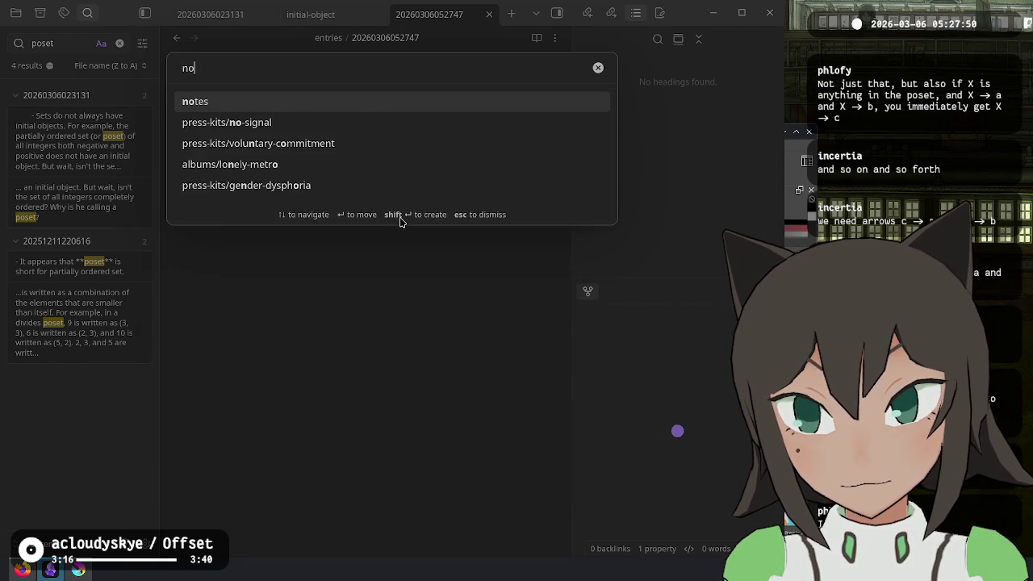
key(Return)
Paste the Dual section into the new note and rename it dual
key(ctrl+v)
click(383, 41)
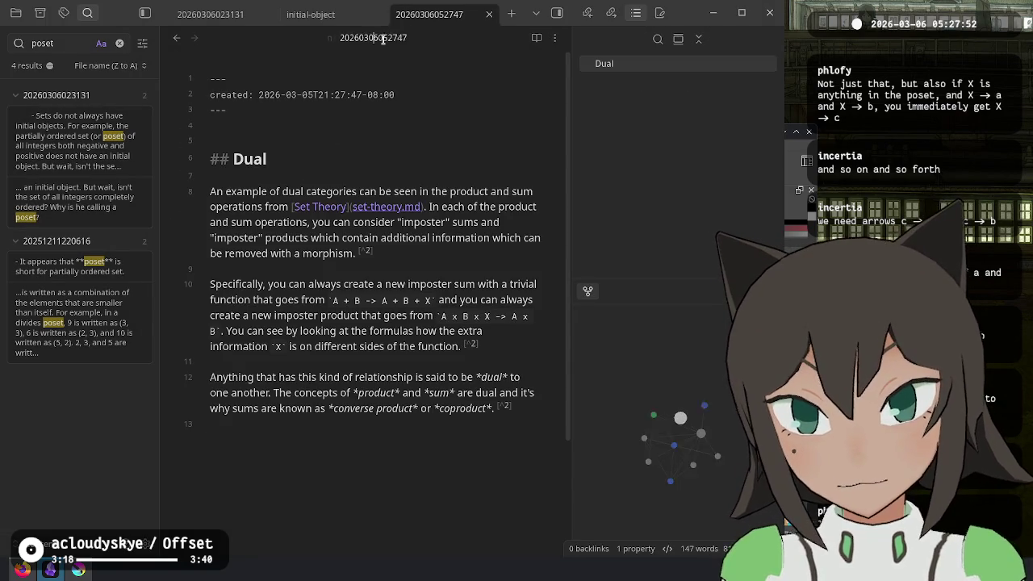
text(dual)
key(Return)
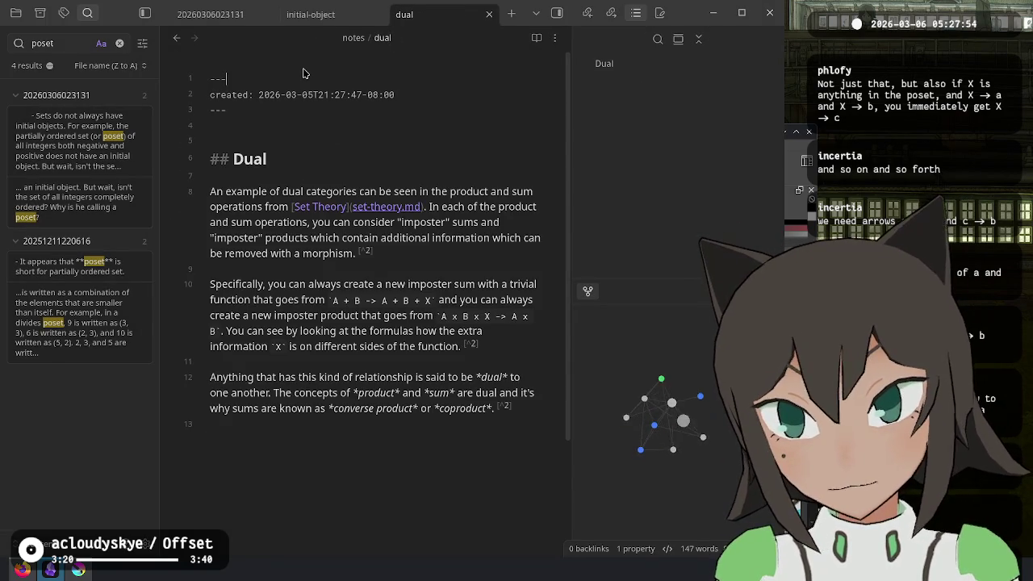
Give the dual note title, aliases and tags properties, then bring up the journal entry
click(303, 78)
key(Return)
text(title: Dual)
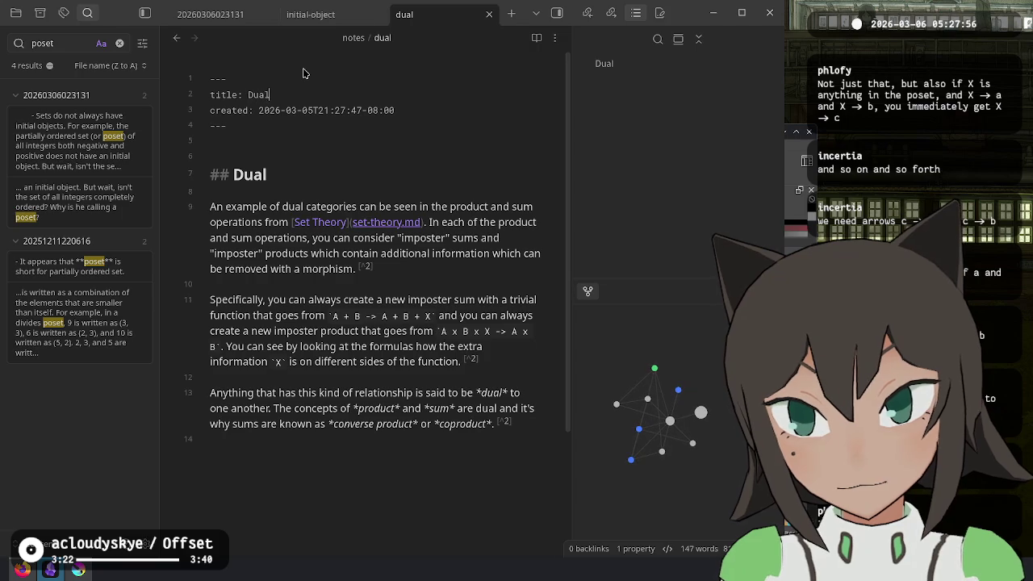
key(Down)
key(End)
key(Return)
key(Return)
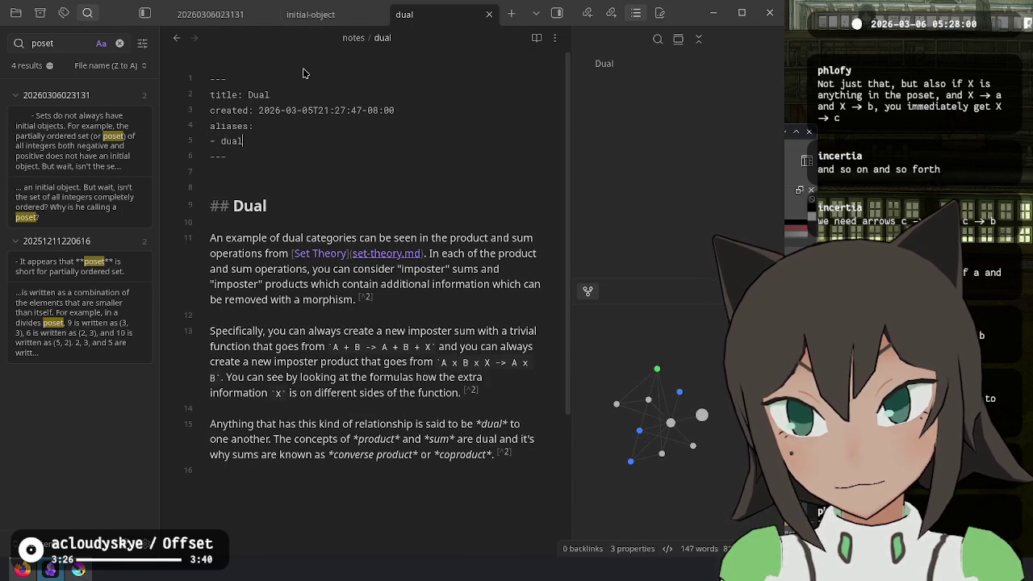
key(Return)
text(-)
text(:)
key(Return)
text(-)
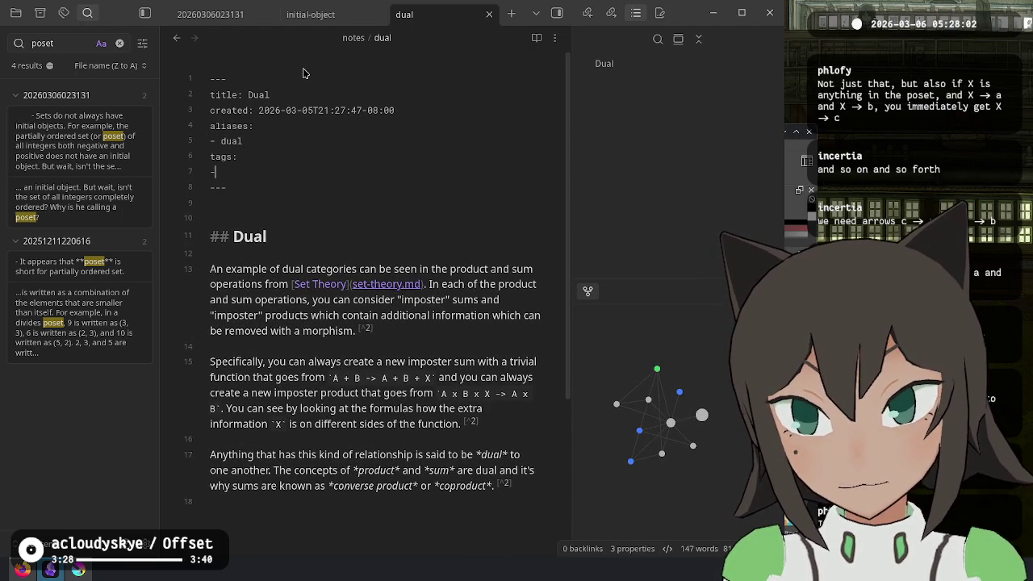
key(ctrl+Tab)
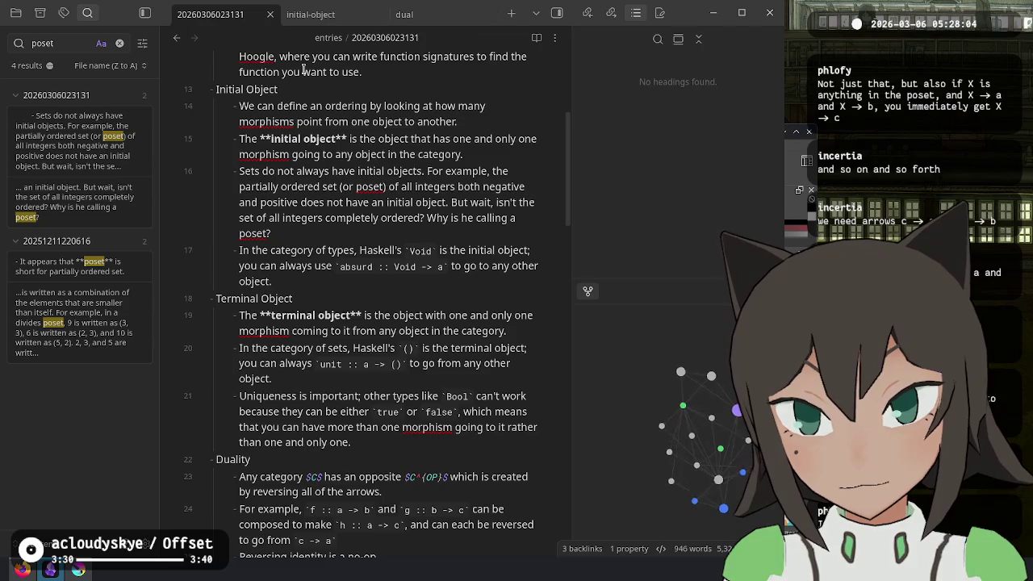
Save the dual note and add 'from [[Category Theory]]' to its first sentence
key(ctrl+shift+Tab)
key(ctrl+s)
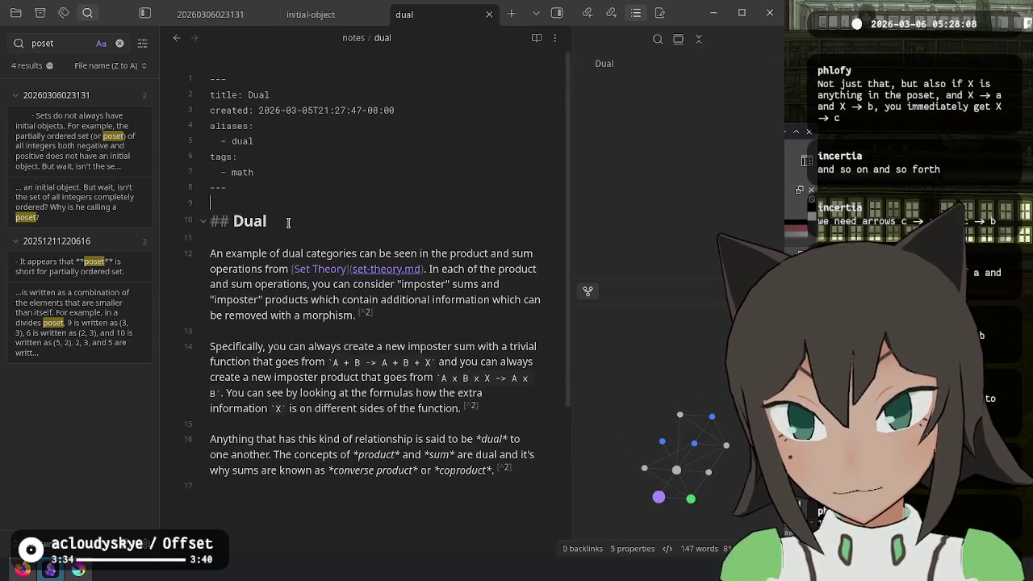
key(ctrl+Right)
text(from [[C)
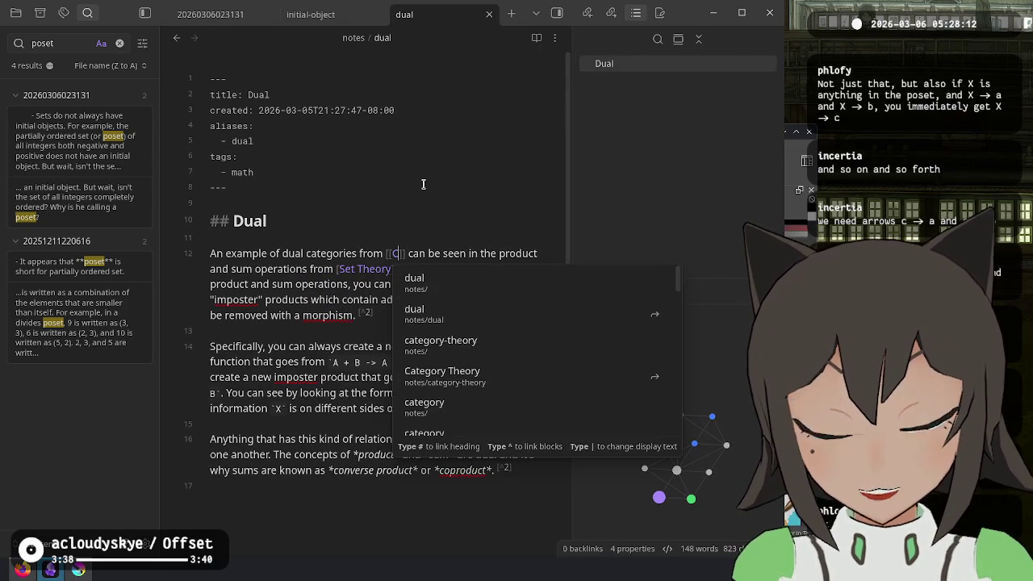
text(ategory)
key(Down)
key(Down)
key(Down)
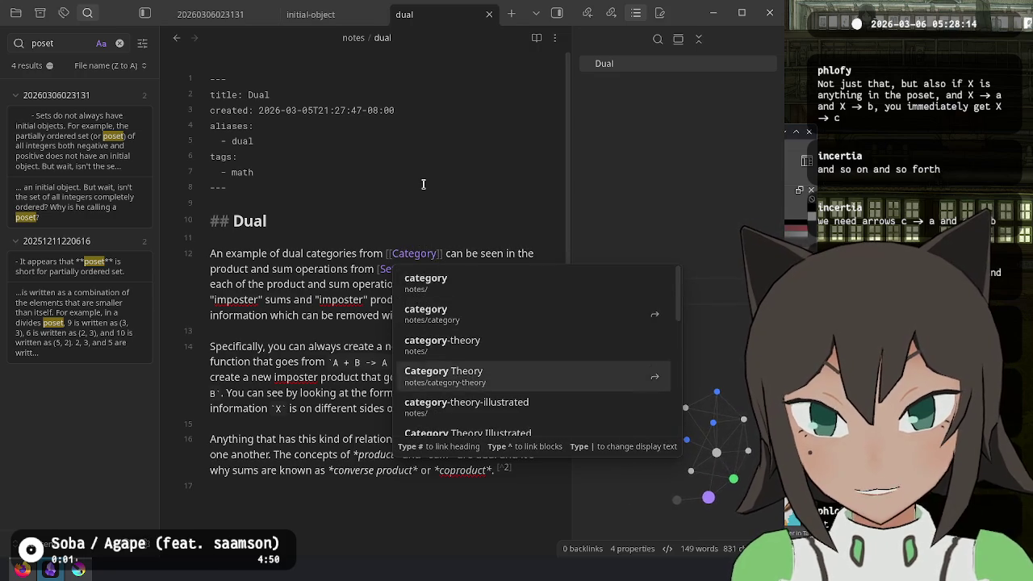
key(Return)
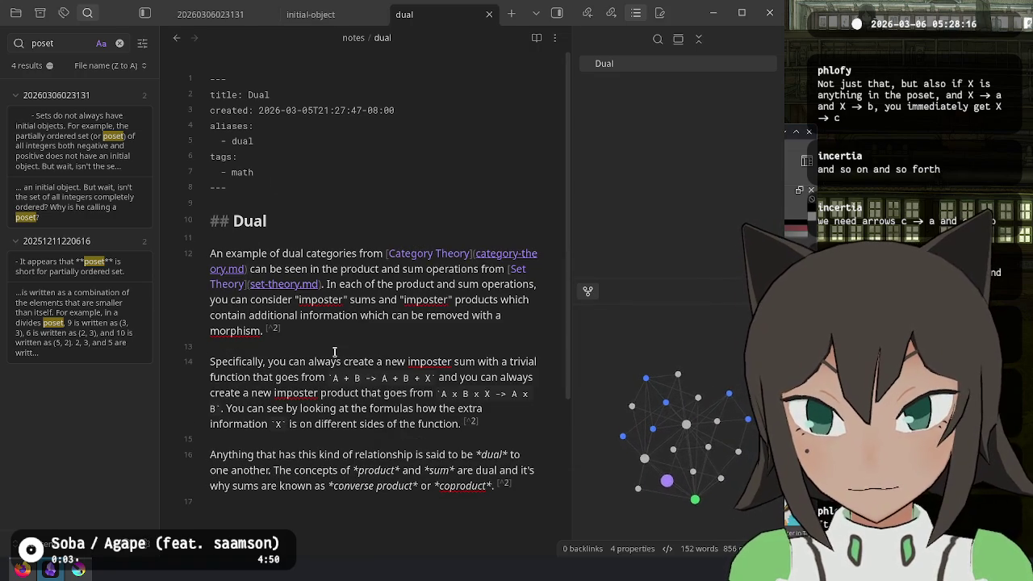
mouse_move(311, 13)
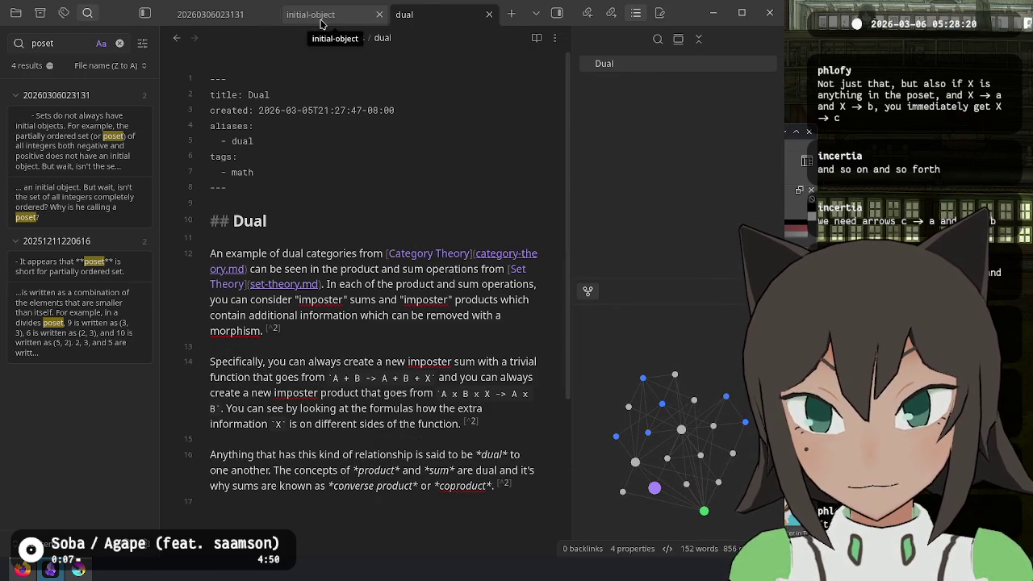
click(320, 23)
click(403, 15)
click(176, 38)
scroll(242, 226, down, 2)
scroll(311, 303, down, 5)
drag(465, 218, 451, 207)
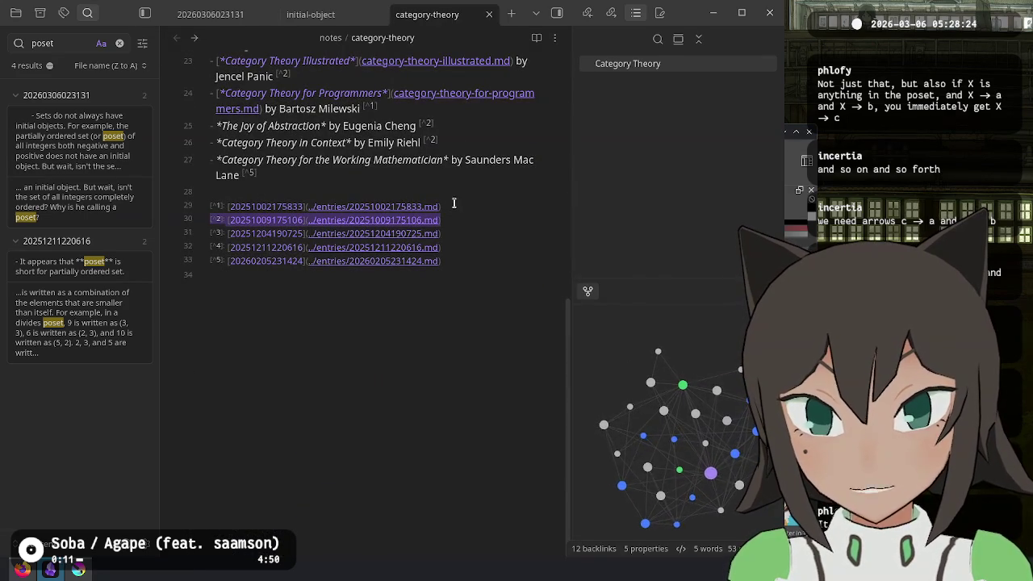
click(193, 38)
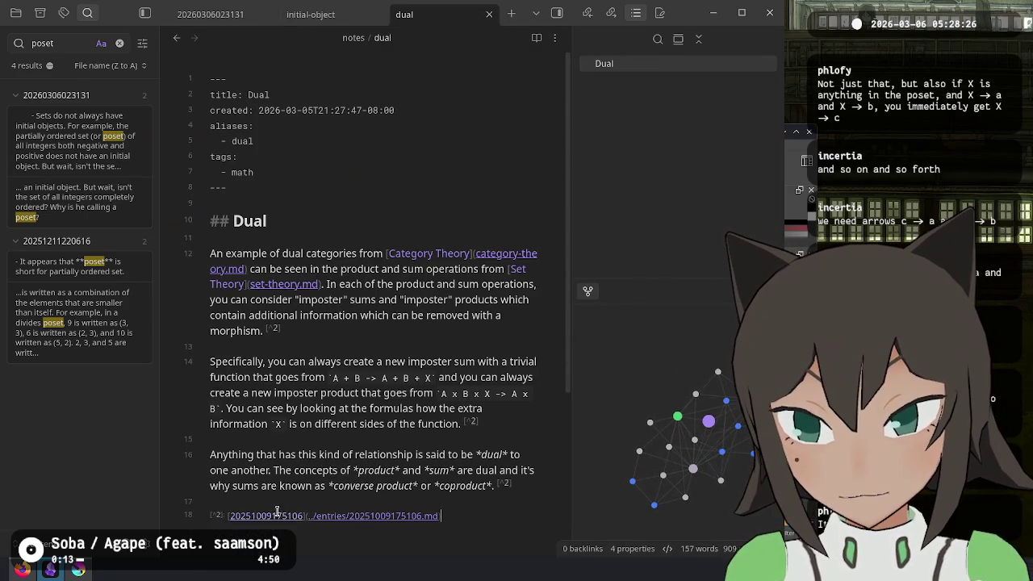
click(220, 514)
key(ctrl+v)
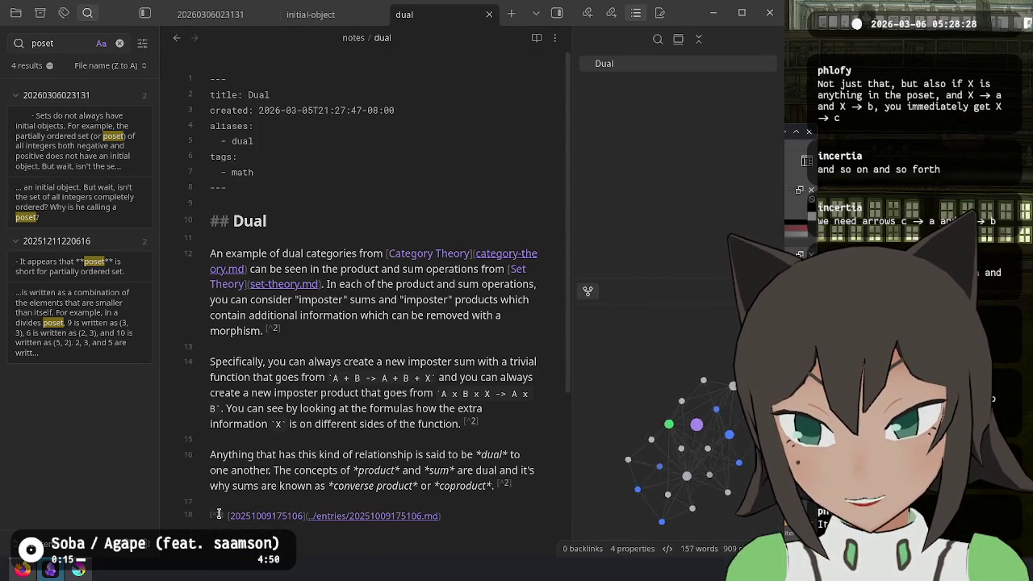
Renumber the footnote markers on lines 12 and 14 to [^1]
click(502, 426)
key(BackSpace)
key(BackSpace)
text(1)
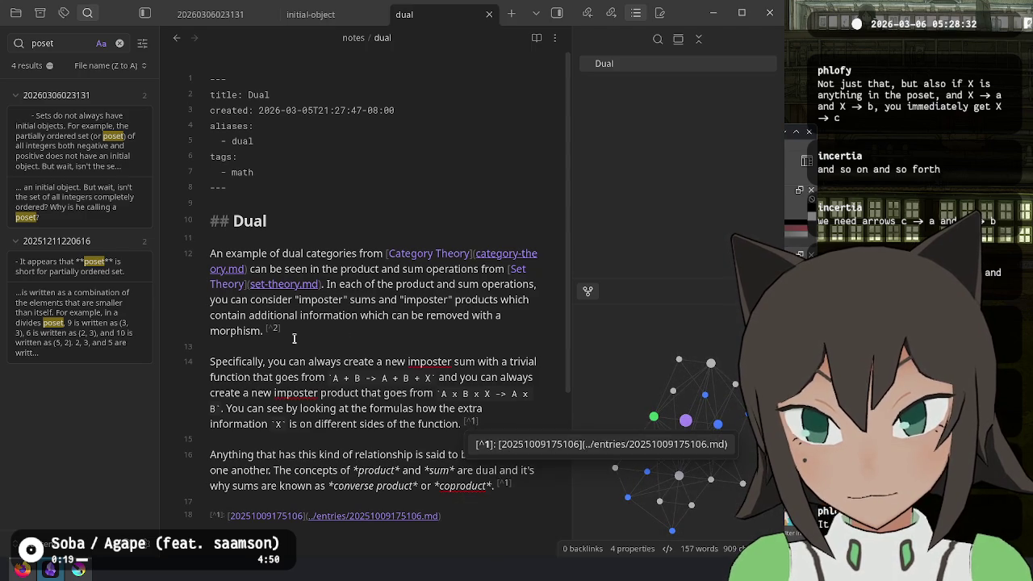
click(293, 338)
key(BackSpace)
key(BackSpace)
text(1)
scroll(417, 484, down, 3)
click(418, 501)
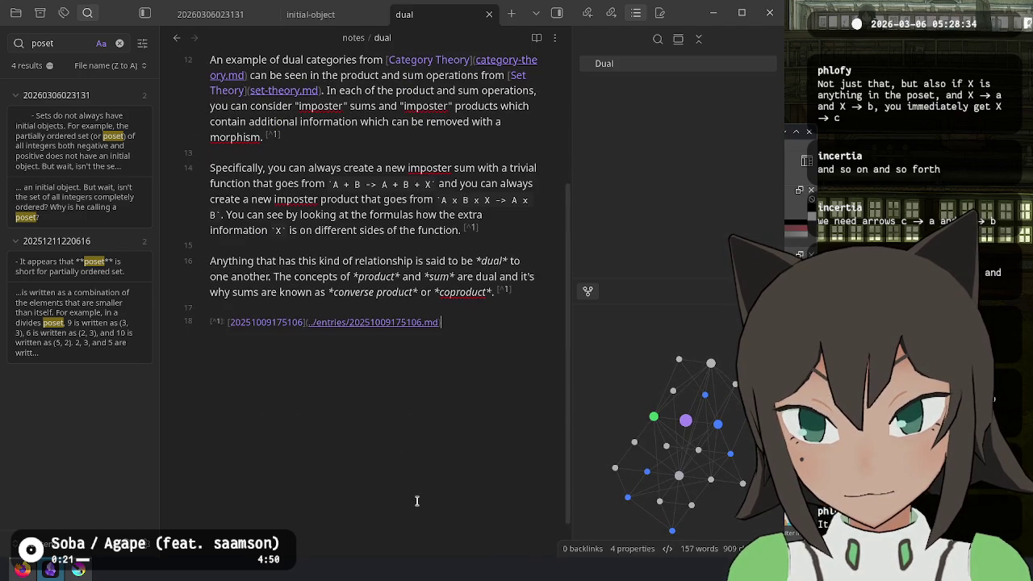
scroll(339, 237, up, 3)
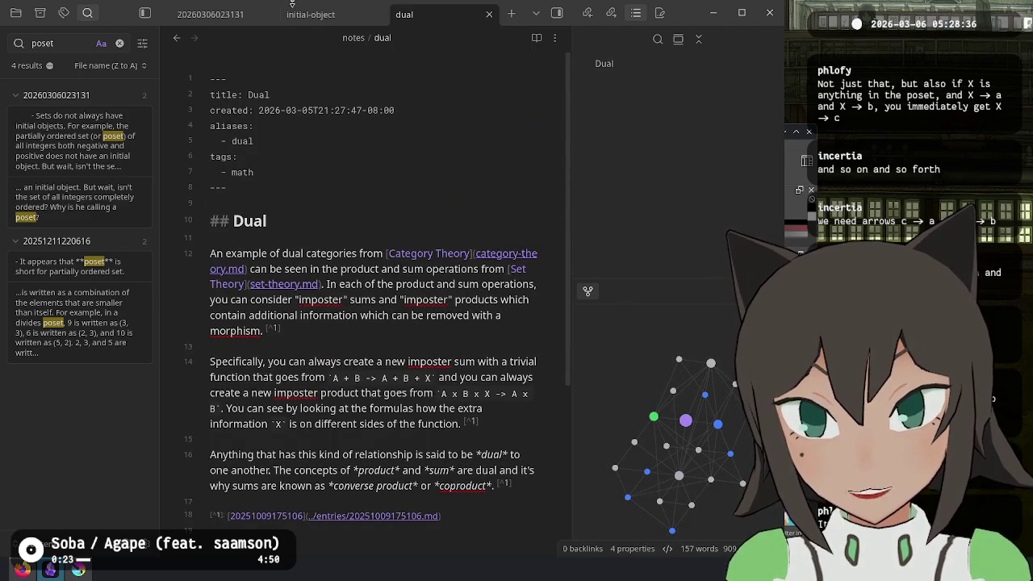
Link category to the category note in initial-object, undoing a stray link on 'set'
click(311, 14)
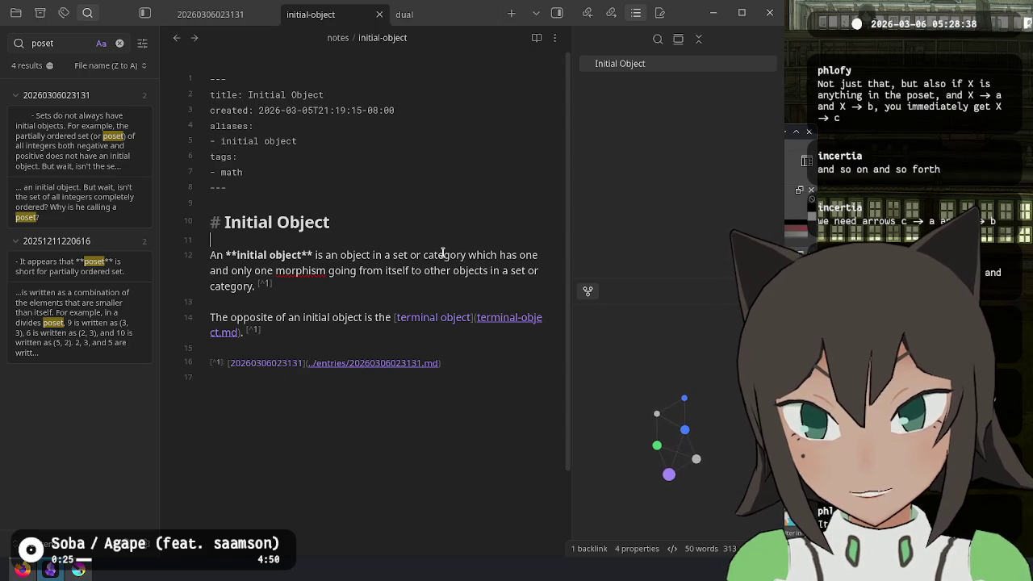
text([[Cate)
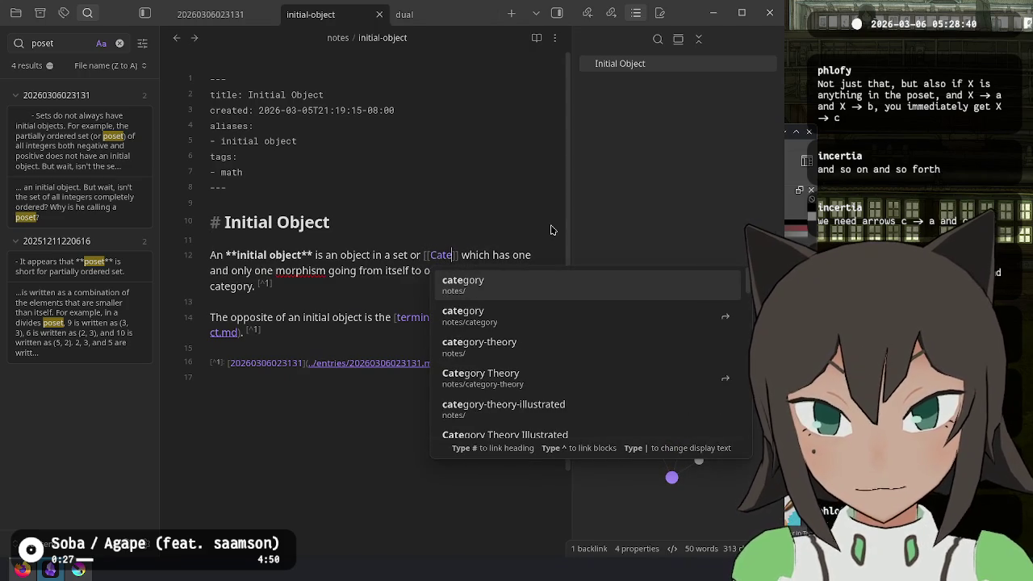
key(Return)
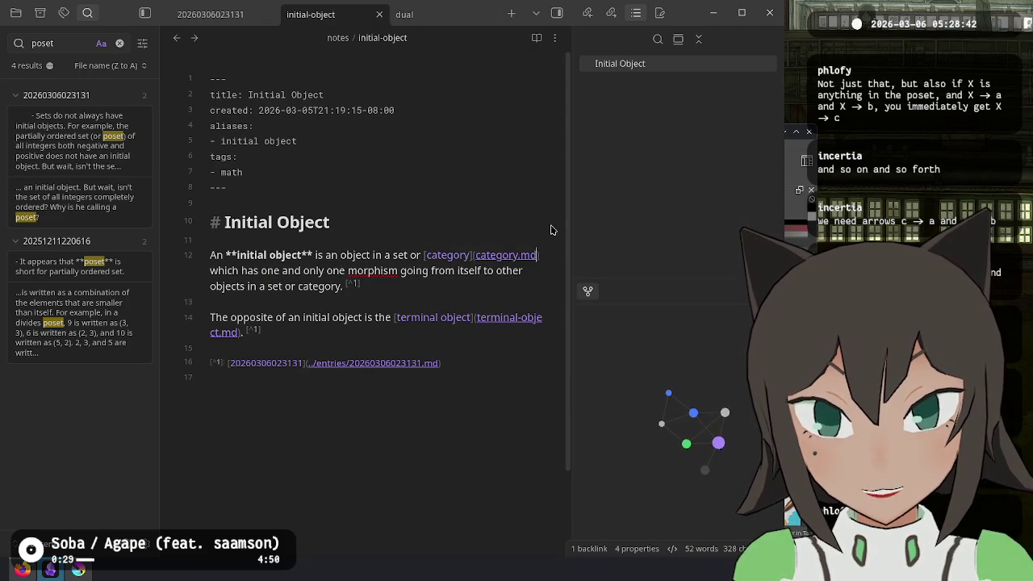
key(ctrl+shift+Left)
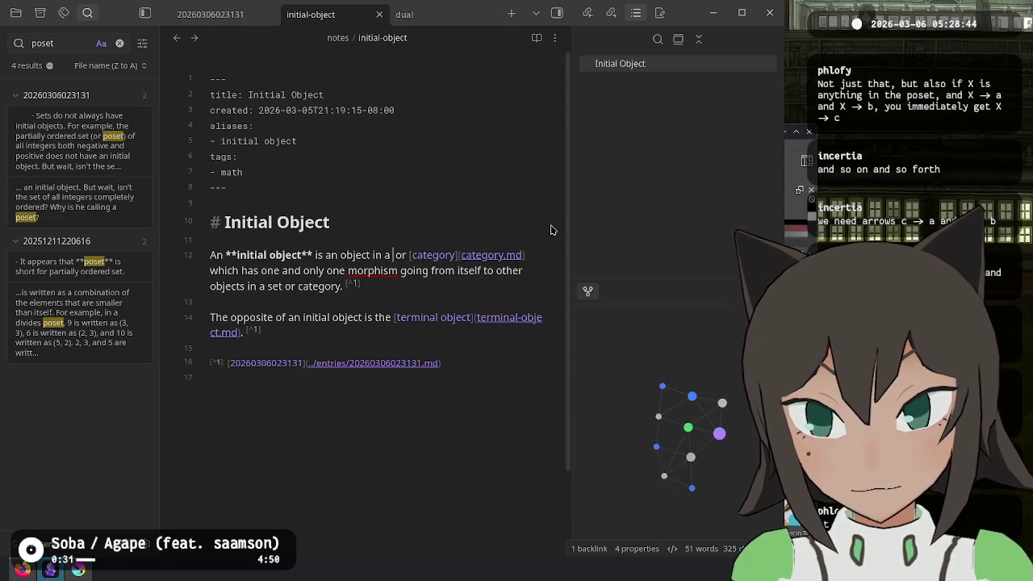
text([[set)
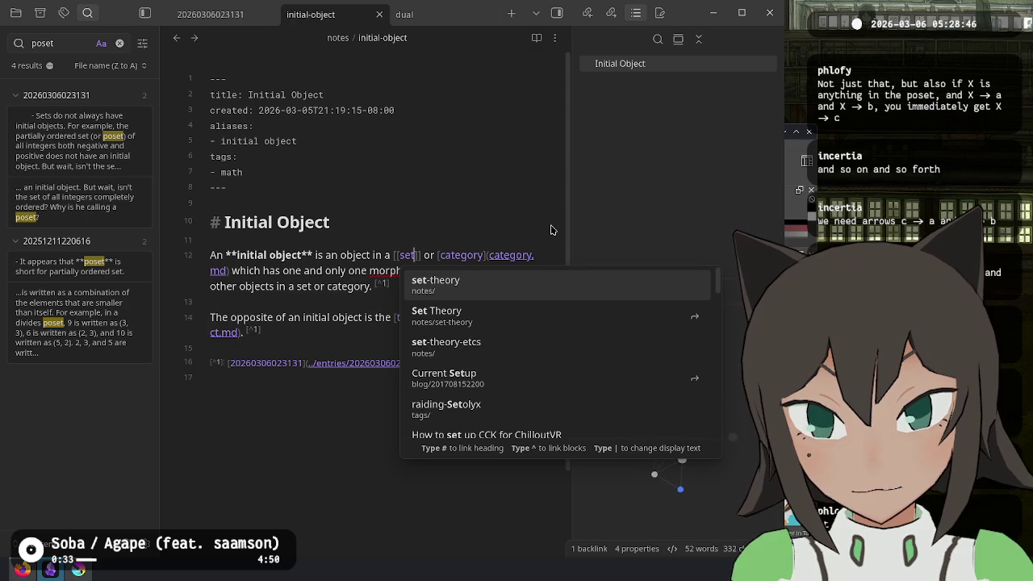
key(ctrl+z)
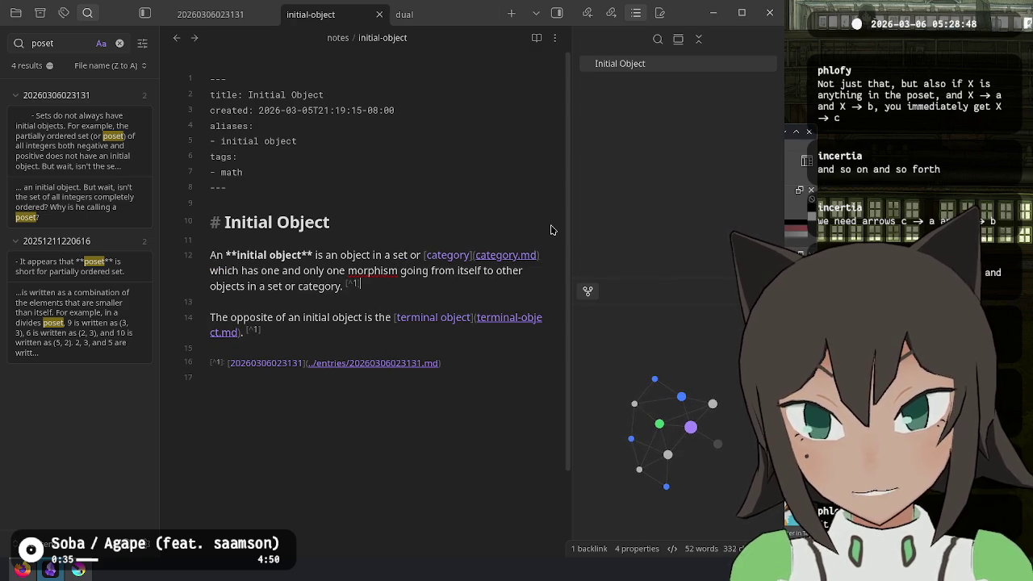
click(436, 427)
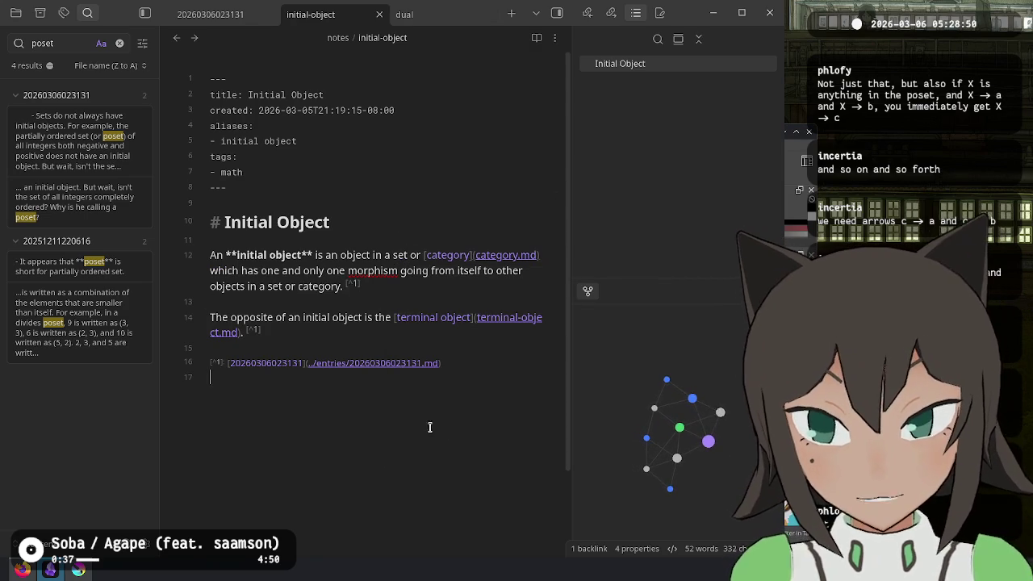
Link category to the category note in the terminal-object definition, then return to dual
ctrl+click(422, 318)
double_click(452, 255)
text([)
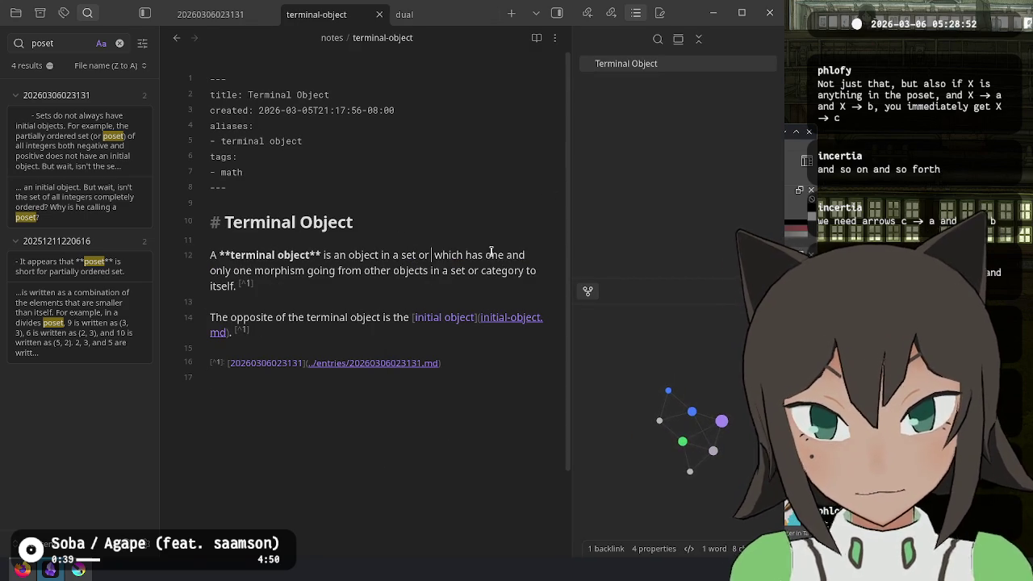
text([cate)
key(Return)
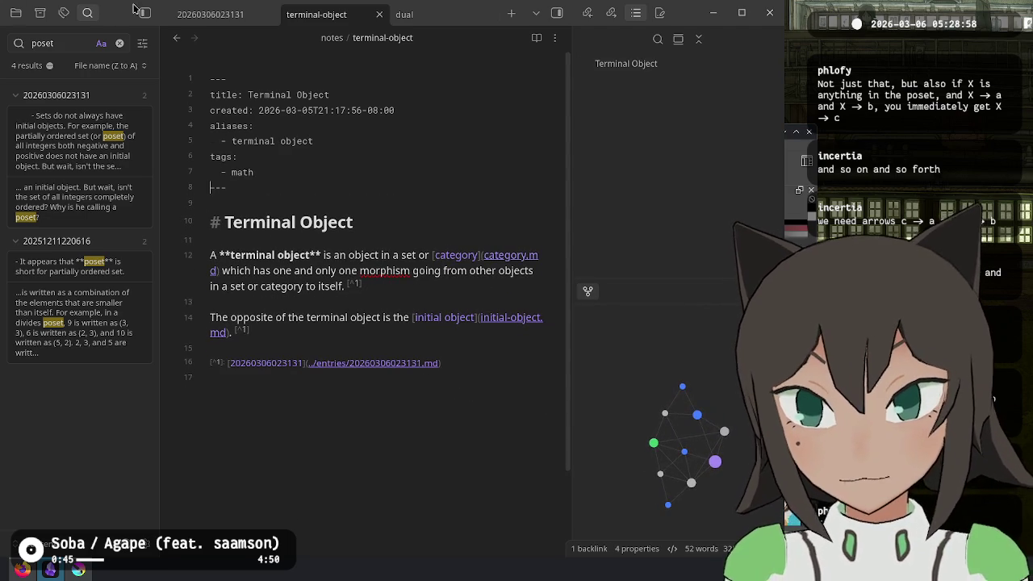
click(176, 38)
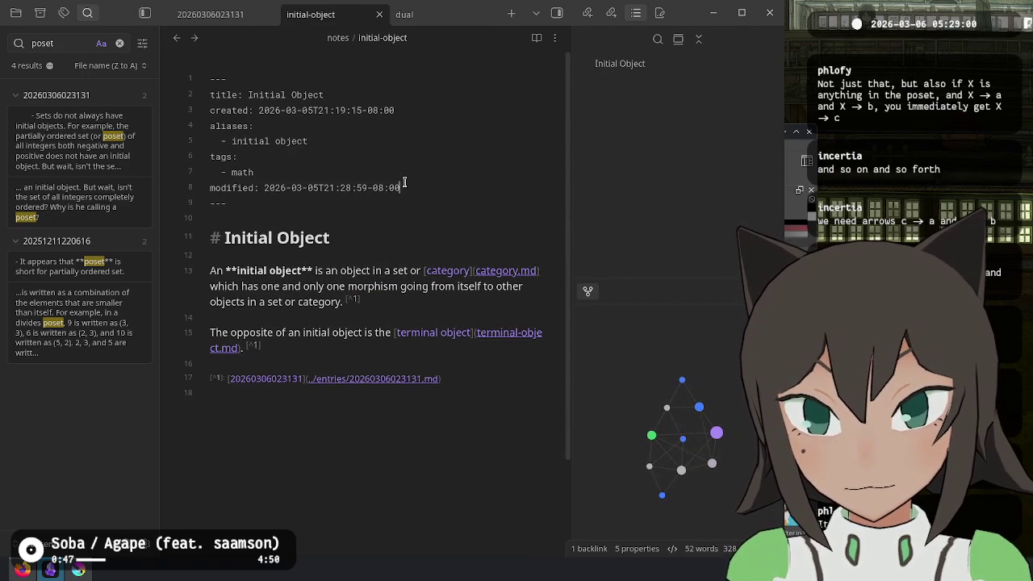
click(406, 14)
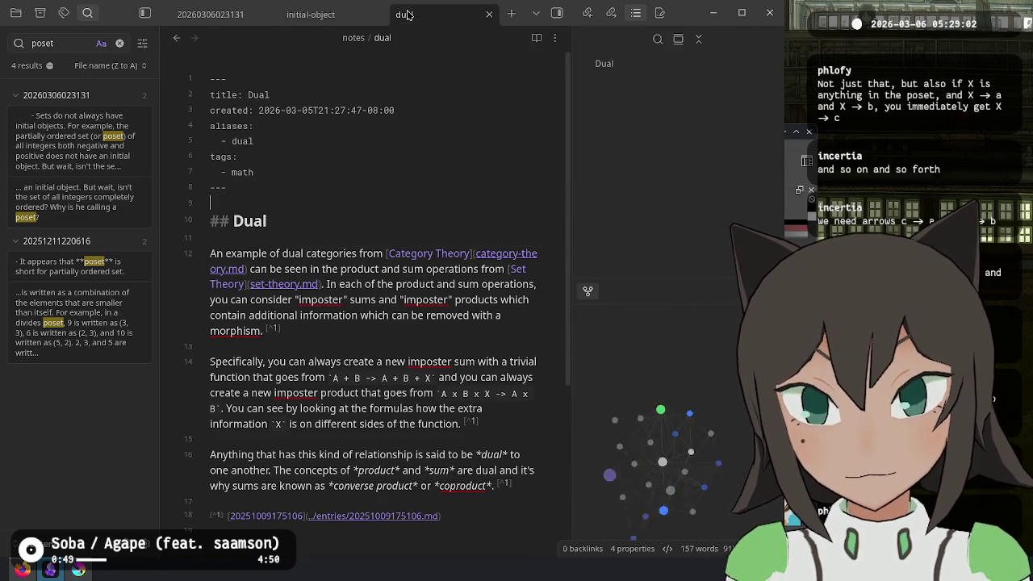
In the initial-object note, replace the word 'opposite' with a [[dual]] link
click(332, 15)
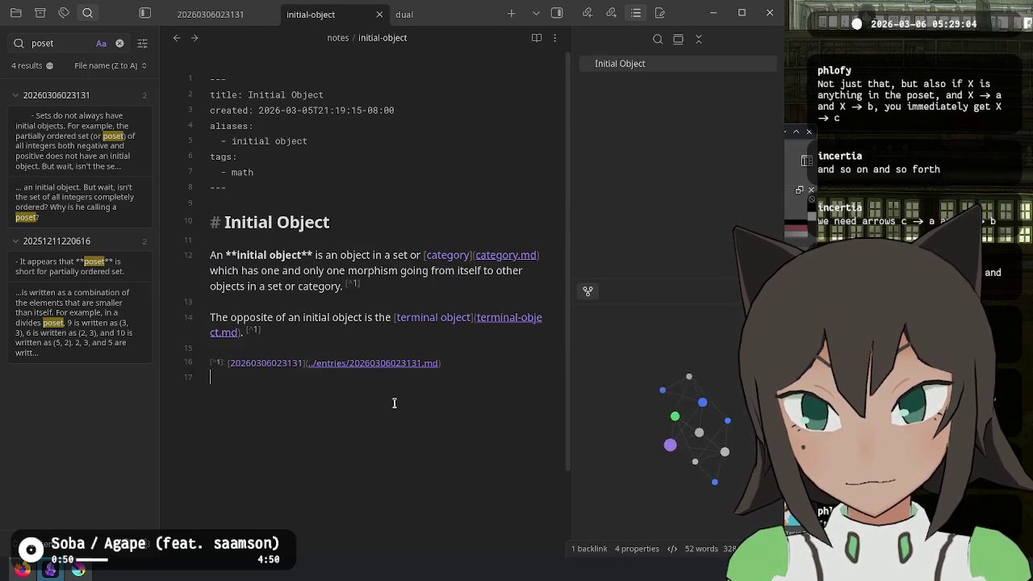
double_click(234, 318)
text([[)
key(BackSpace)
text(dual)
key(Return)
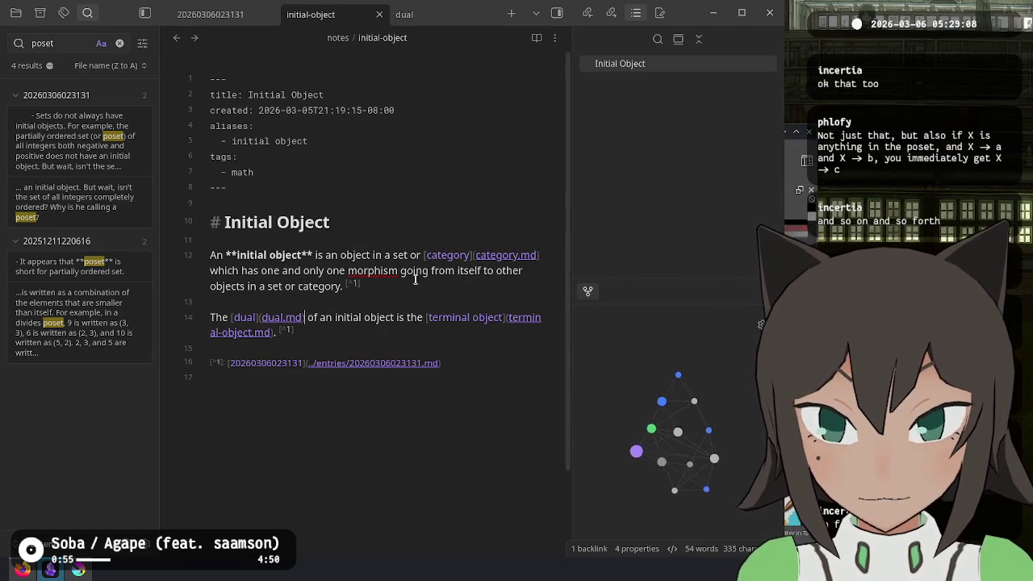
Replace 'opposite' in the Terminal Object note's second sentence with a [[dual]] link
click(453, 20)
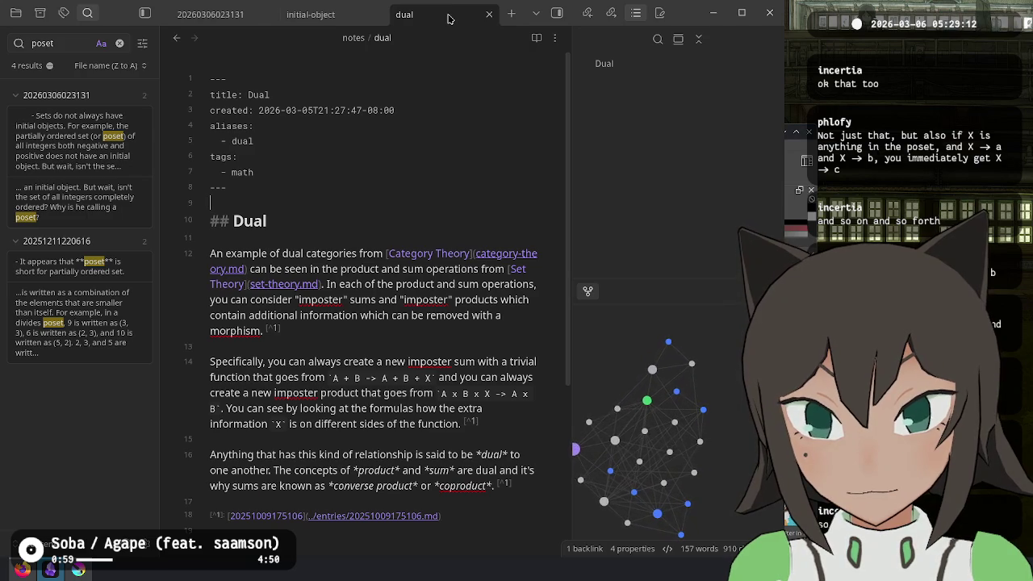
click(322, 14)
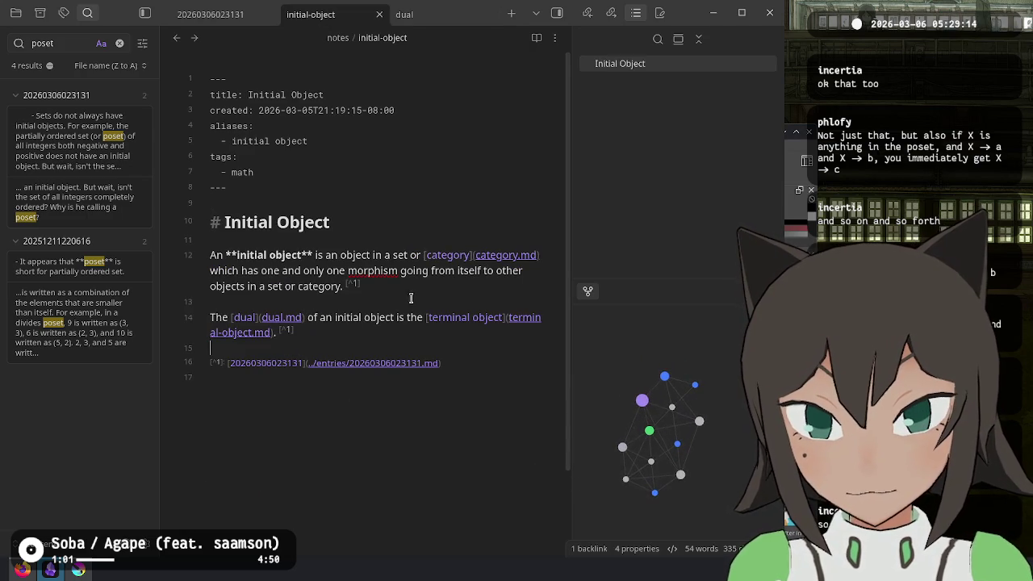
ctrl+click(459, 316)
double_click(248, 318)
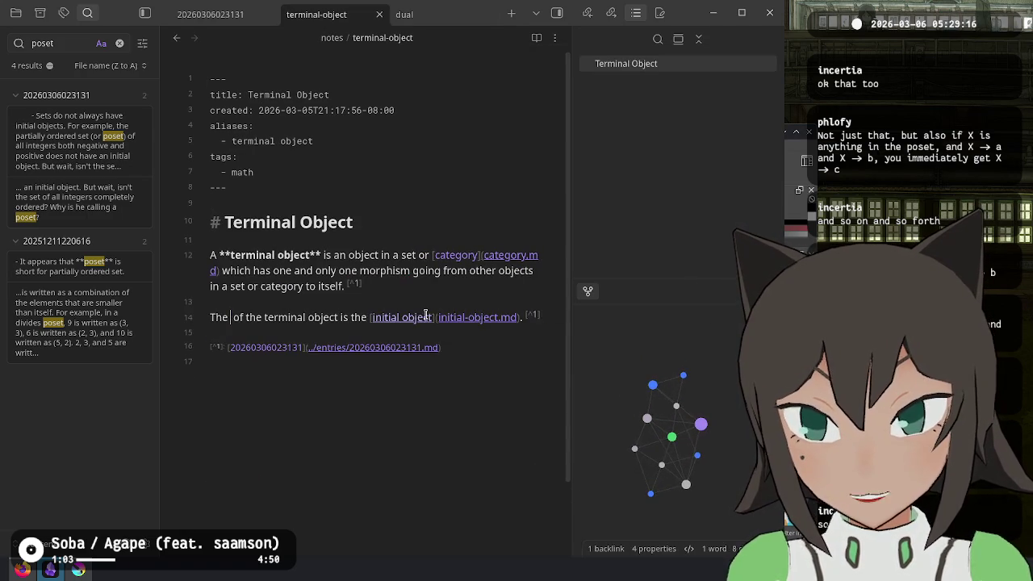
key(BackSpace)
text([[du)
key(Return)
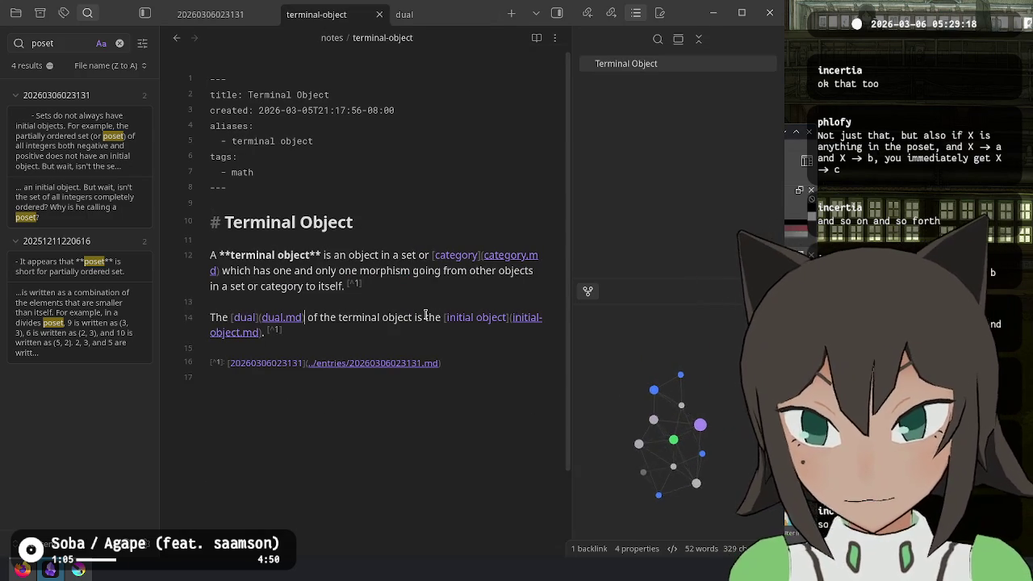
Copy the journal's sentence about opposite constructions into the top of the Dual note
click(210, 14)
scroll(346, 396, down, 5)
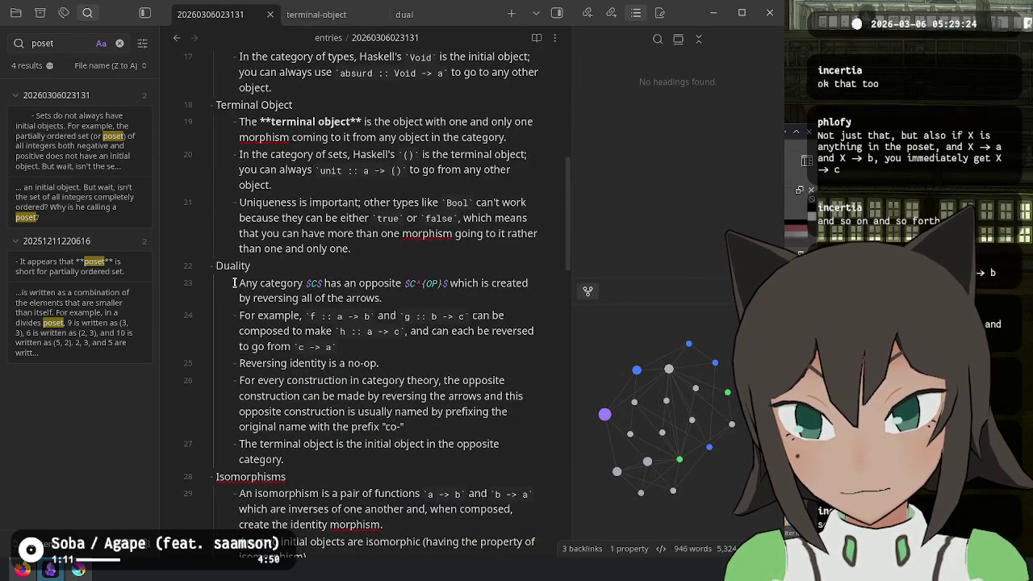
drag(429, 428, 237, 373)
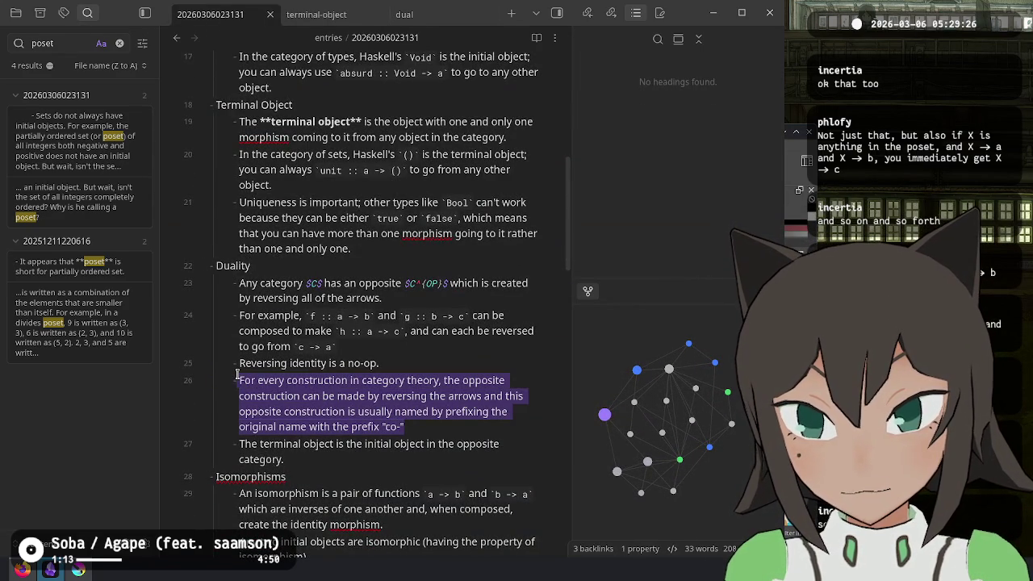
click(427, 15)
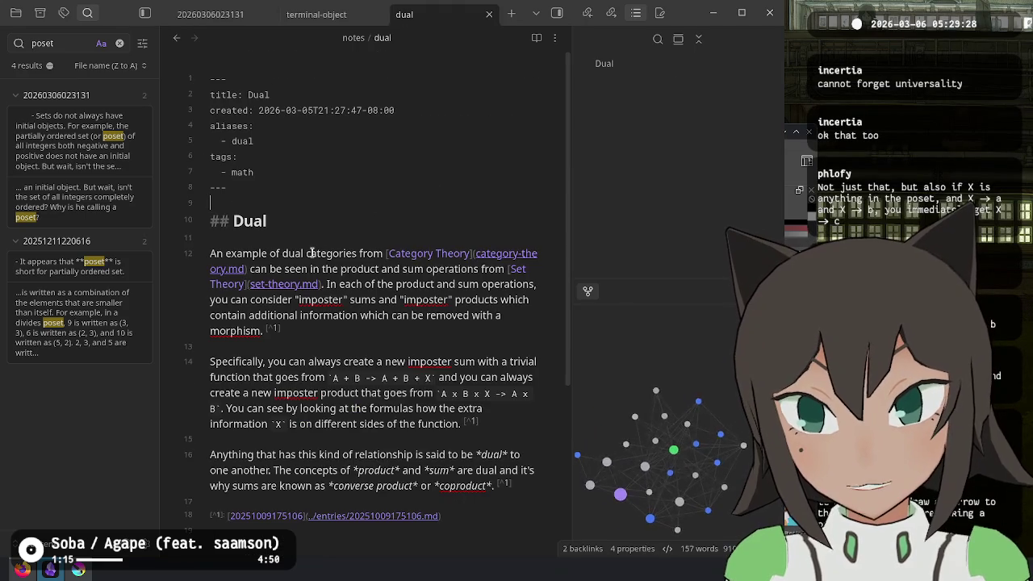
text(For every construction in category theory, the opposite construction can be made by reversing the arrows and this opposite construction is usually named by prefixing the original name with the prefix "co-")
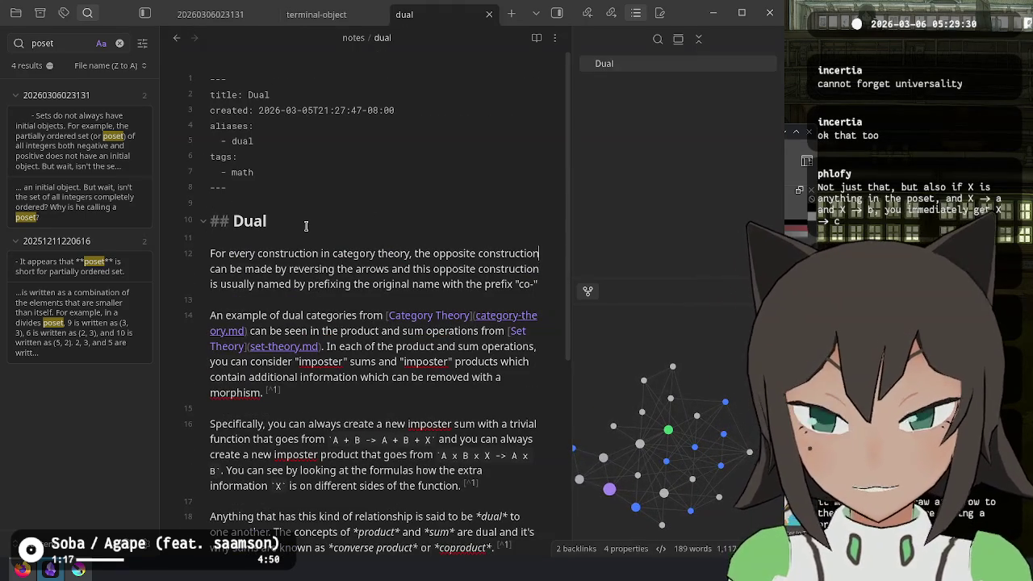
Turn 'category theory' in the pasted sentence into a [[Category Theory]] link
key(ctrl+Right)
key(ctrl+Right)
key(ctrl+Right)
key(ctrl+BackSpace)
key(ctrl+BackSpace)
text([)
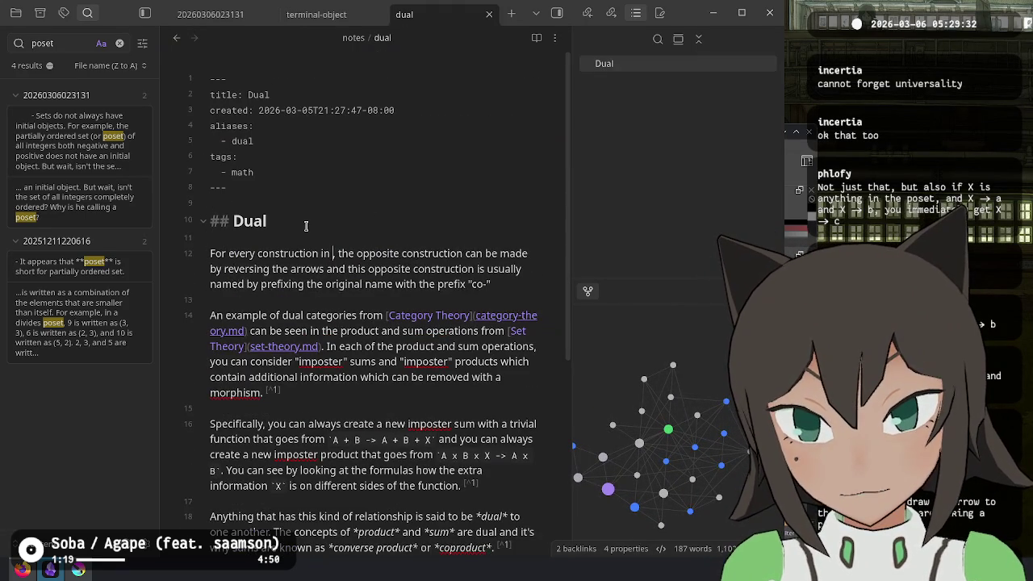
text([Category)
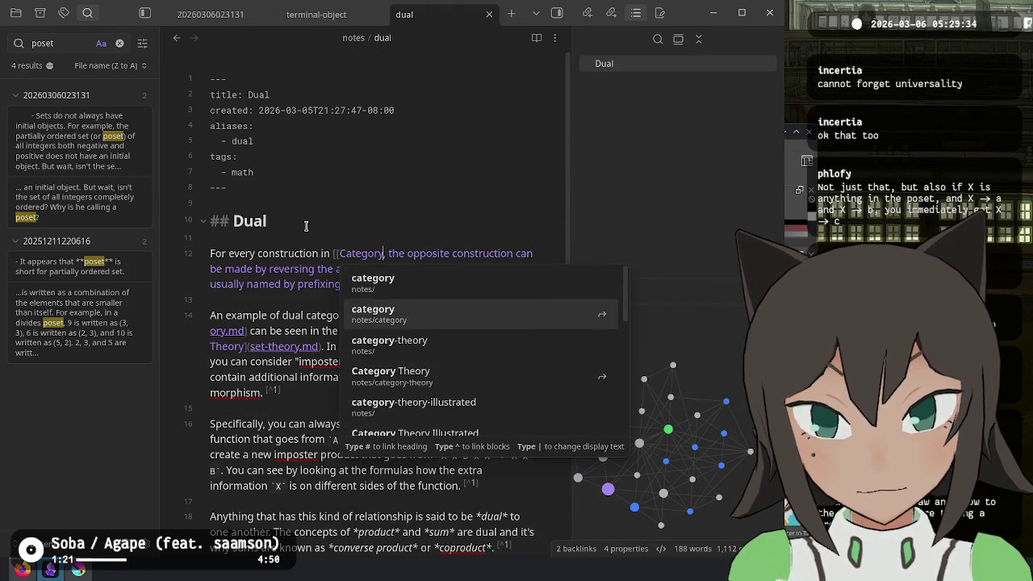
key(Return)
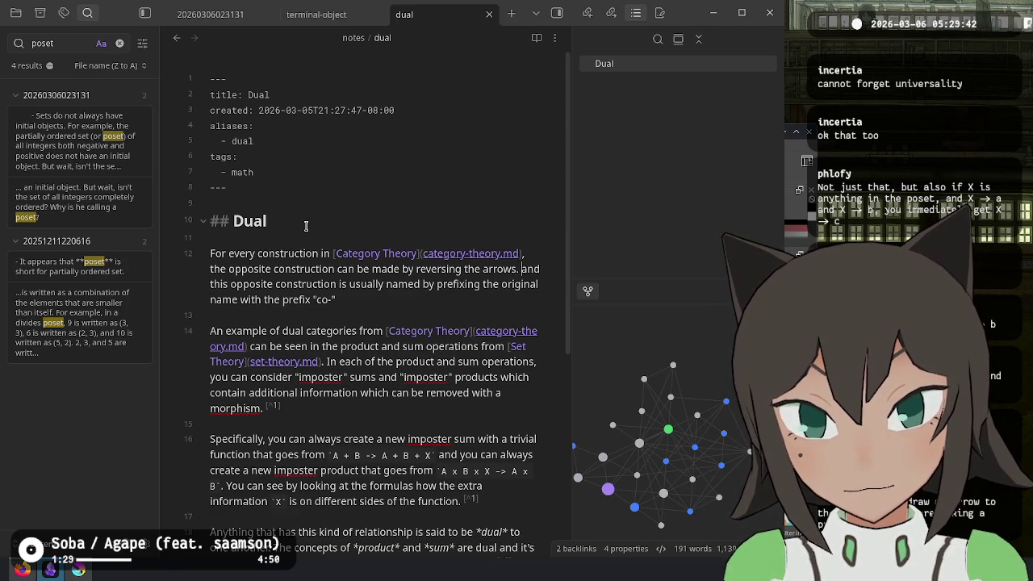
Change 'arrows' to 'morphisms', split off 'This opposite construction', and add footnote [^2]
key(BackSpace)
key(BackSpace)
key(BackSpace)
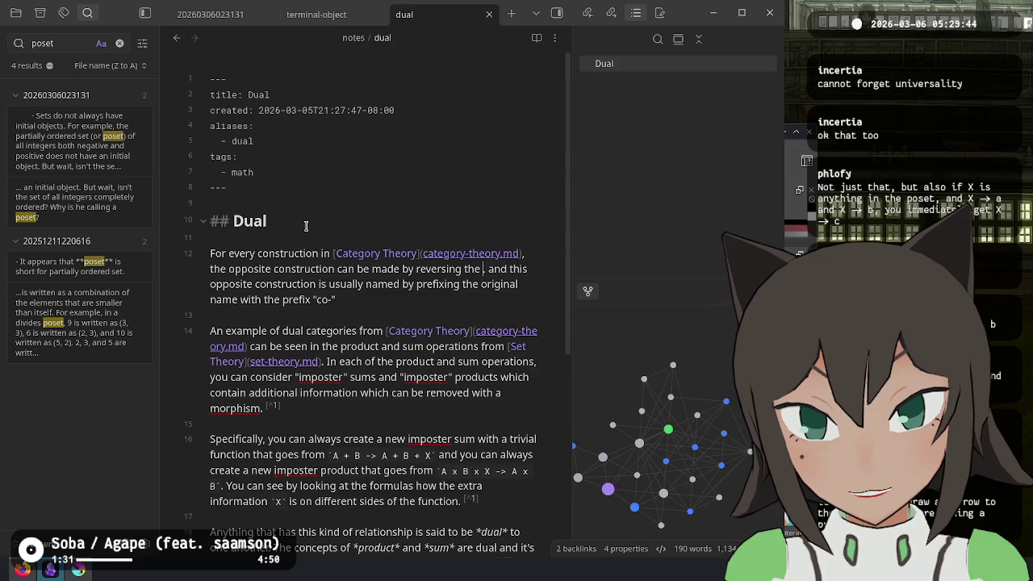
text(morphisms.)
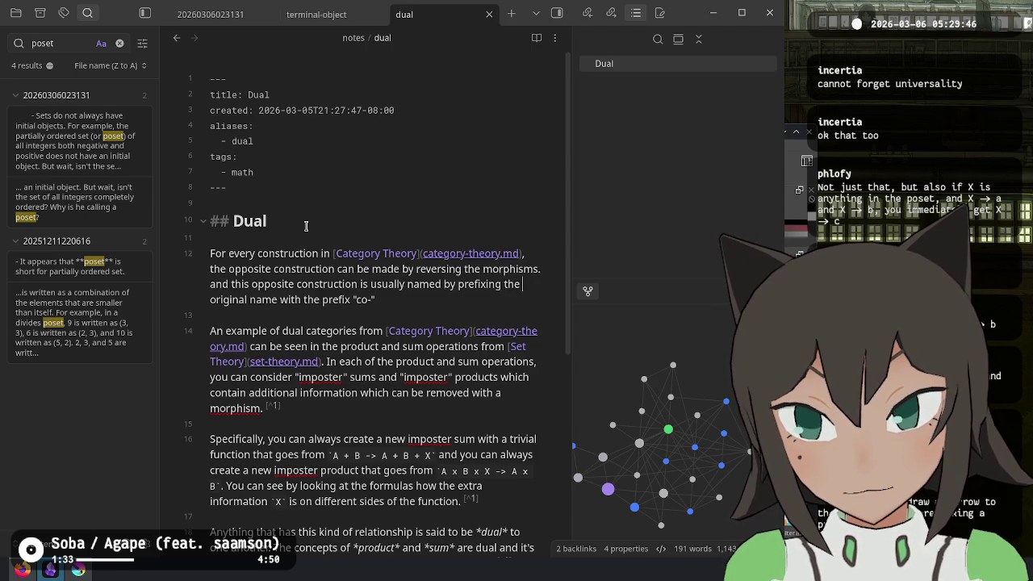
key(BackSpace)
key(Delete)
text(T)
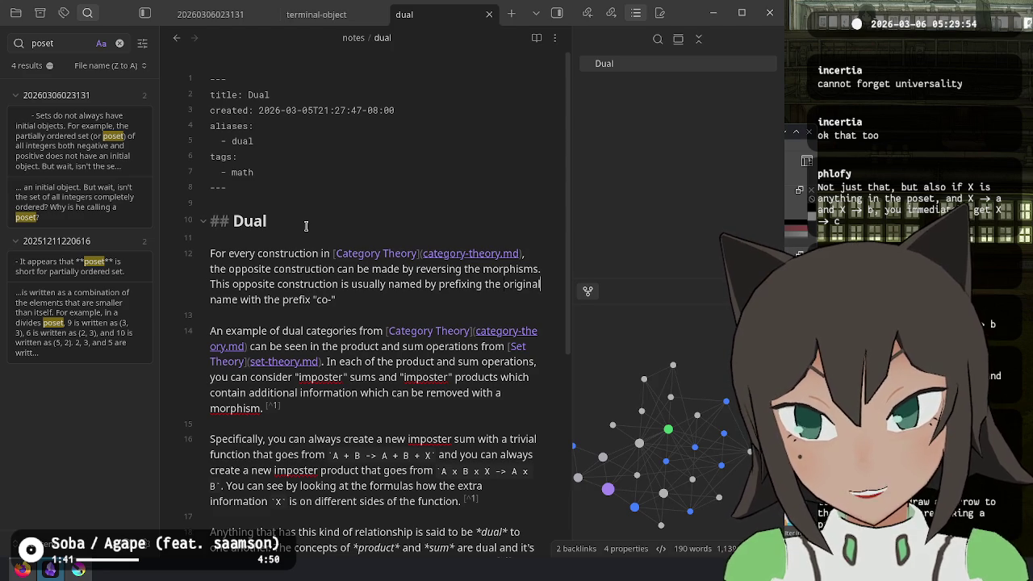
key(ctrl+shift+Right)
key(ctrl+shift+Right)
key(BackSpace)
text([^2])
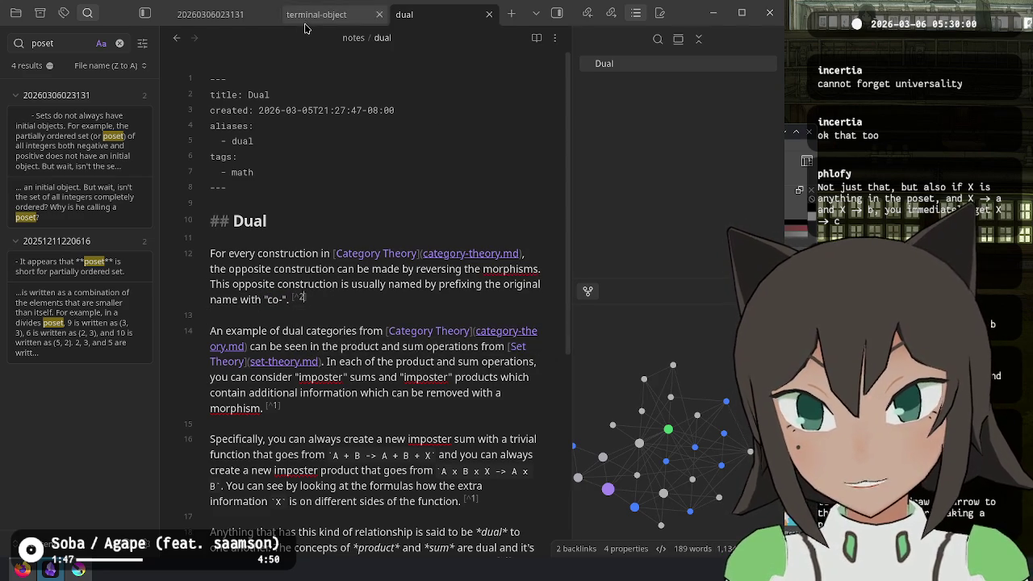
click(208, 14)
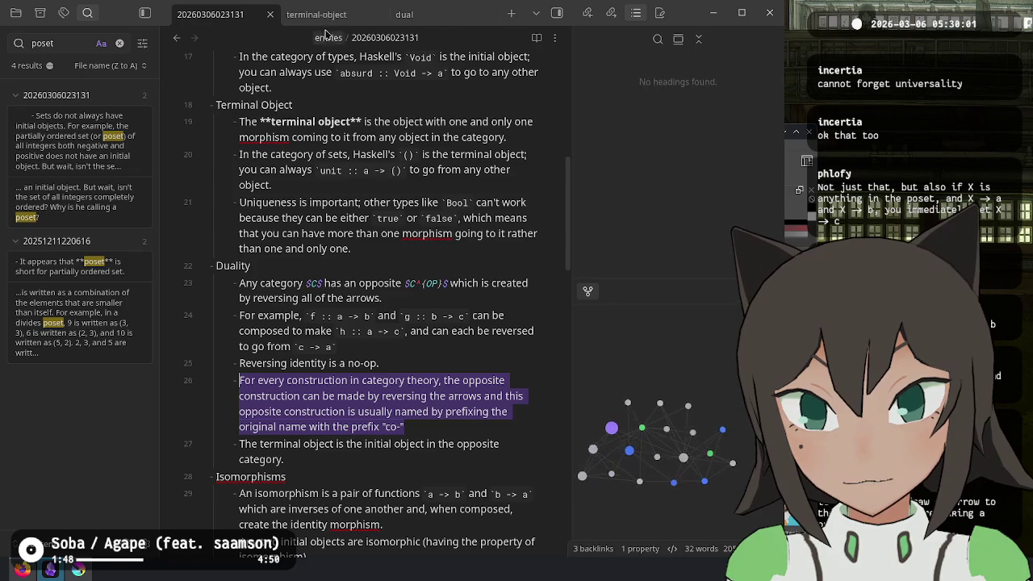
click(404, 14)
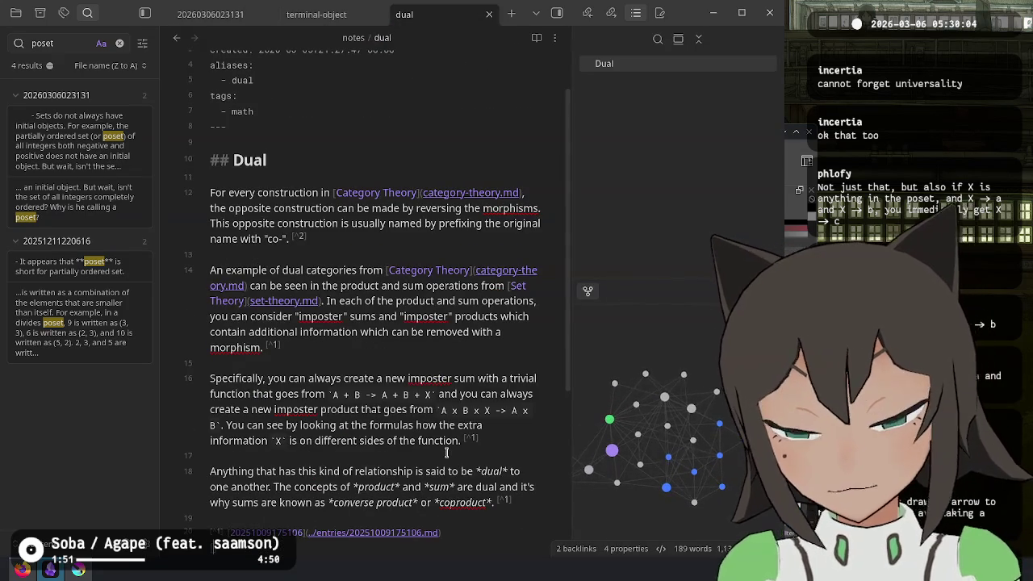
text([^2]:)
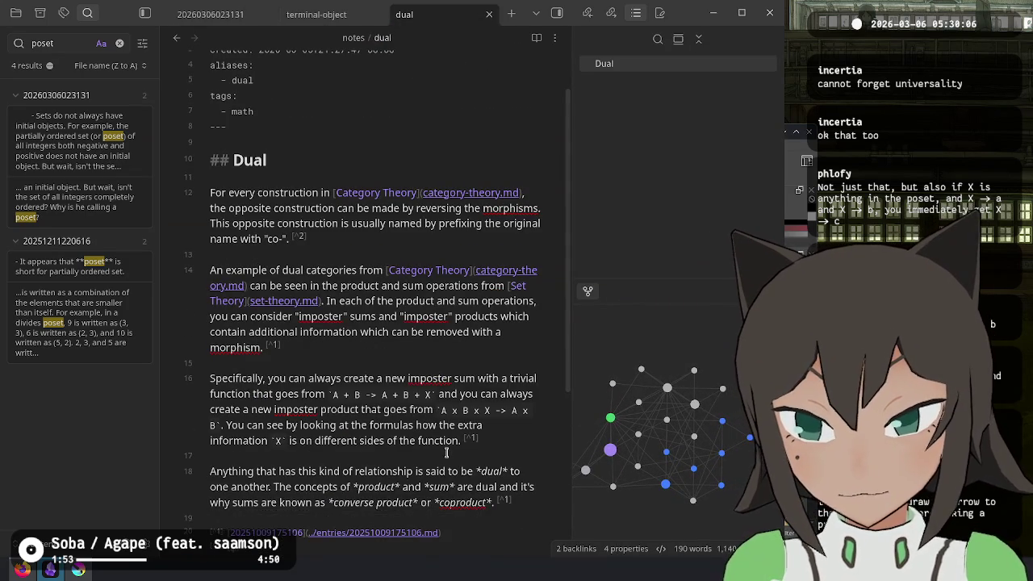
scroll(457, 446, down, 3)
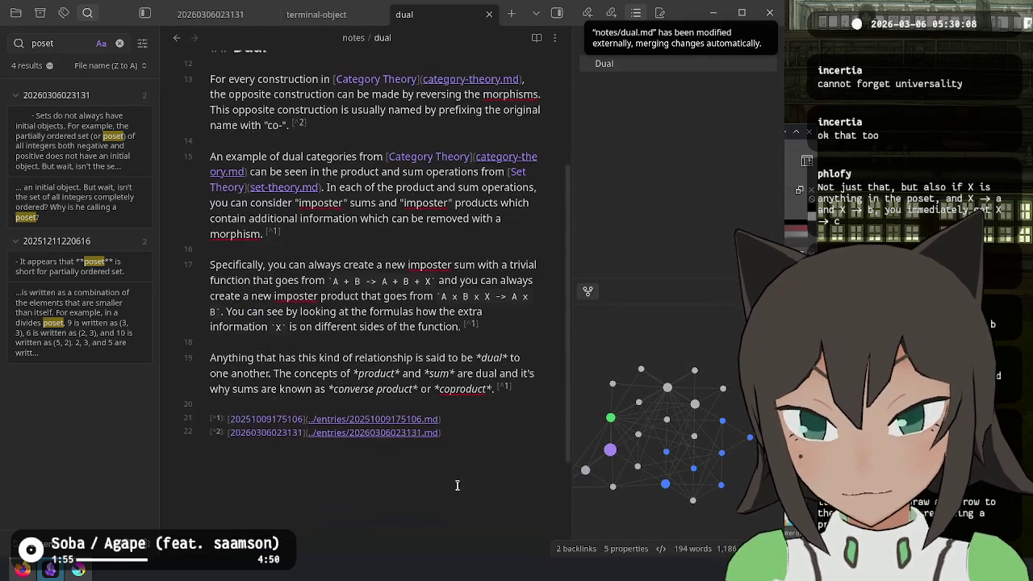
scroll(337, 282, up, 4)
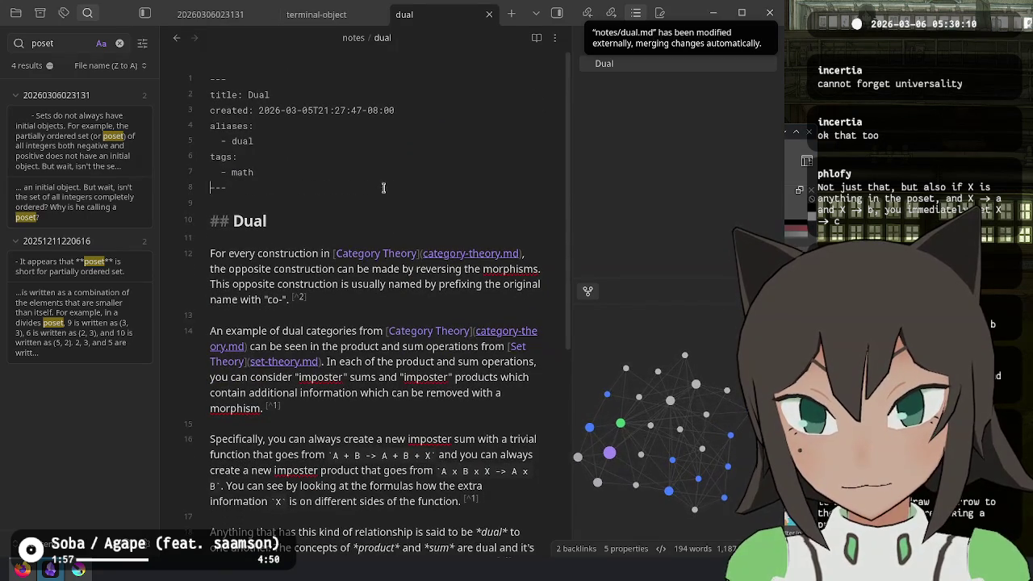
Clear the journal entry's selection and bring the Terminal Object note to the front
key(ctrl+Tab)
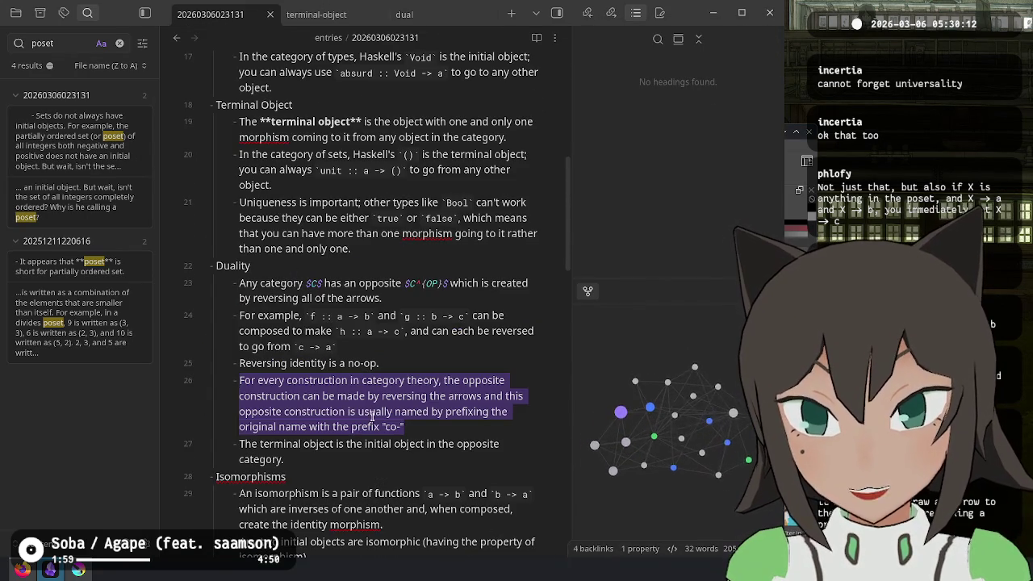
click(446, 467)
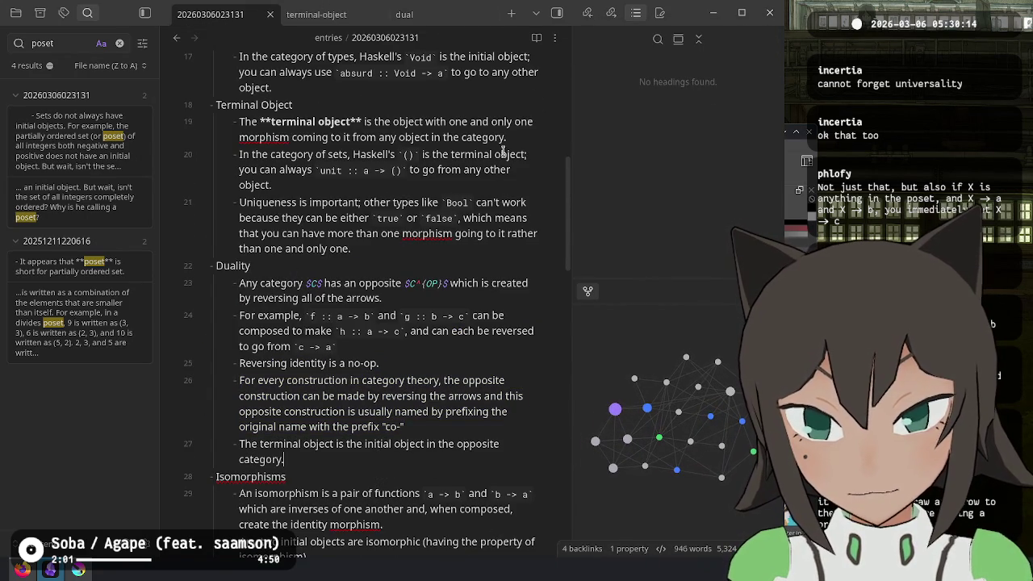
click(317, 14)
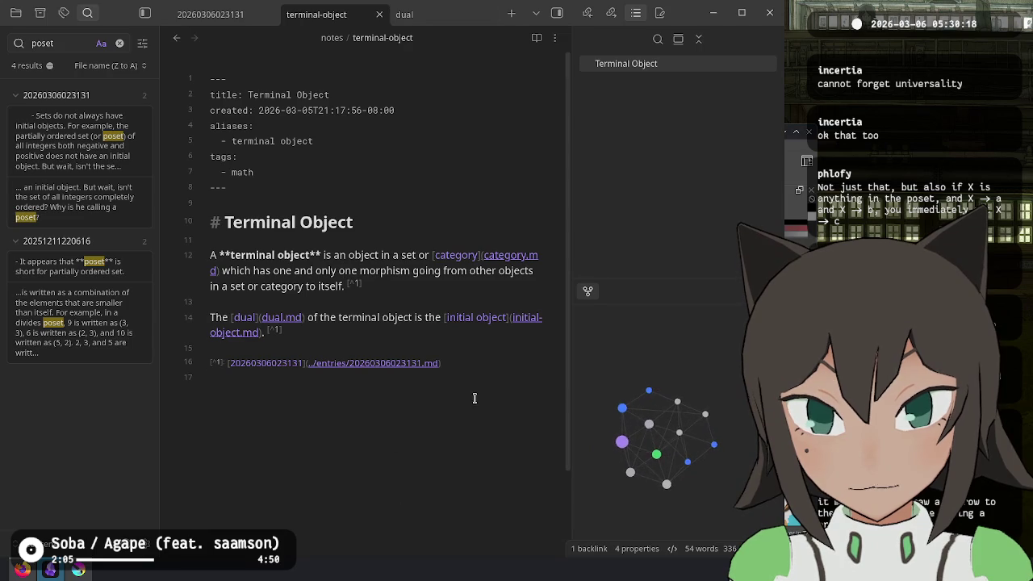
Delete 'from [Category Theory](category-theory.md)' from the Dual note's line-14 example sentence
click(374, 363)
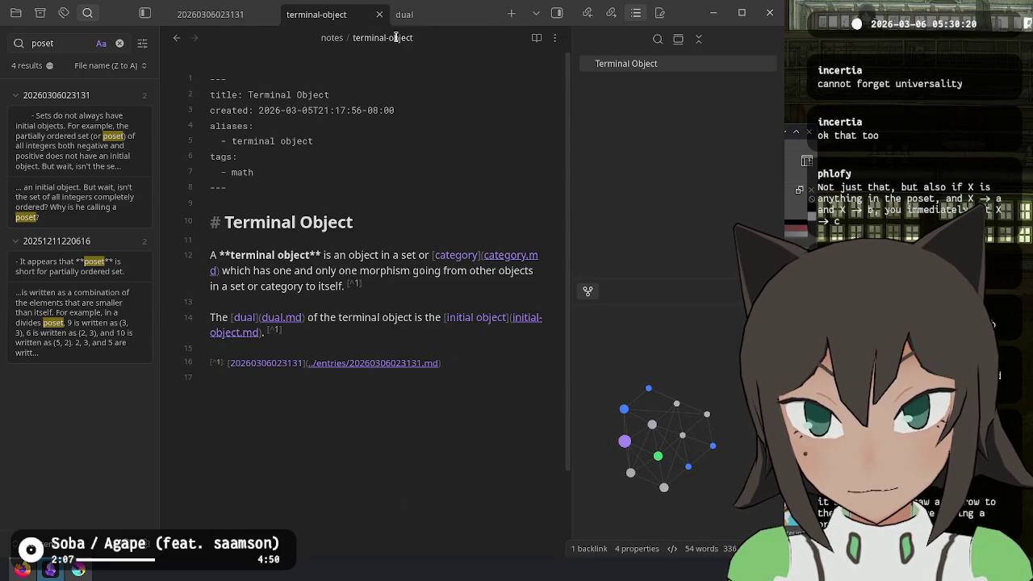
click(403, 14)
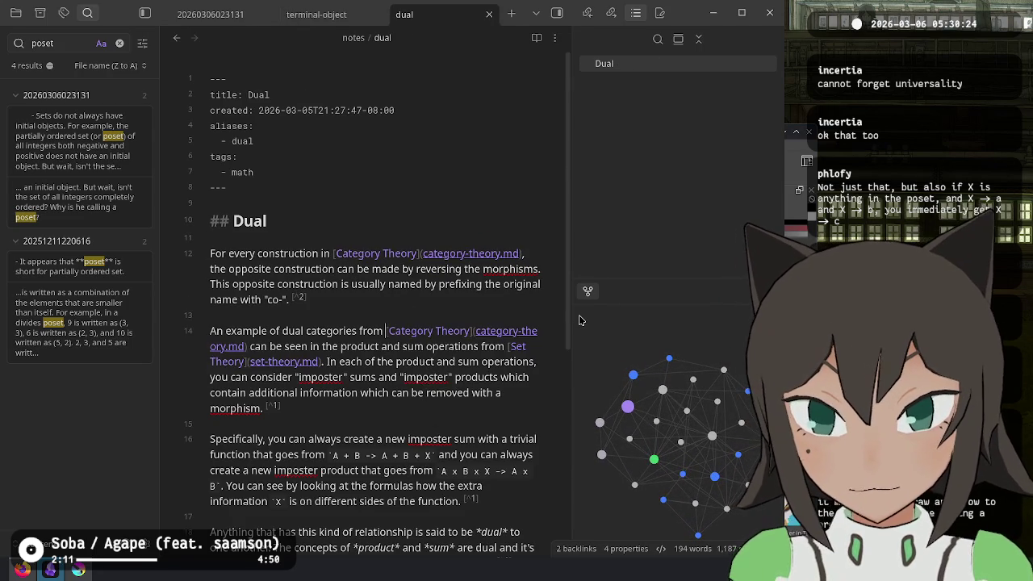
key(ctrl+shift+Right)
key(ctrl+shift+Right)
key(ctrl+shift+Right)
key(ctrl+shift+Right)
key(ctrl+shift+Right)
key(ctrl+shift+Right)
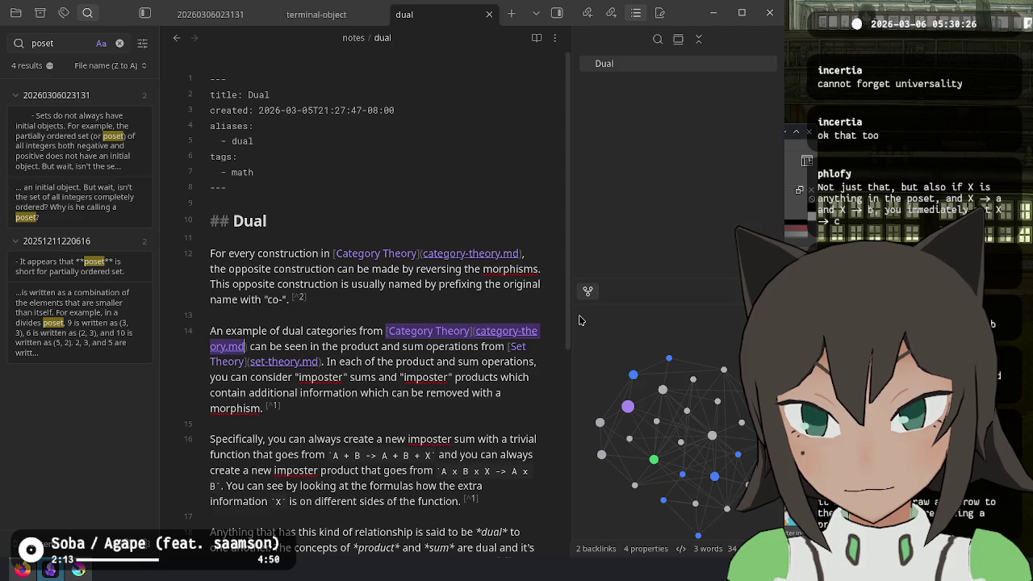
key(ctrl+shift+Right)
key(BackSpace)
key(ctrl+BackSpace)
key(BackSpace)
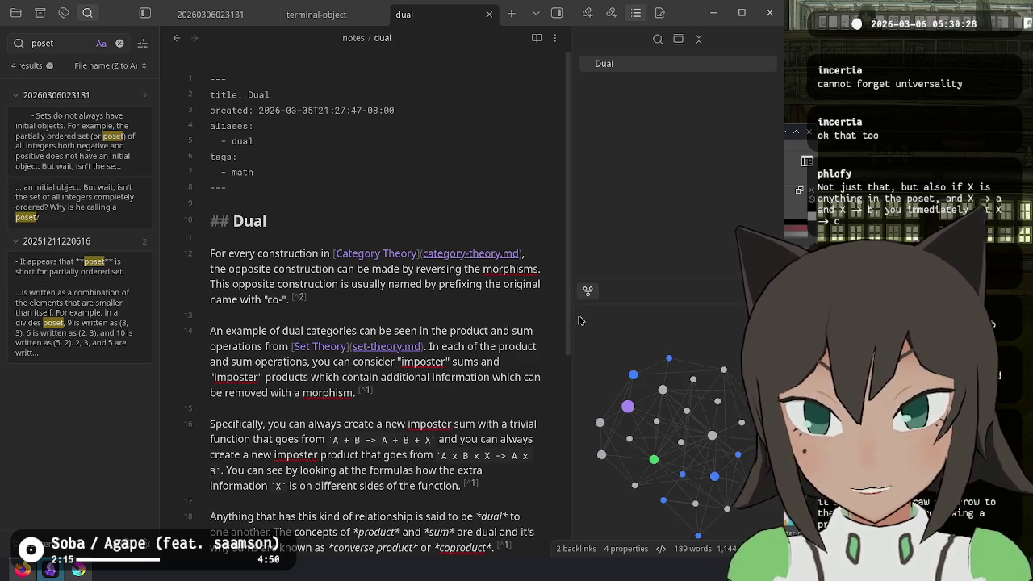
scroll(400, 452, down, 2)
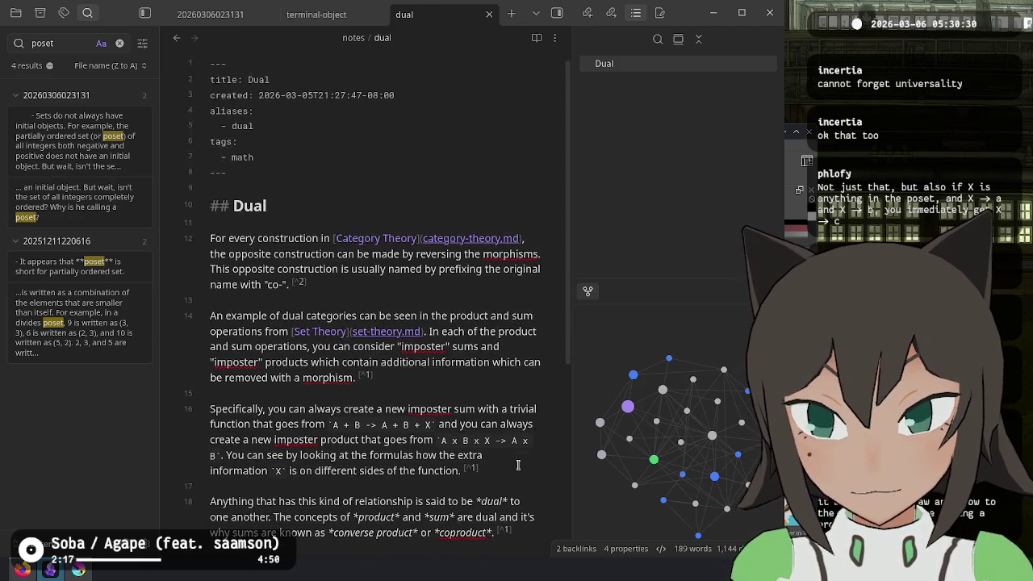
click(481, 519)
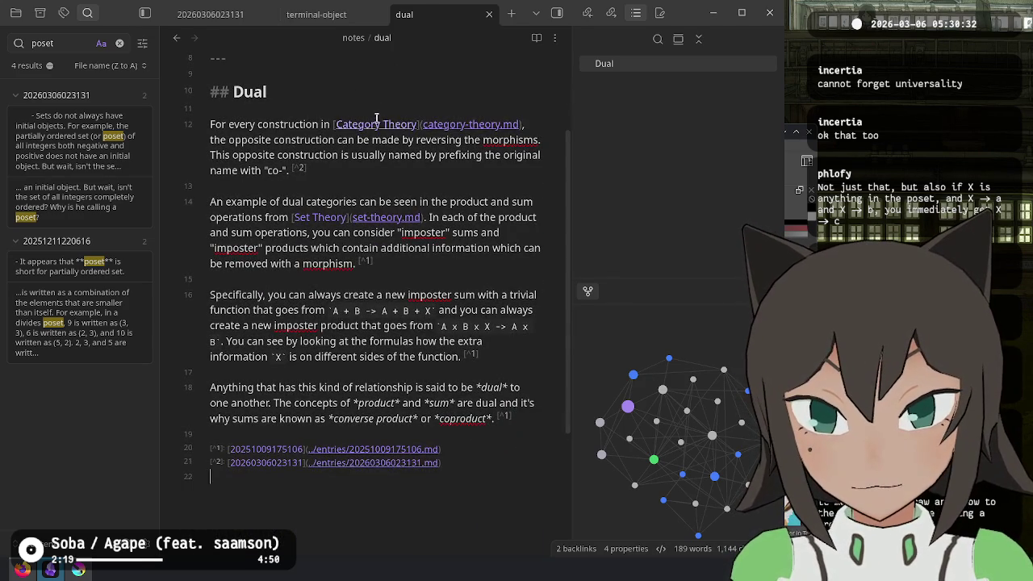
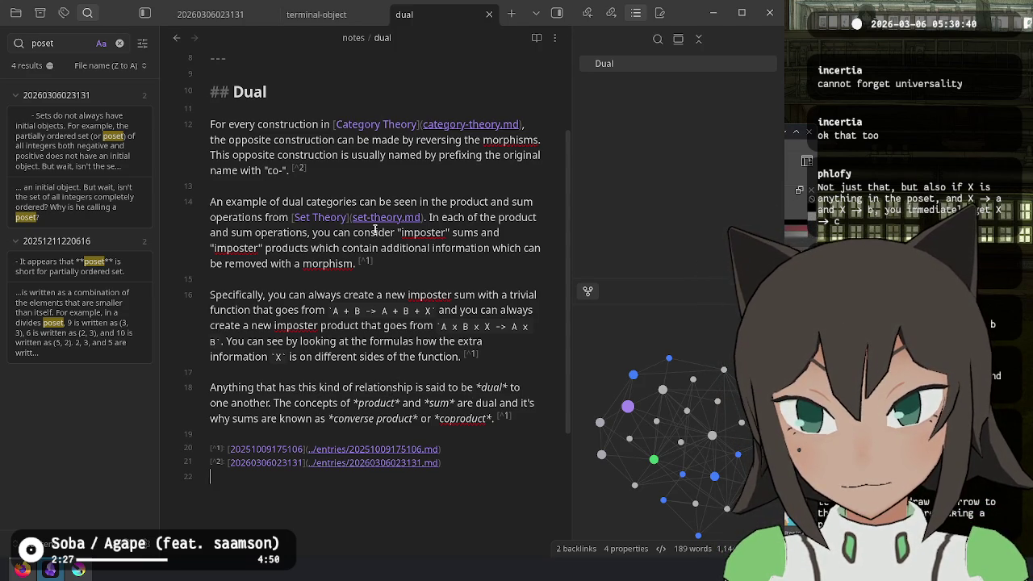
scroll(376, 221, up, 3)
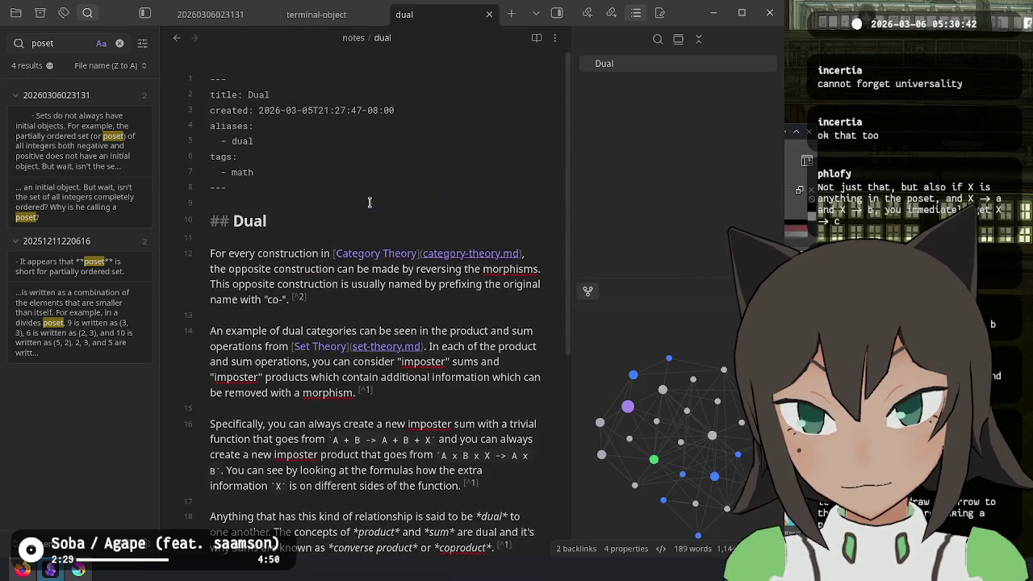
click(316, 15)
click(220, 22)
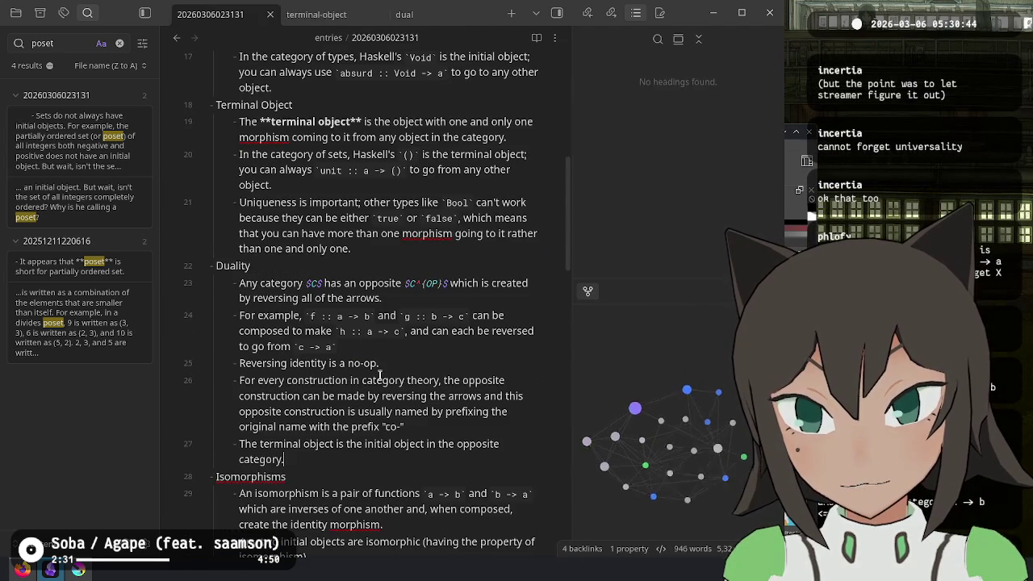
scroll(440, 415, down, 2)
scroll(439, 415, down, 2)
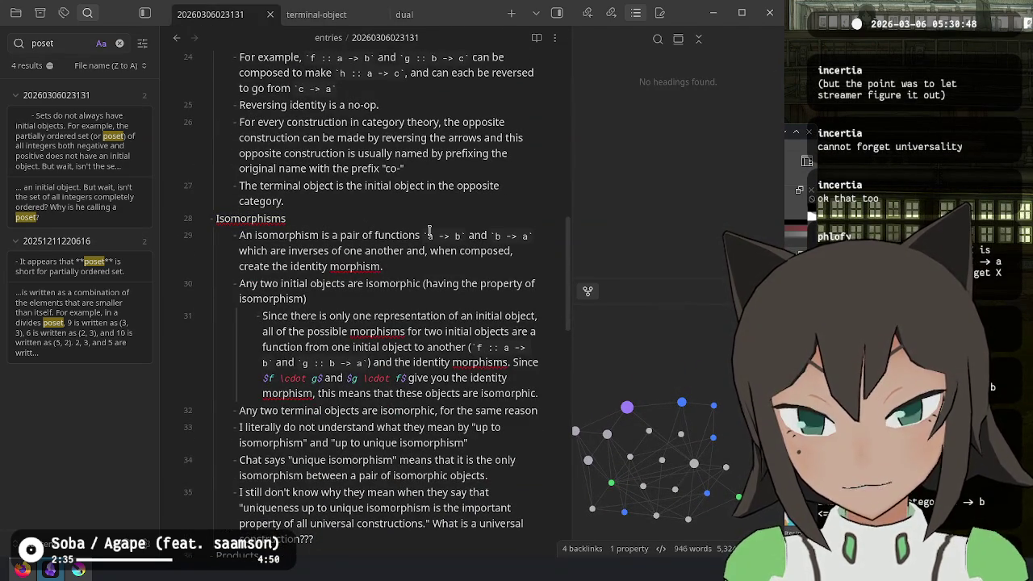
Abandon a quick-switcher lookup for 'isomorphi', then change the vault search from 'poset' to 'isomorphism'
key(ctrl+t)
key(ctrl+o)
text(iso)
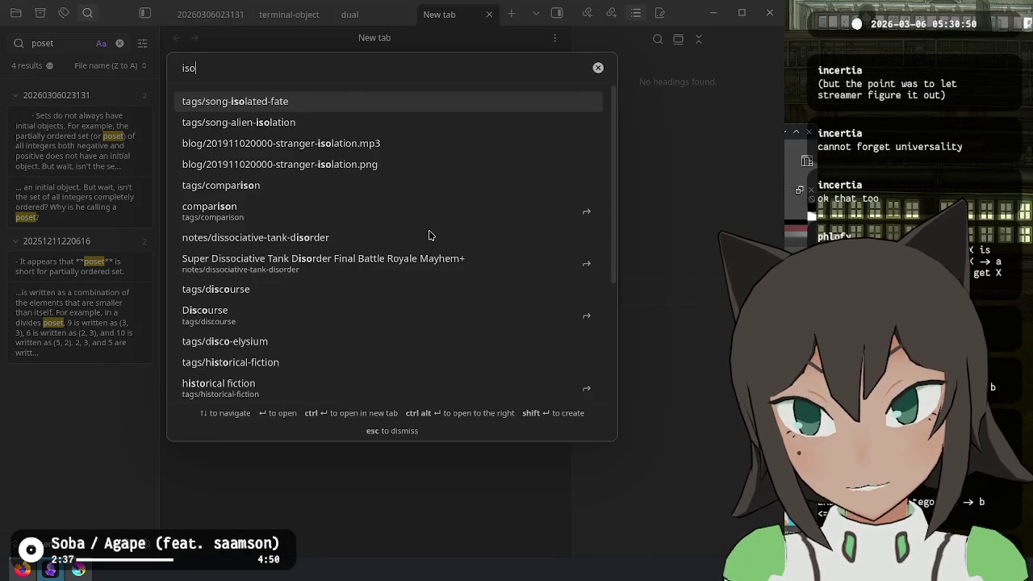
text(morphi)
key(Escape)
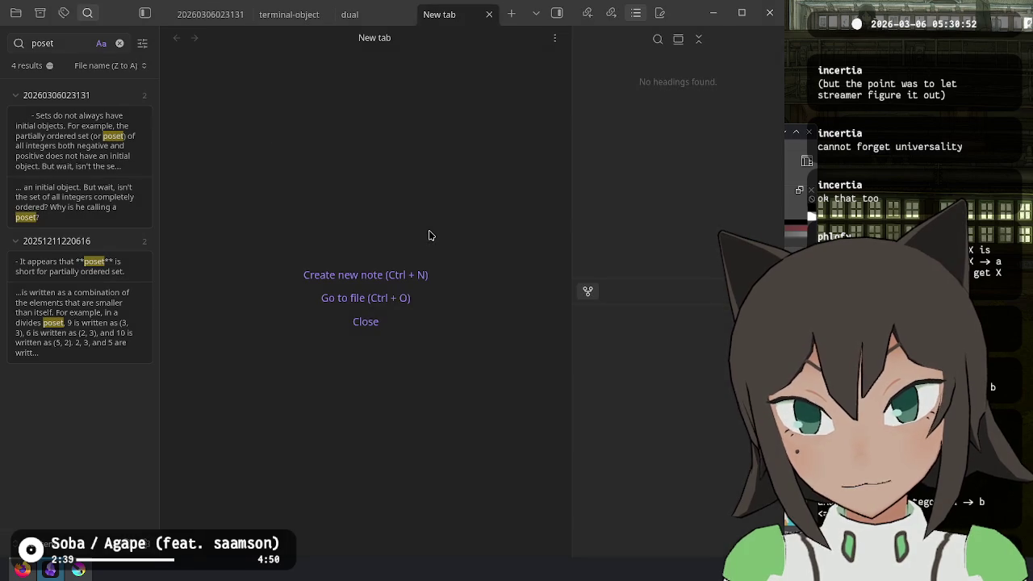
key(ctrl+shift+Tab)
key(ctrl+shift+f)
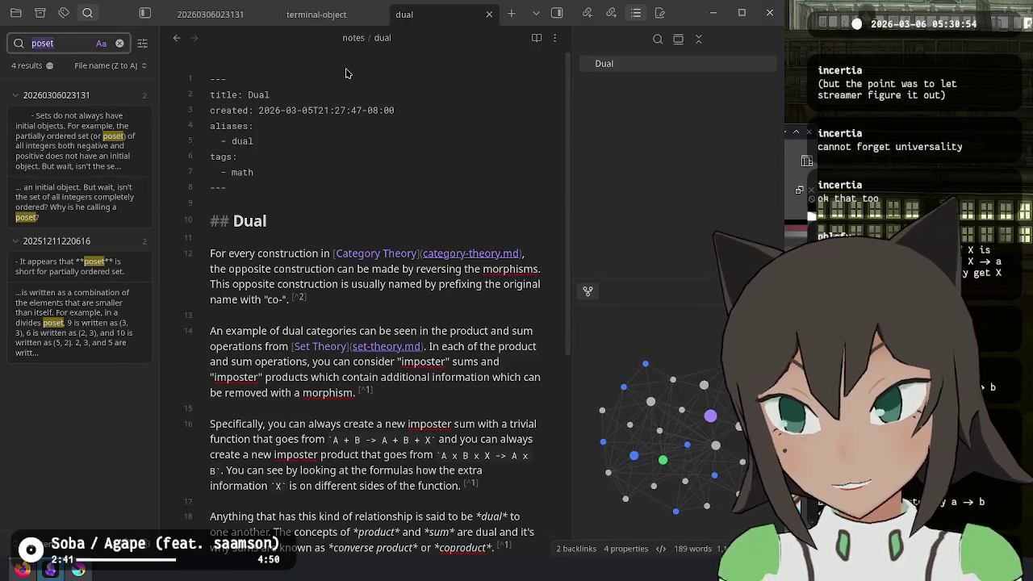
text(isomorphism)
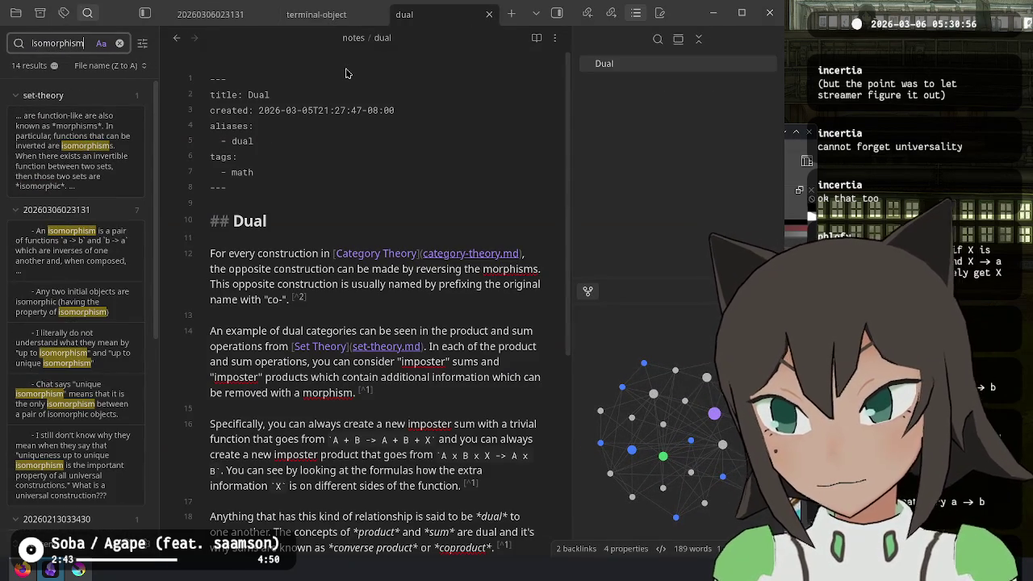
click(81, 258)
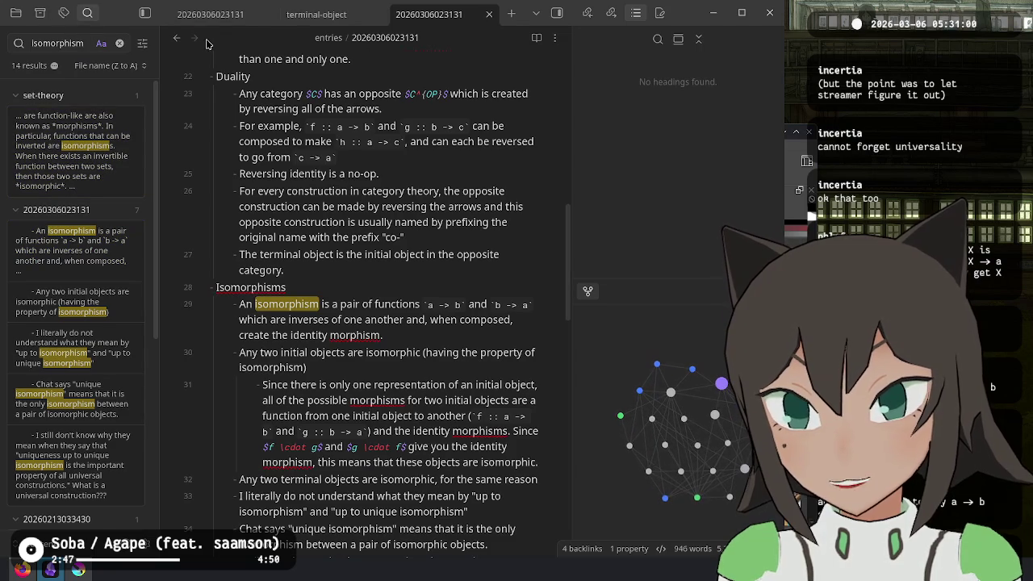
click(177, 38)
scroll(81, 242, down, 2)
scroll(89, 266, down, 2)
scroll(101, 281, down, 2)
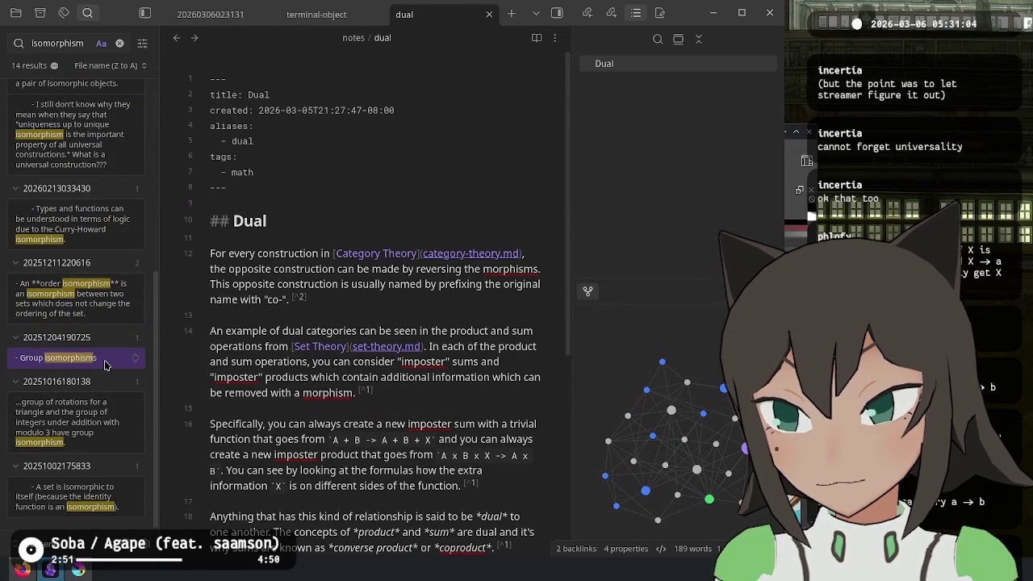
click(105, 357)
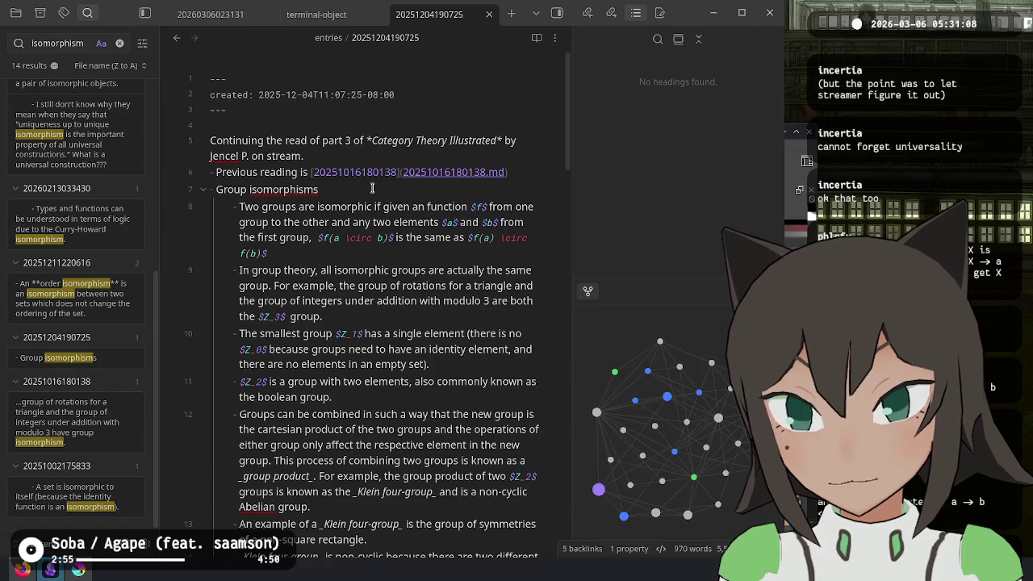
click(96, 501)
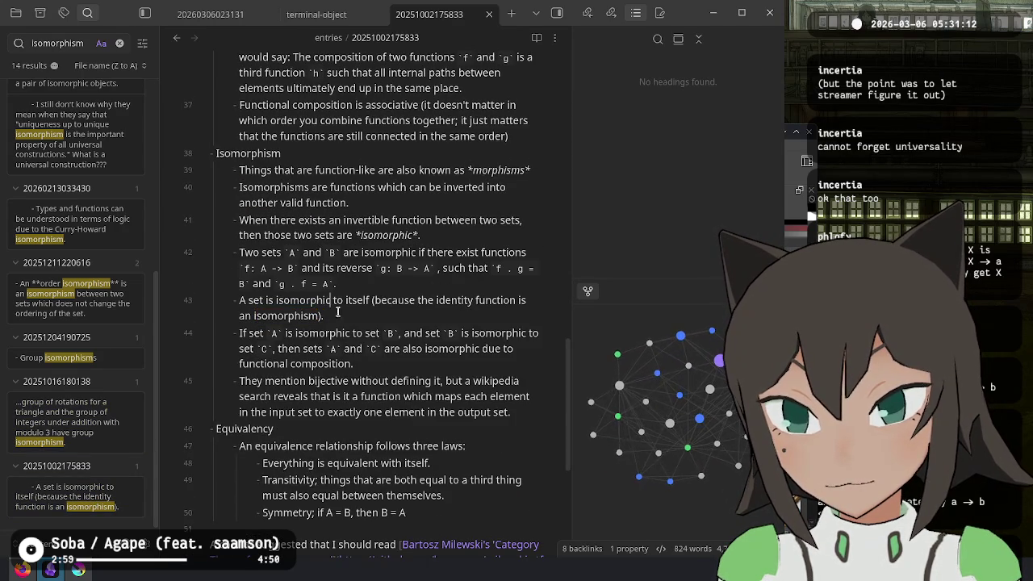
scroll(113, 401, up, 2)
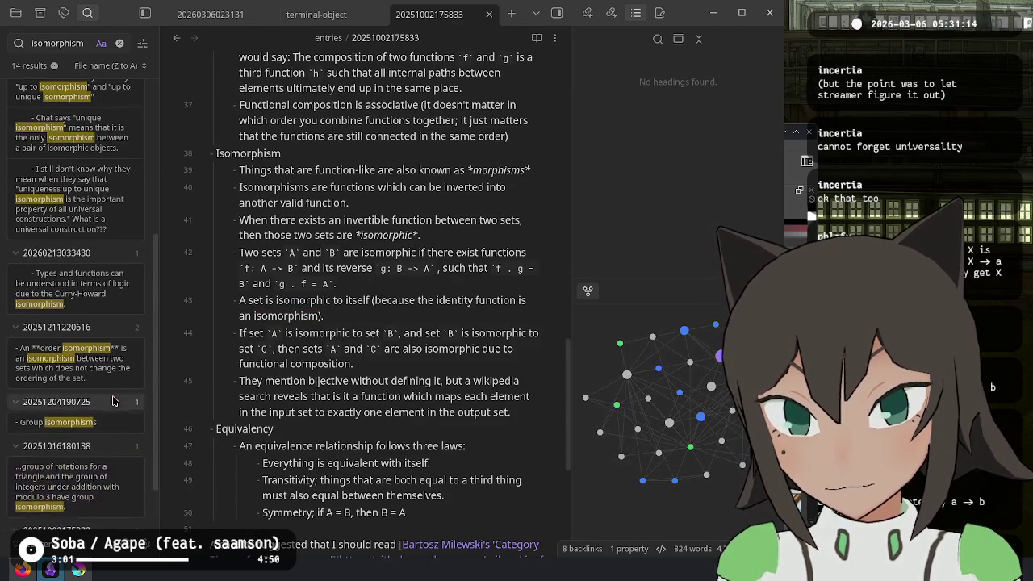
scroll(113, 401, up, 3)
scroll(113, 401, up, 3)
scroll(113, 401, up, 1)
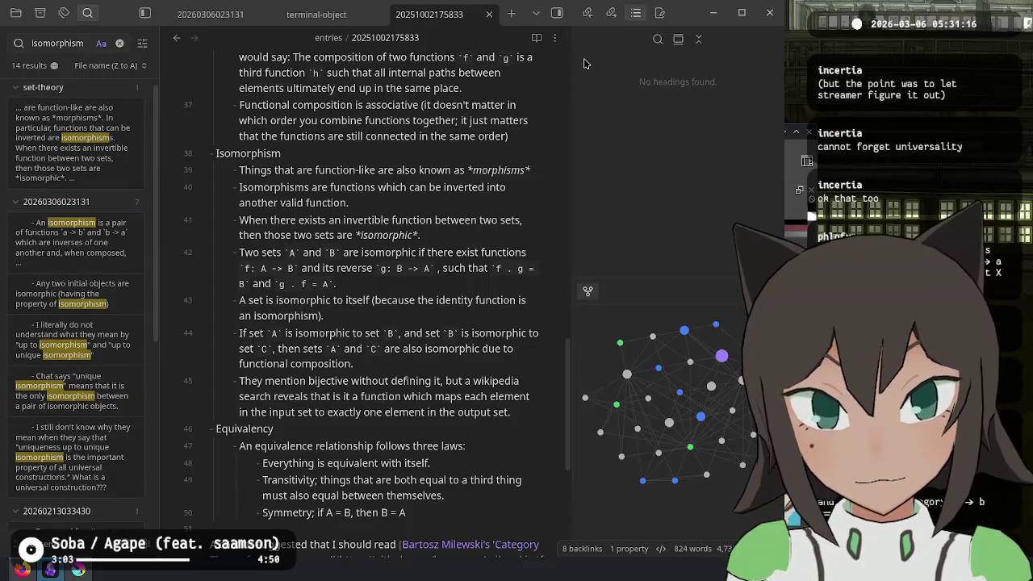
Show the Backlinks pane and briefly view, then close, the category-theory note
click(586, 13)
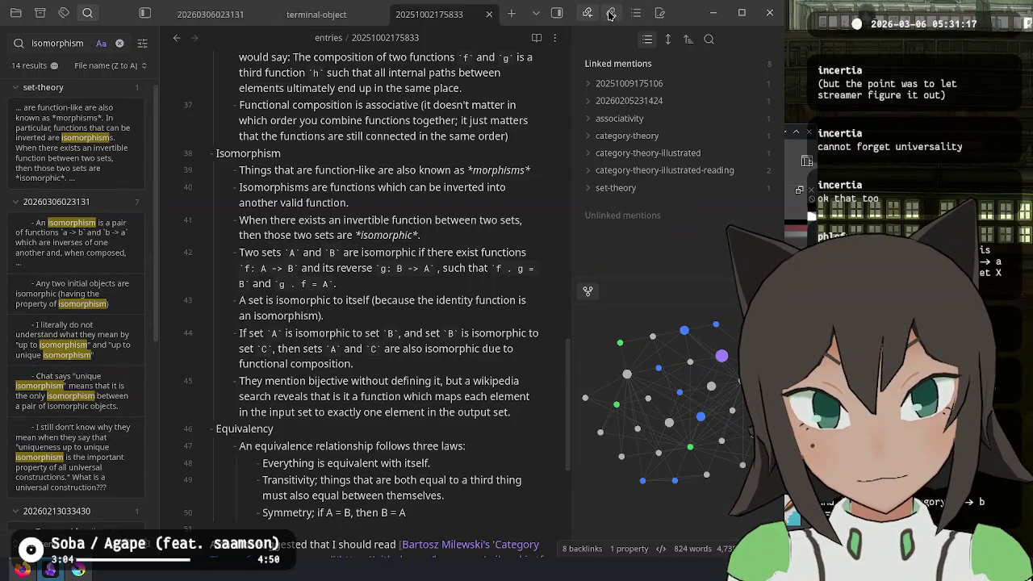
click(627, 135)
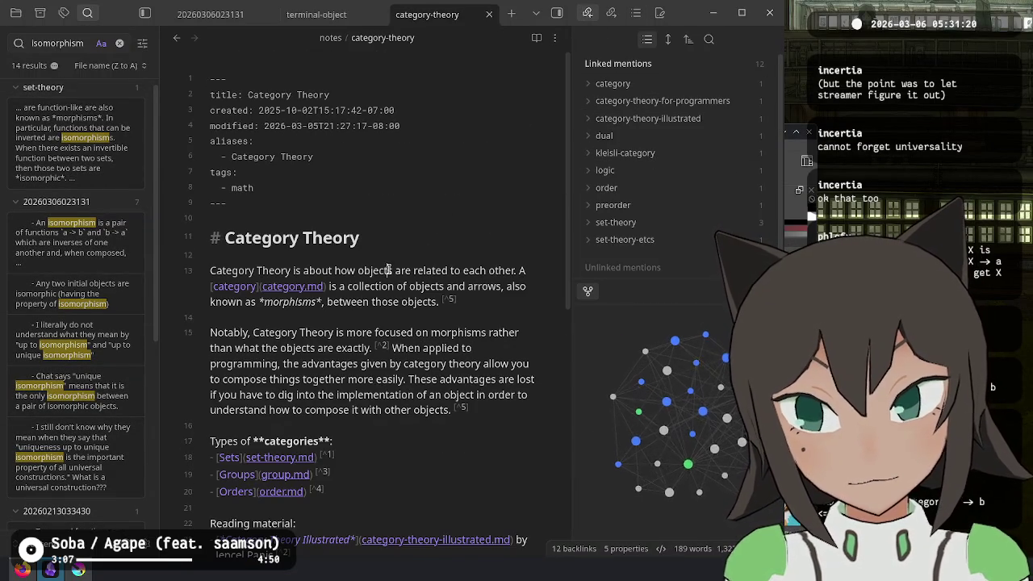
scroll(390, 270, down, 3)
scroll(390, 271, down, 2)
scroll(390, 270, up, 2)
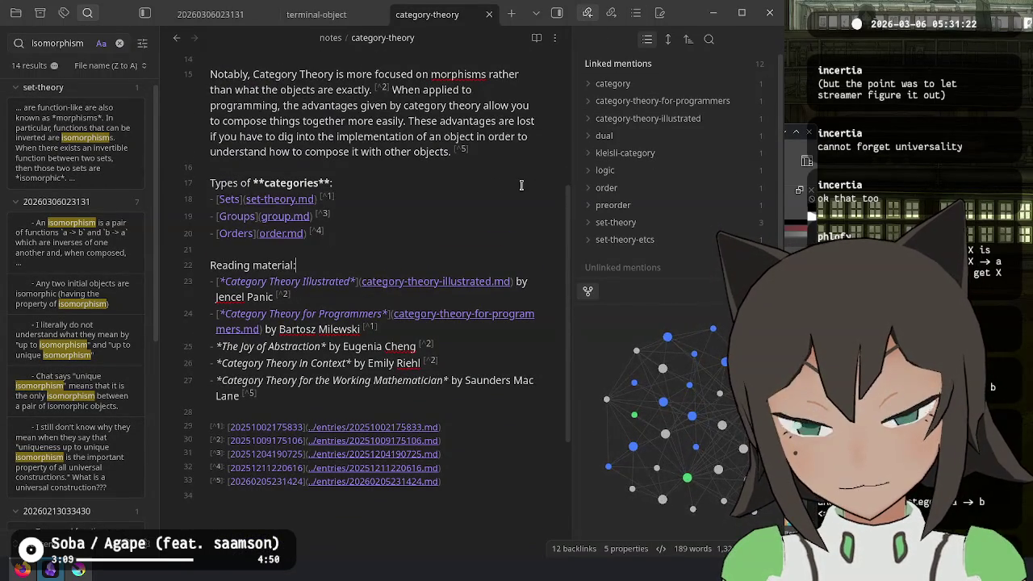
key(ctrl+w)
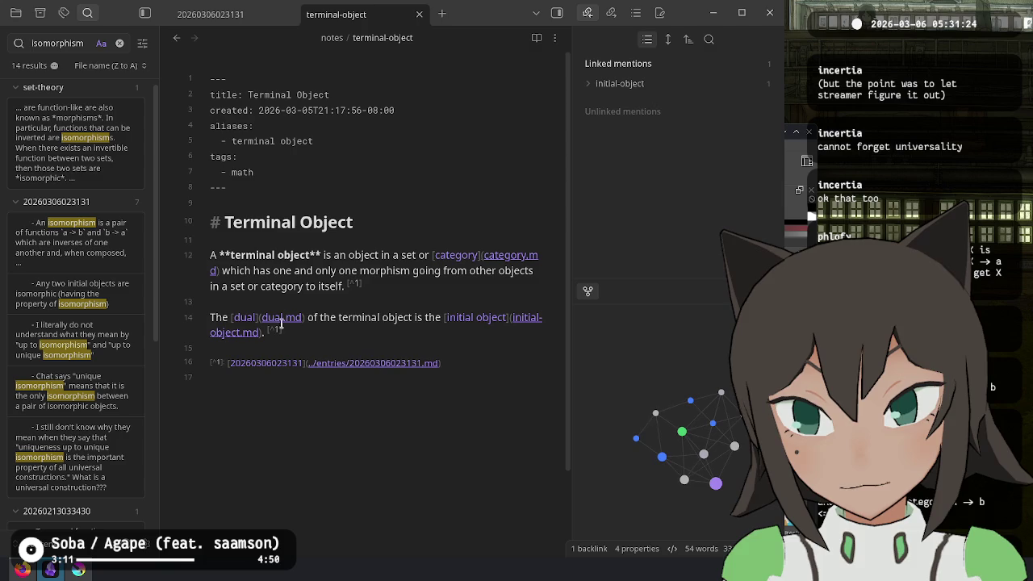
click(258, 14)
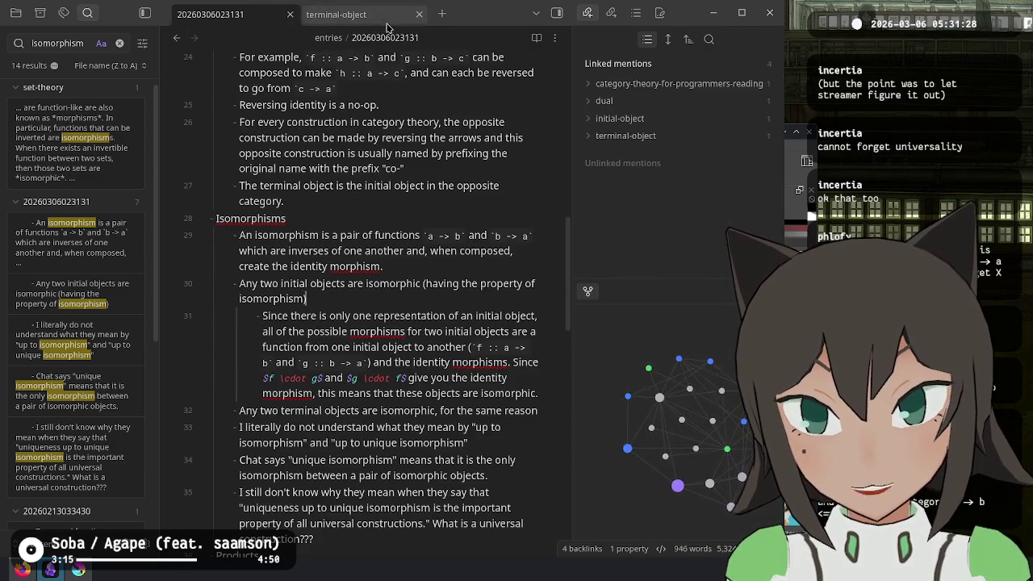
click(390, 16)
key(ctrl+t)
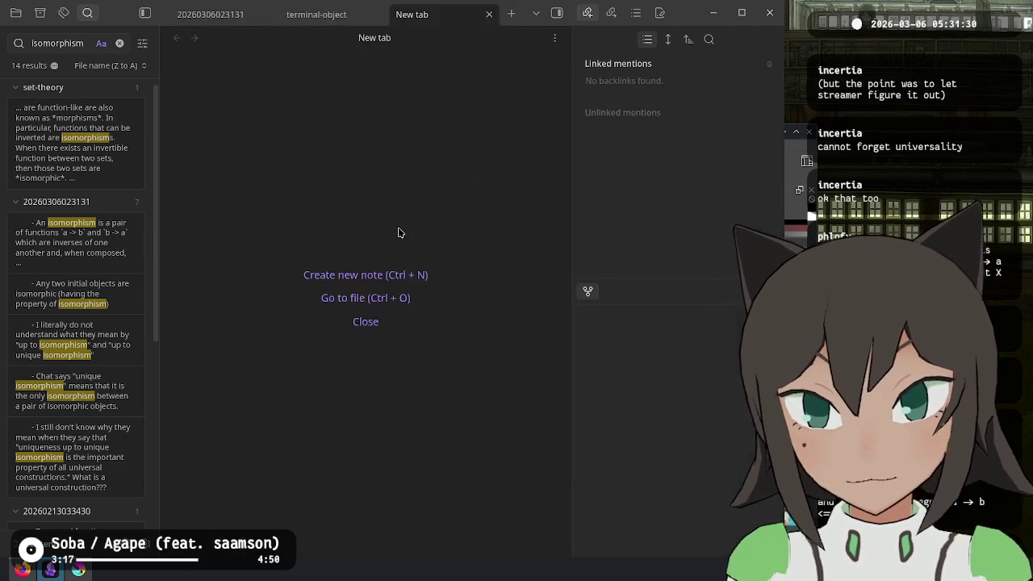
Create a new unique note with the 'Kettle: Create new unique note' command
key(ctrl+o)
text(unique)
key(BackSpace)
key(BackSpace)
key(BackSpace)
key(BackSpace)
key(BackSpace)
key(Escape)
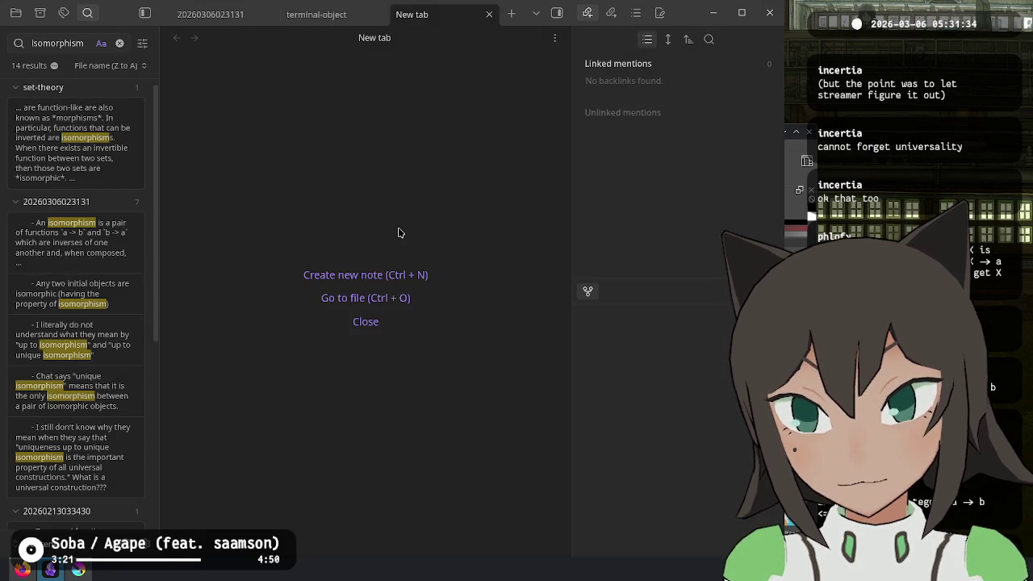
key(ctrl+p)
key(Return)
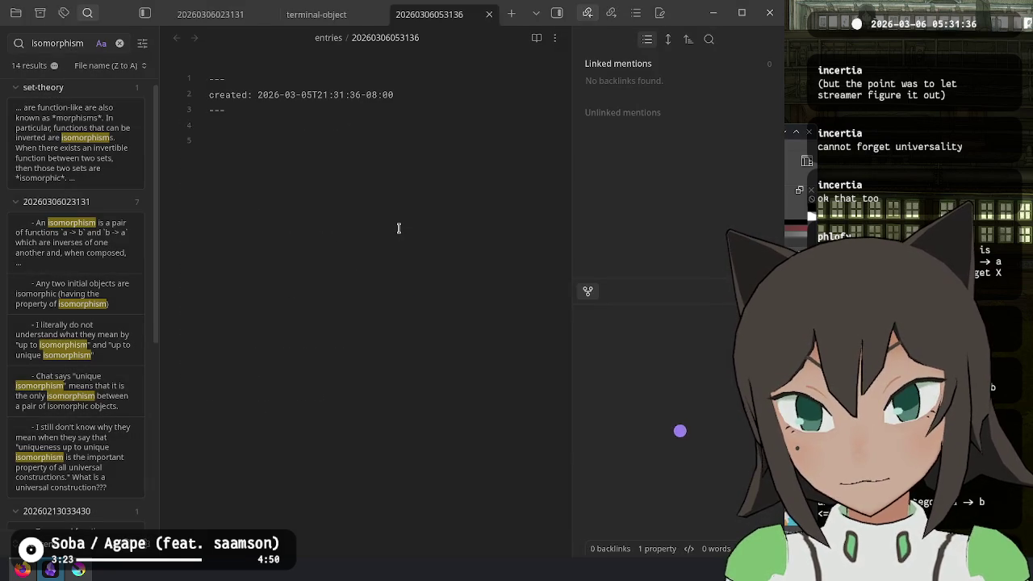
Move the new note to the '/' folder and rename it 'isomorphism'
key(ctrl+p)
text(folder)
key(Down)
key(Return)
text(/)
key(Return)
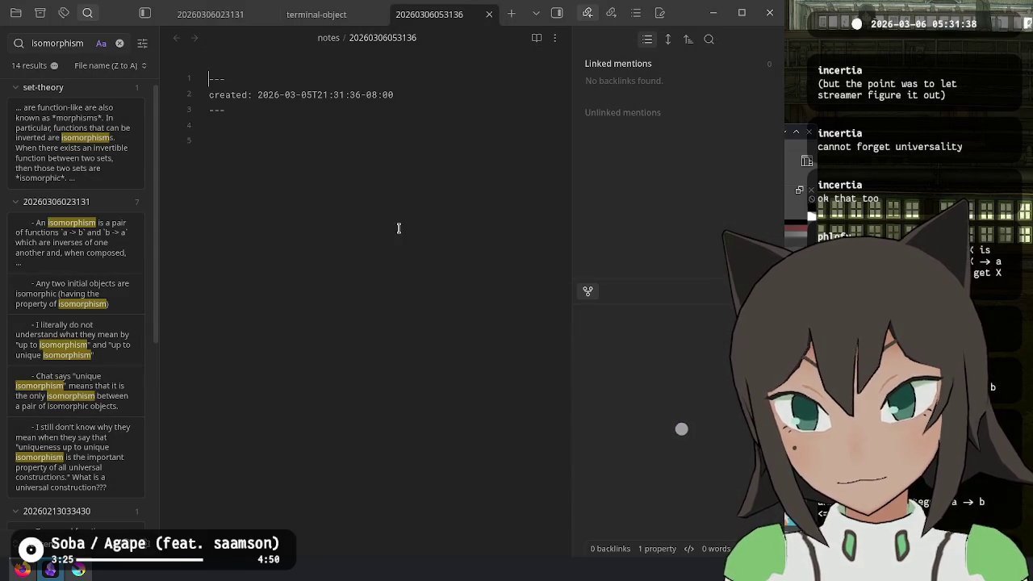
double_click(359, 37)
text(s)
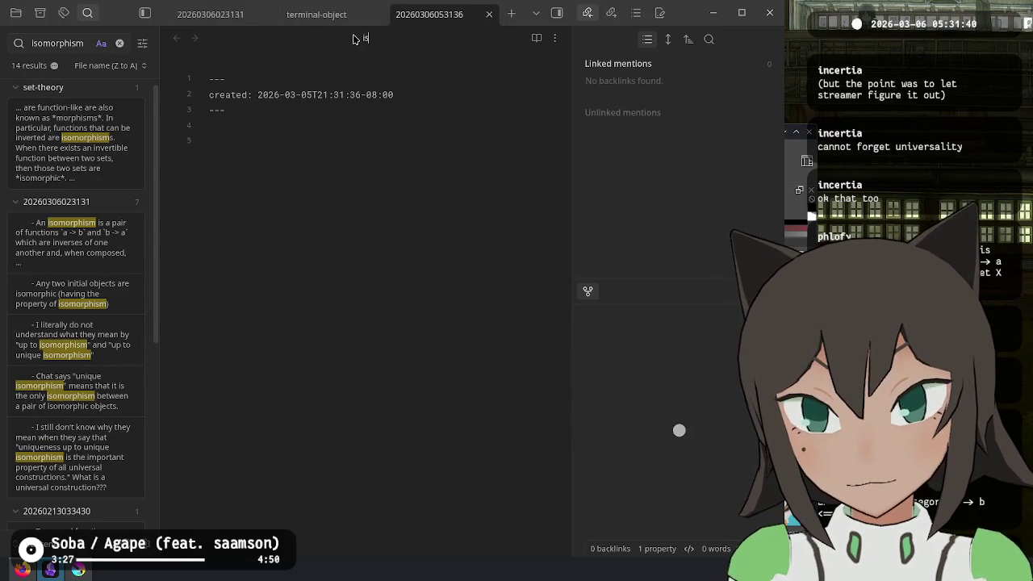
text(omorphism)
key(Return)
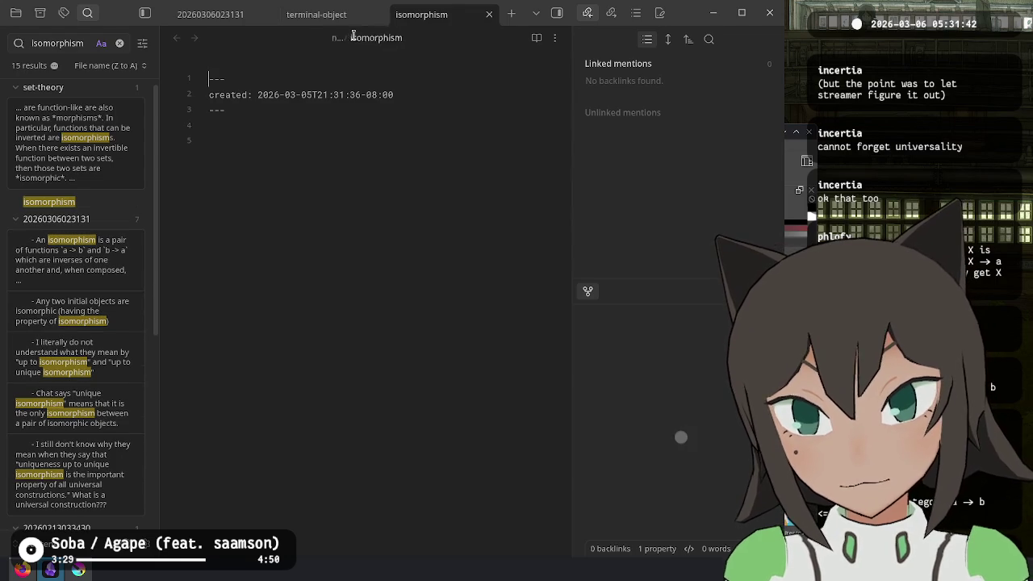
Add the '# Isomorphism' heading and frontmatter: title Isomorphism, alias isomorphism, tag math
text(# )
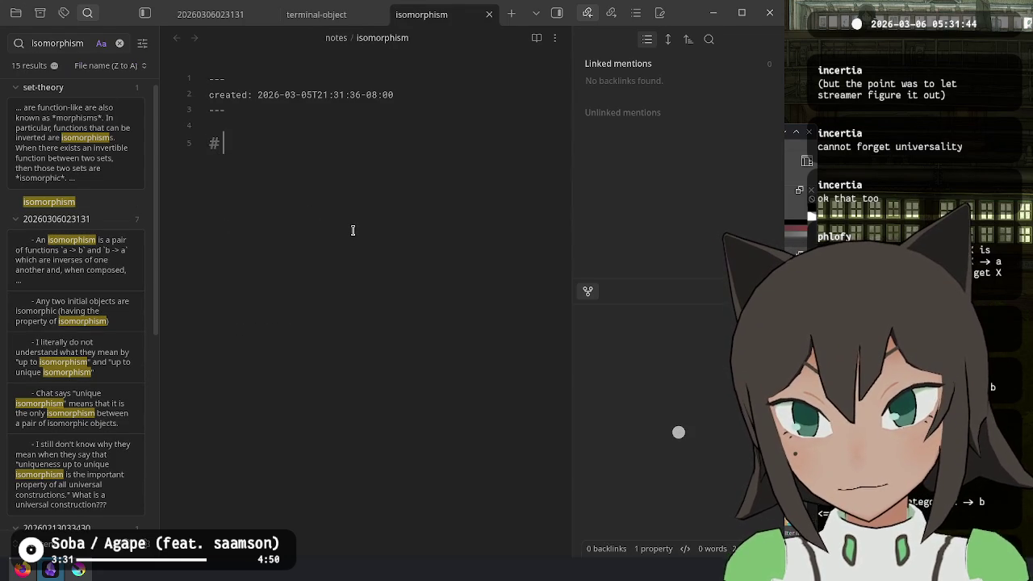
text(Isomorphism)
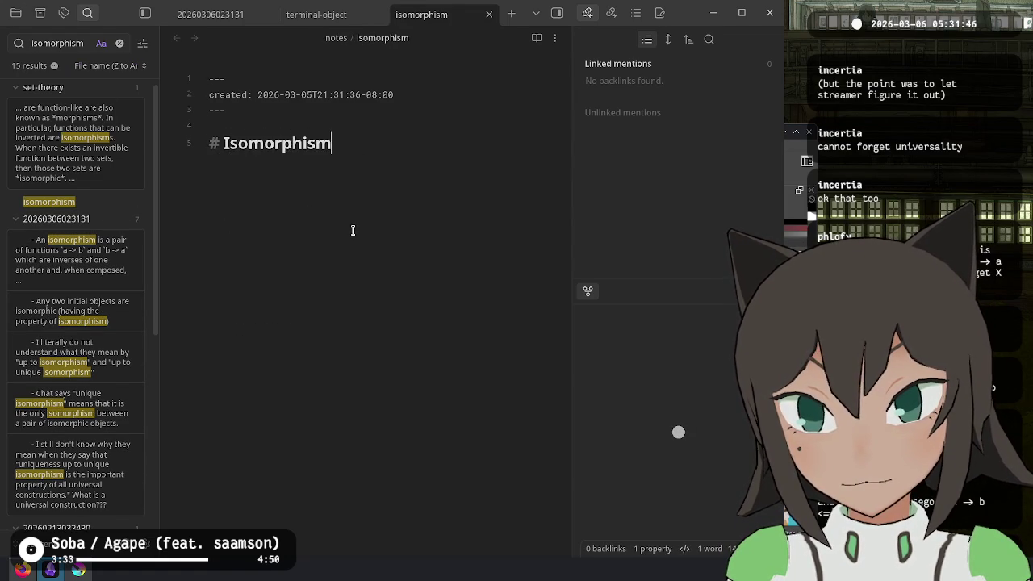
key(Return)
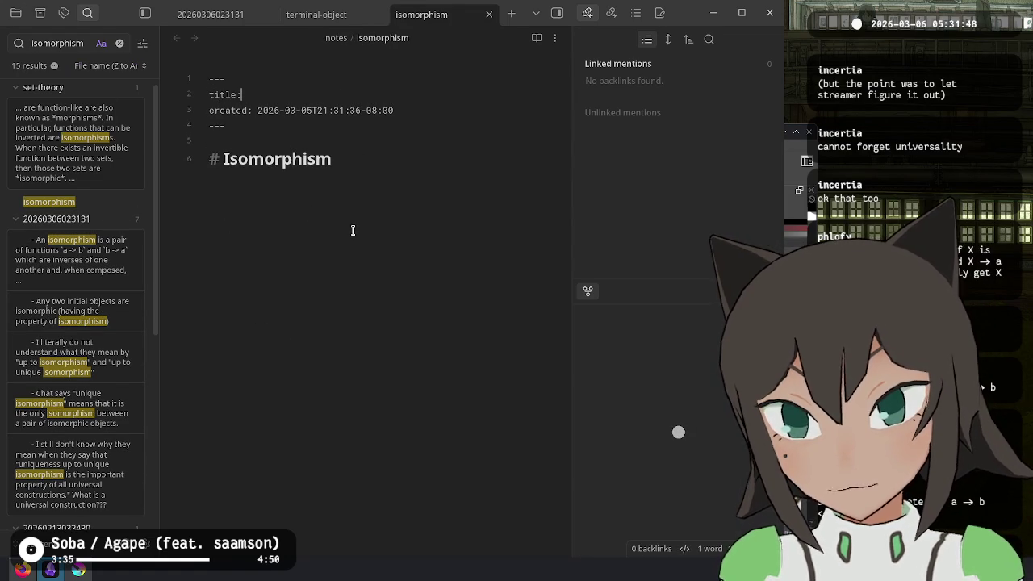
text( Isomorphism)
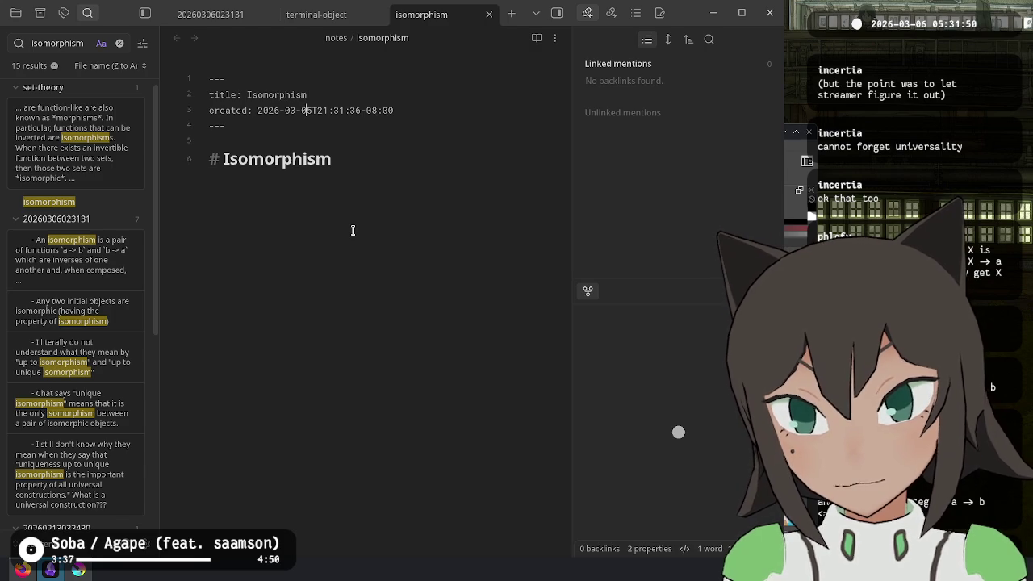
key(End)
key(Return)
key(Return)
text(- isomorphism)
key(Return)
text(-)
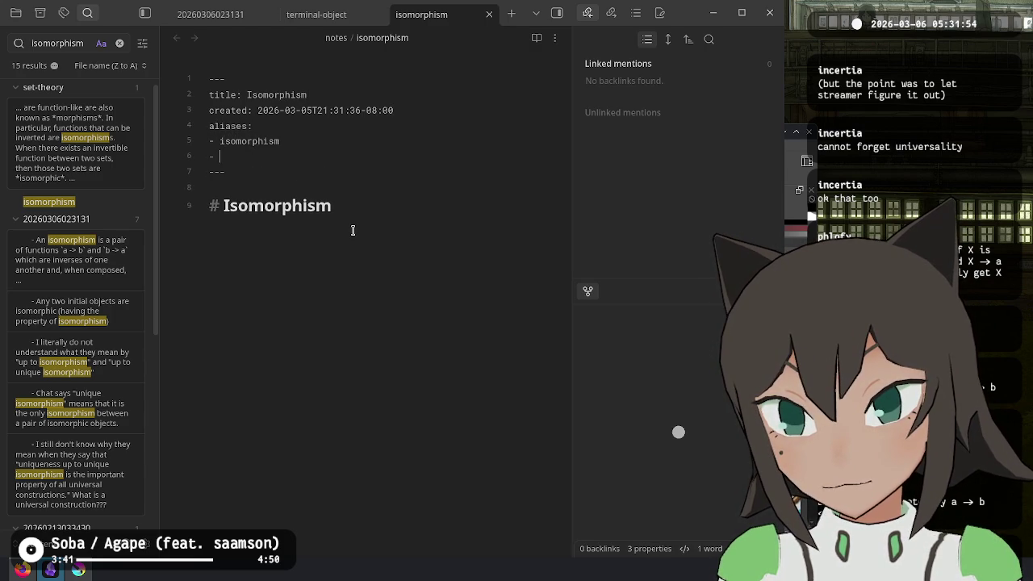
text(:)
key(Return)
text(- math)
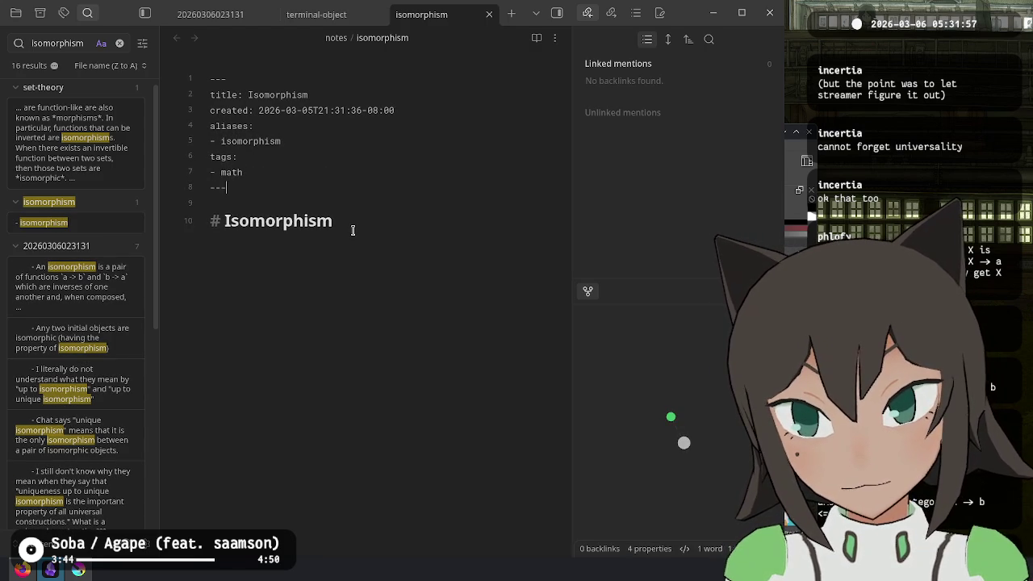
click(352, 230)
key(Return)
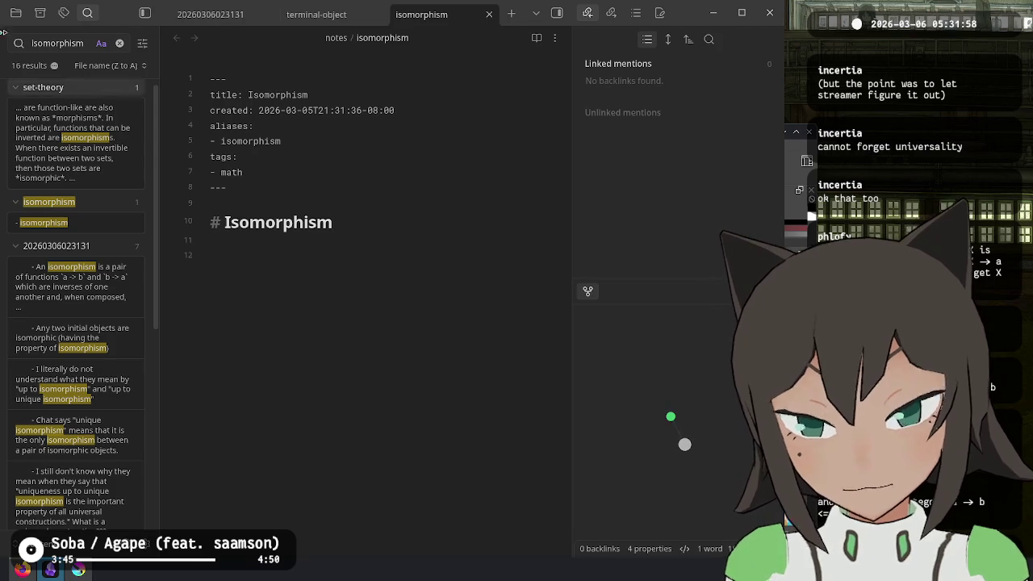
click(211, 14)
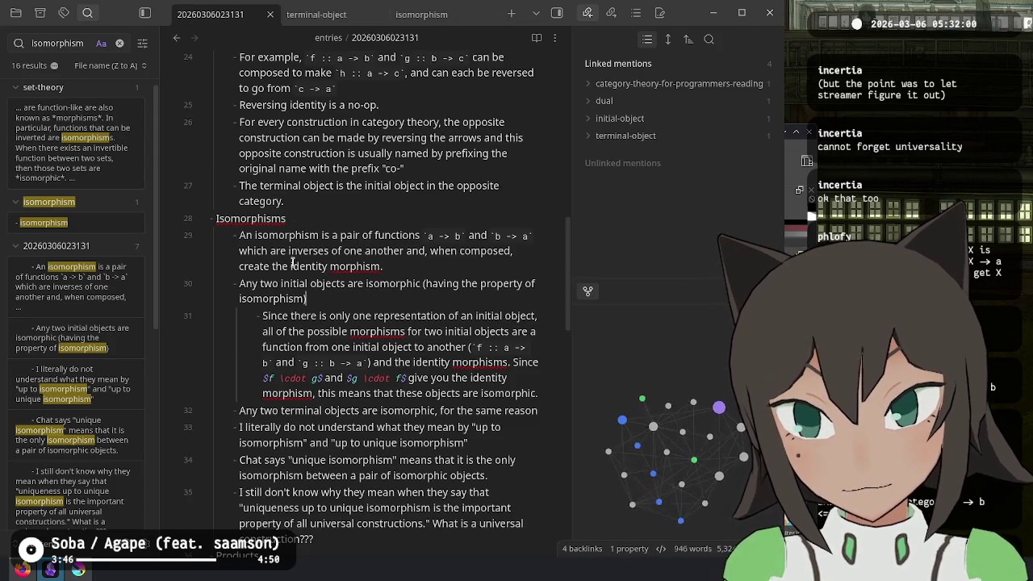
triple_click(236, 234)
key(ctrl+c)
click(421, 15)
key(ctrl+v)
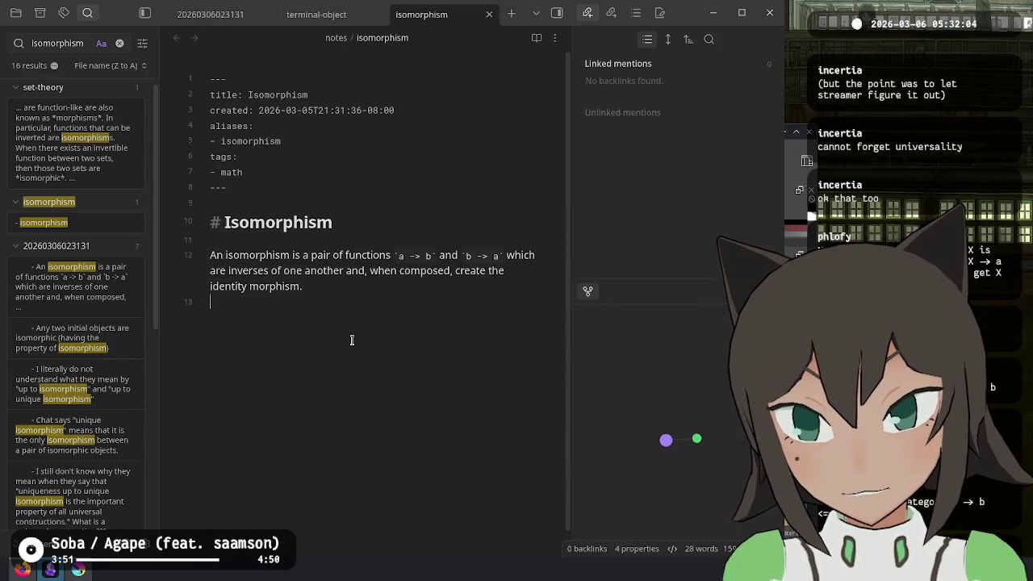
key(Left)
text([^)
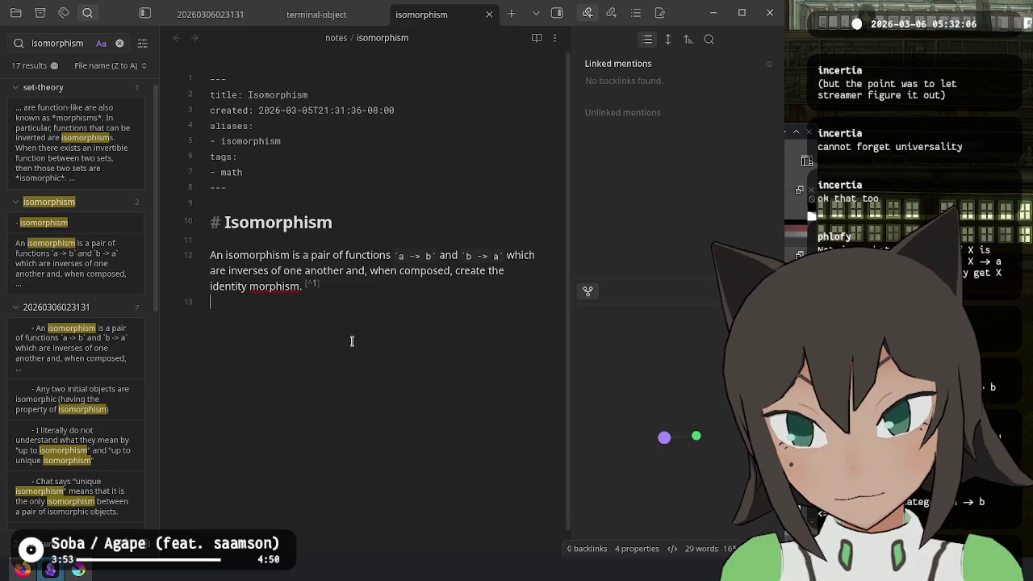
key(Return)
text([^1])
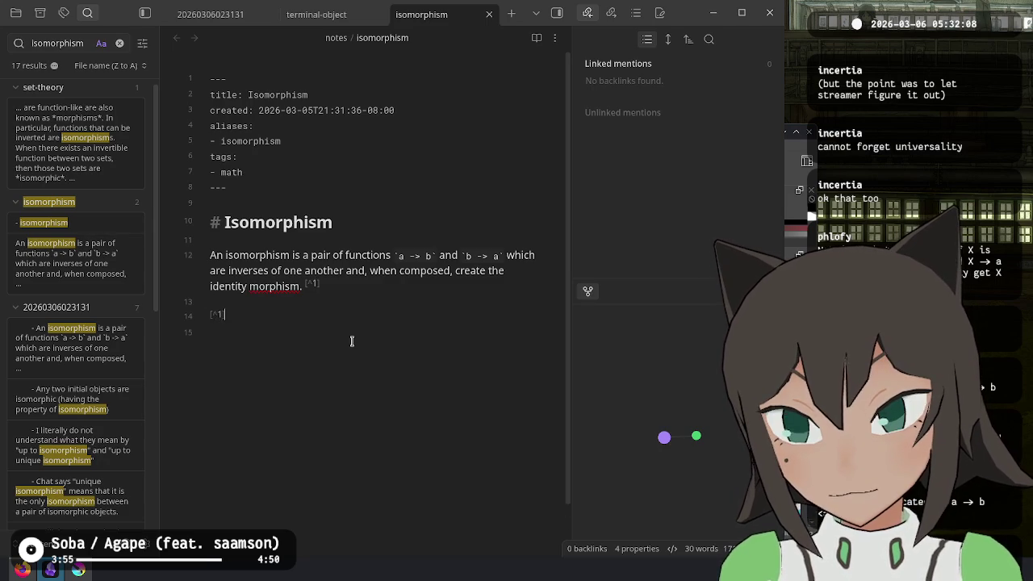
text(: [[)
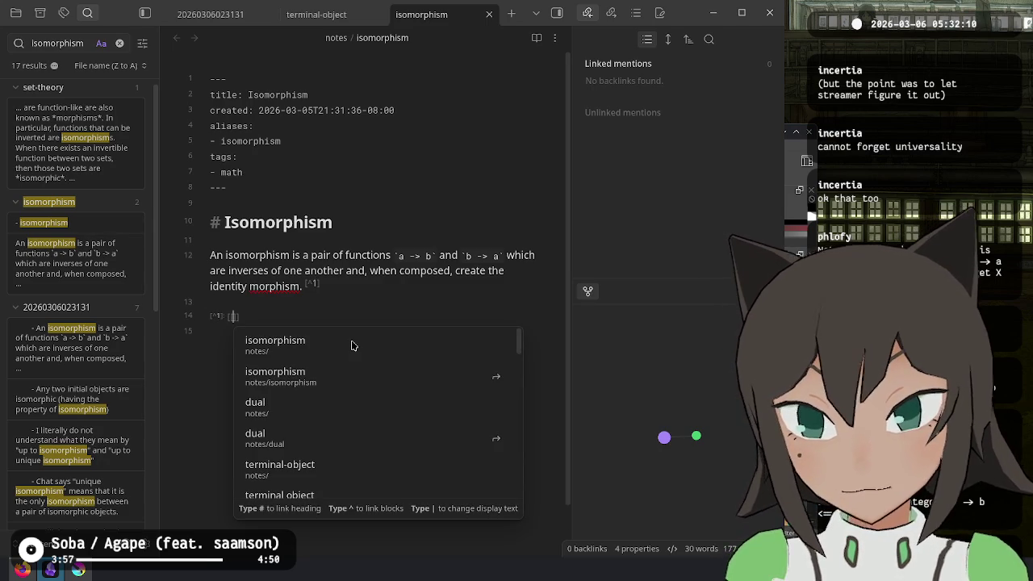
click(72, 339)
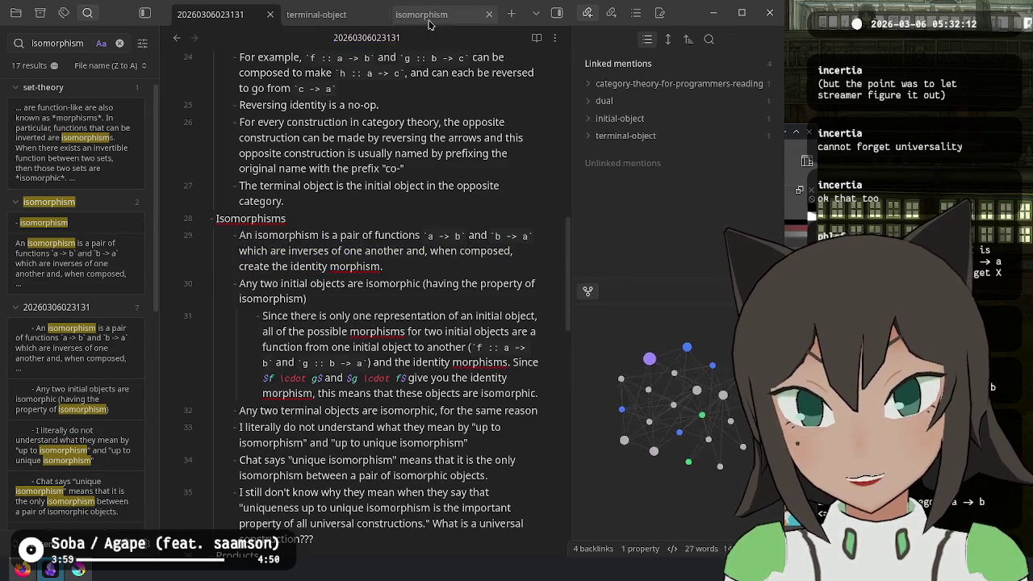
click(428, 23)
key(Left)
key(Left)
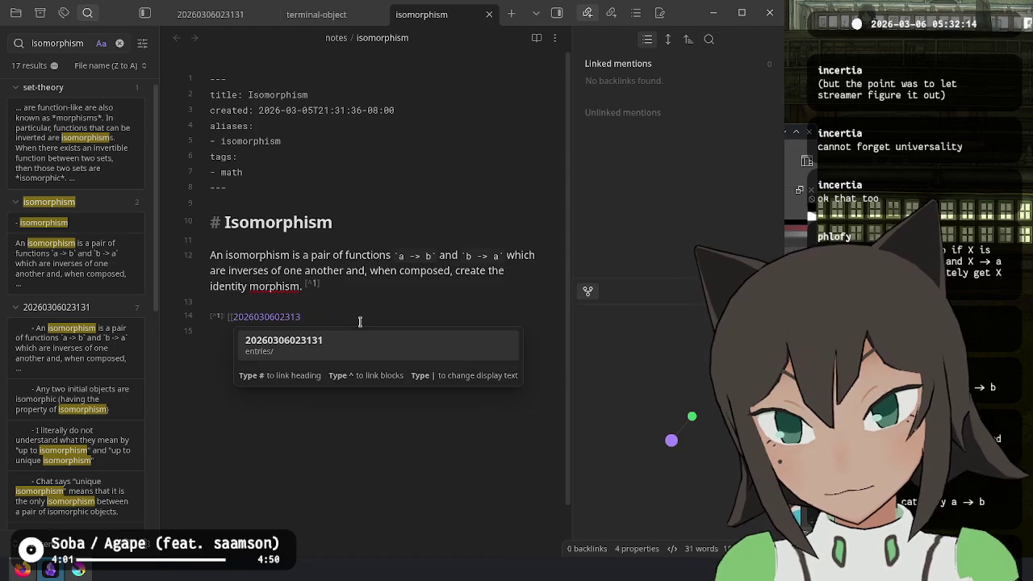
key(Return)
key(ctrl+z)
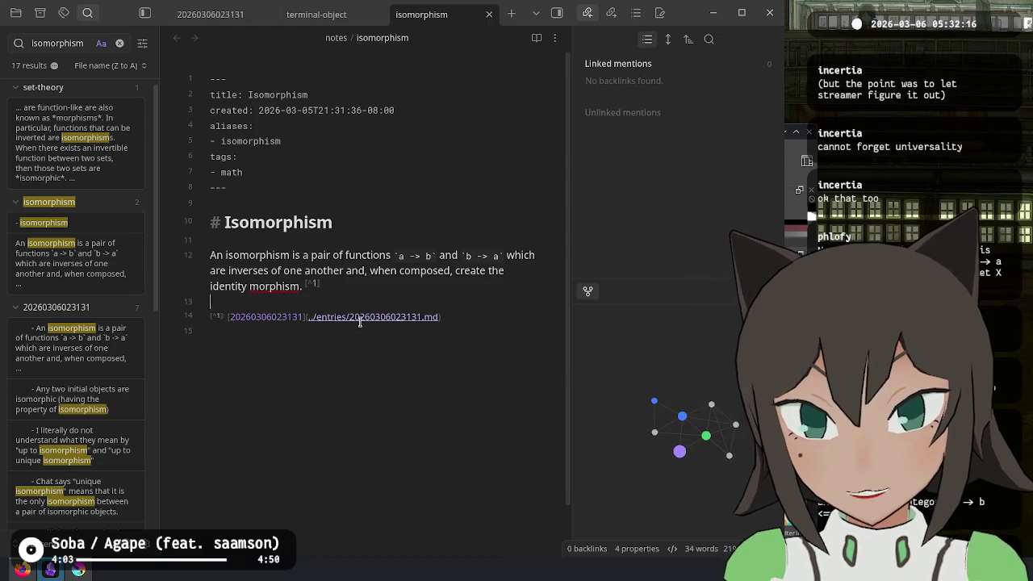
Add an 'in [[Category Theory]]' link and change 'functions' to 'morphisms' in the definition
key(ctrl+Right)
key(ctrl+Right)
text(in [[Catego)
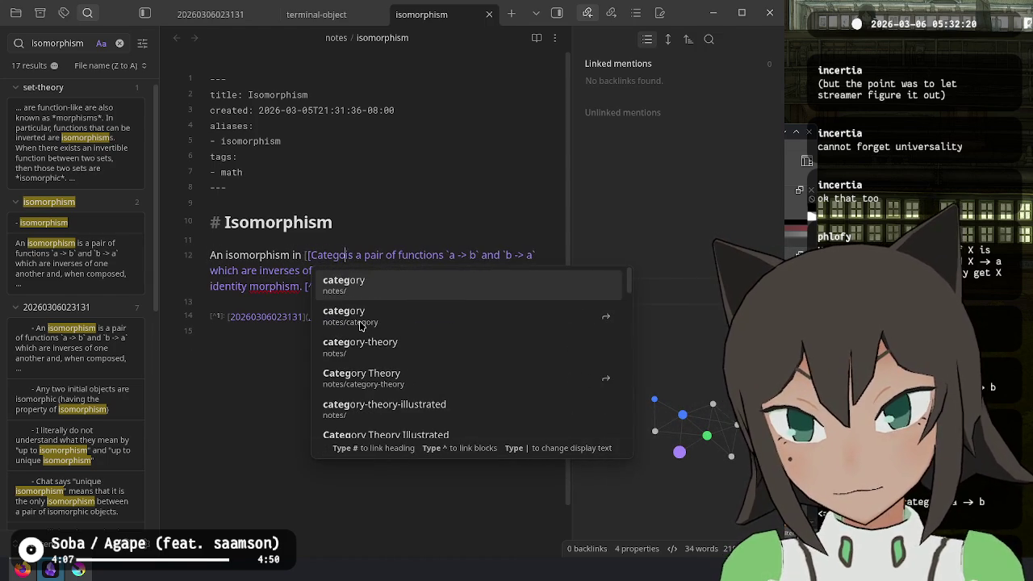
text(ry)
key(Down)
key(Down)
key(Down)
key(Return)
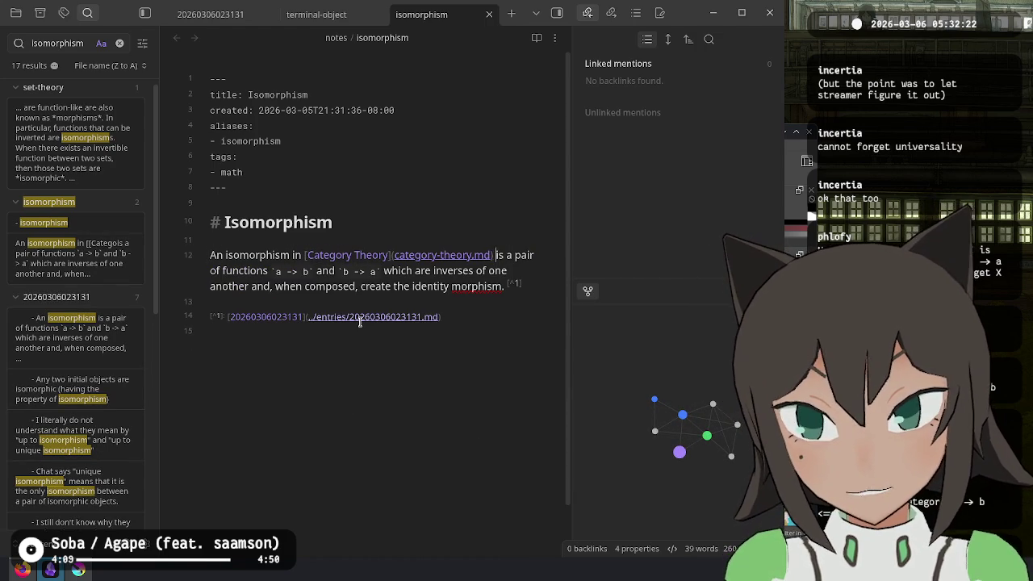
key(ctrl+Left)
key(ctrl+Left)
key(ctrl+Left)
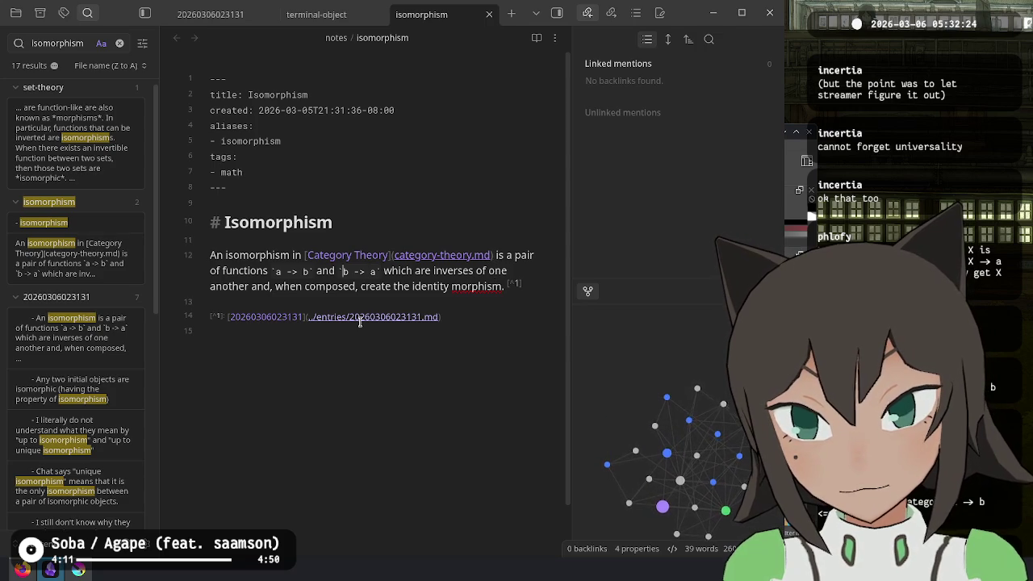
key(ctrl+BackSpace)
text(morphisms)
key(Right)
key(Right)
key(Right)
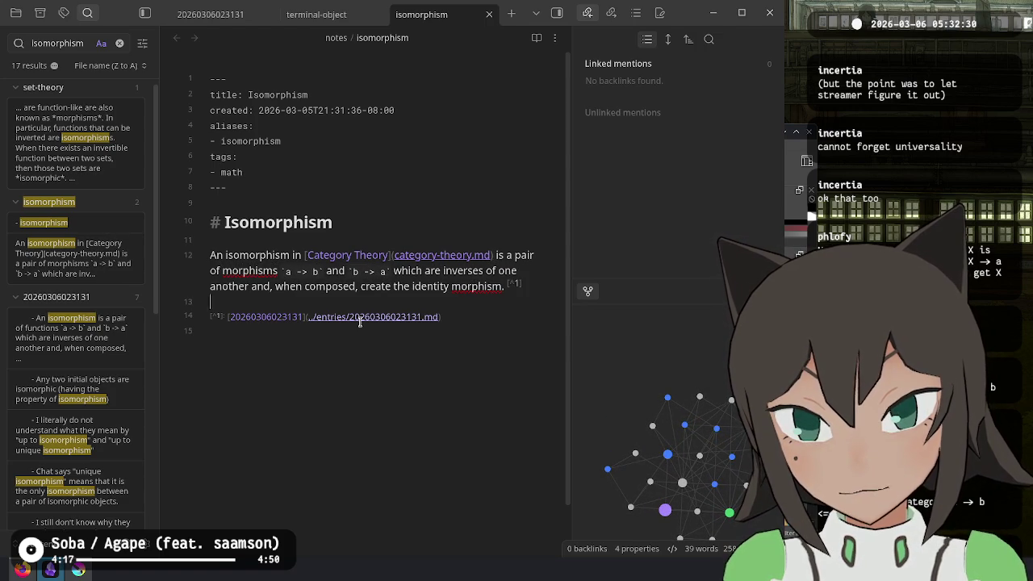
mouse_move(316, 15)
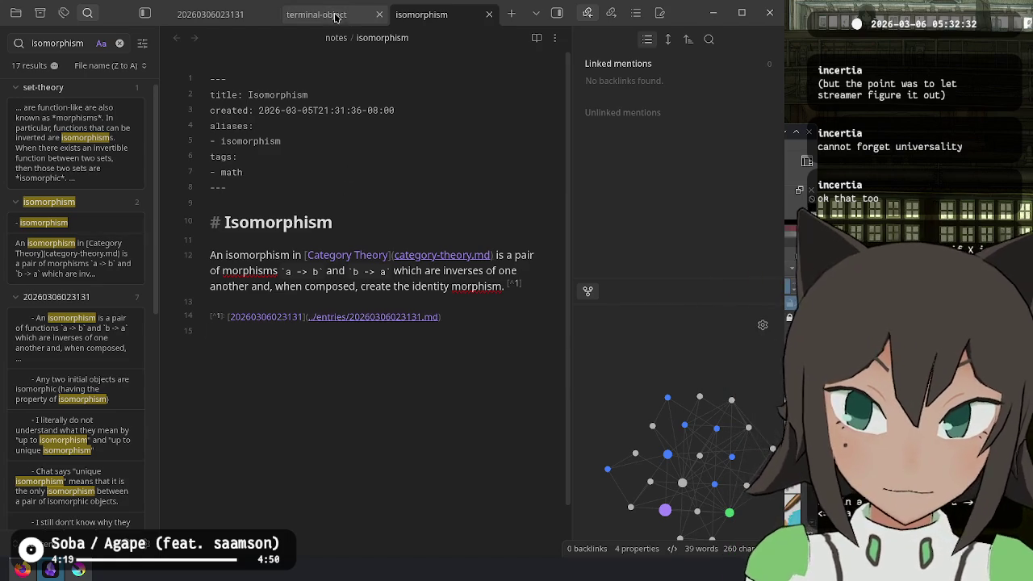
click(332, 15)
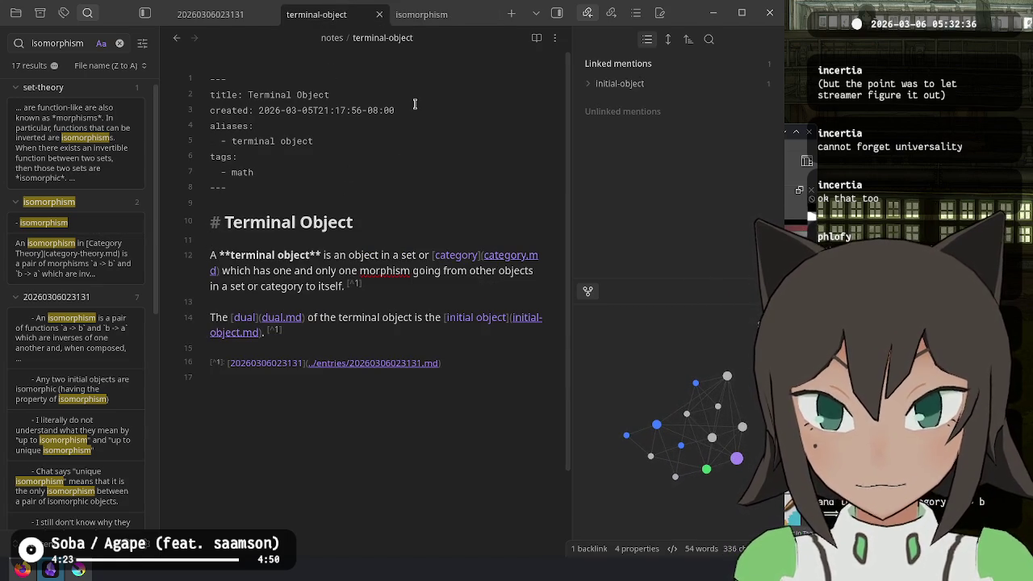
key(ctrl+o)
Follow links through the Category and Category Theory notes, then return to the Category note
text(morphism)
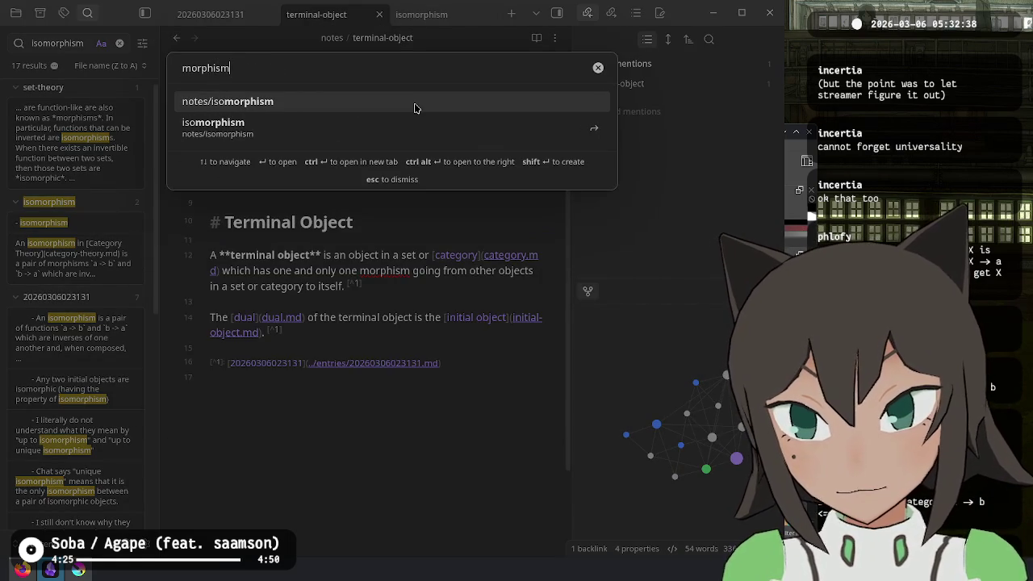
key(Escape)
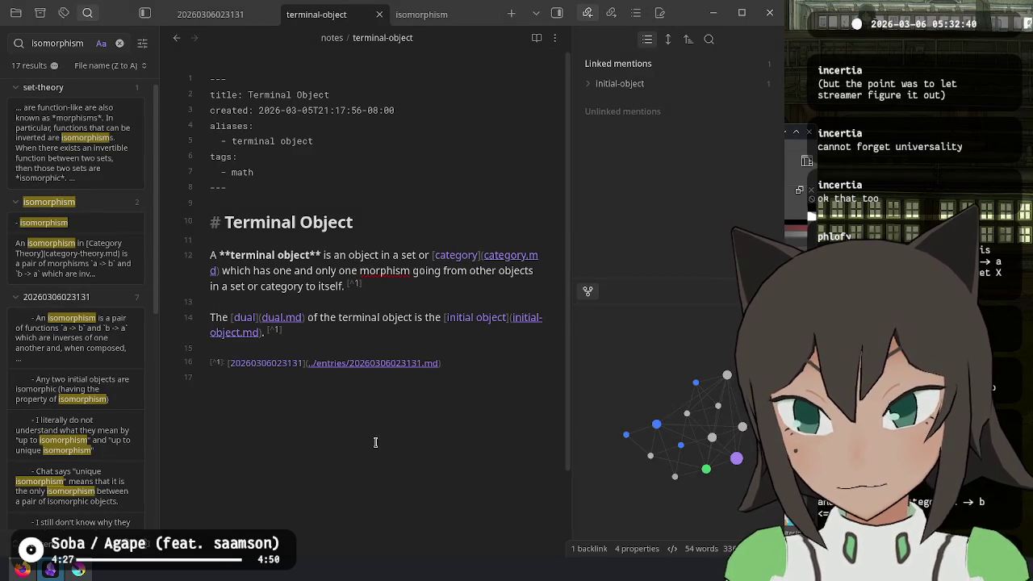
ctrl+click(445, 254)
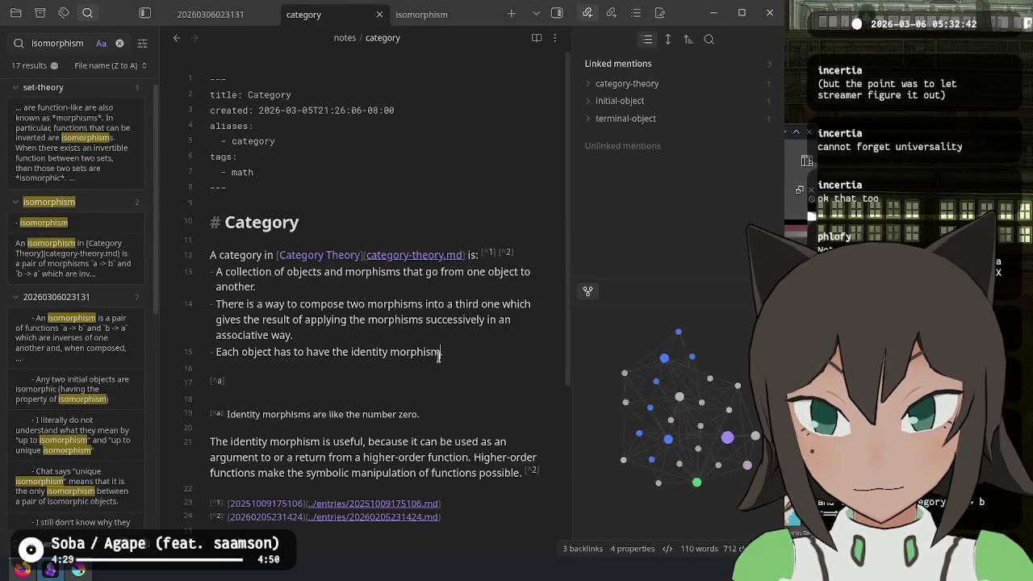
ctrl+click(328, 255)
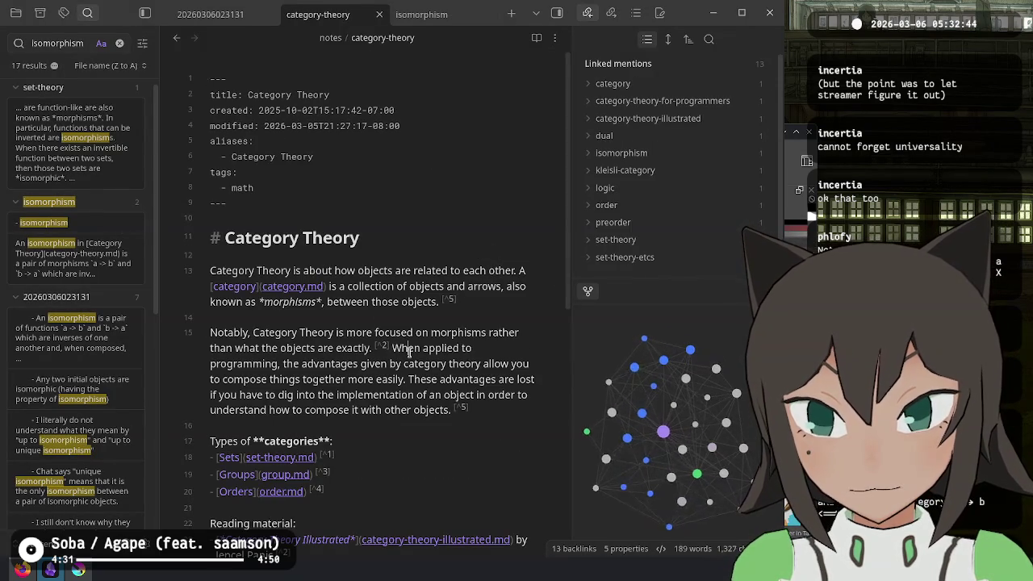
scroll(328, 258, down, 5)
click(177, 38)
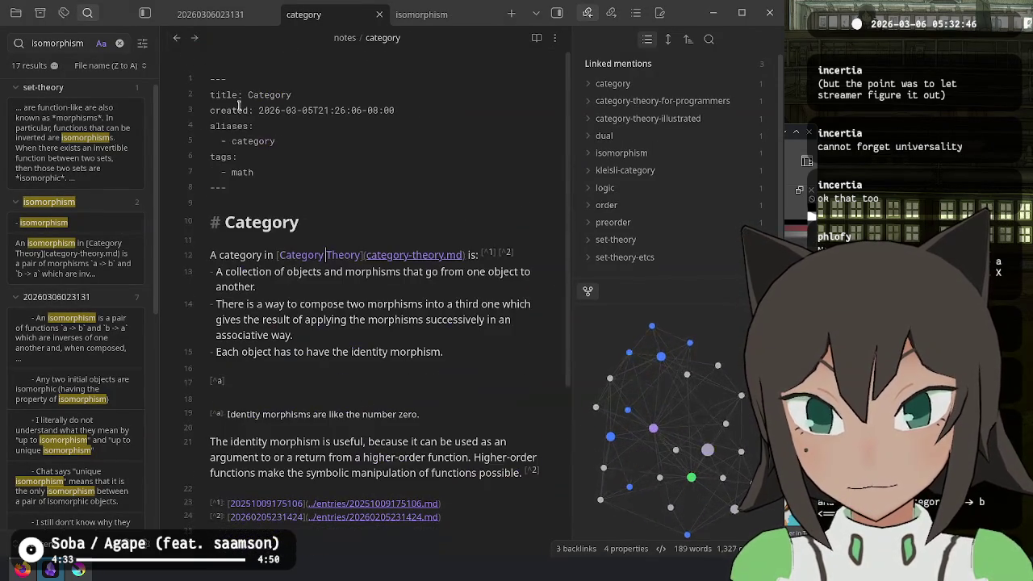
Delete the [^a] 'Identity morphisms are like the number zero' footnote, then return to the isomorphism note
double_click(372, 272)
click(386, 503)
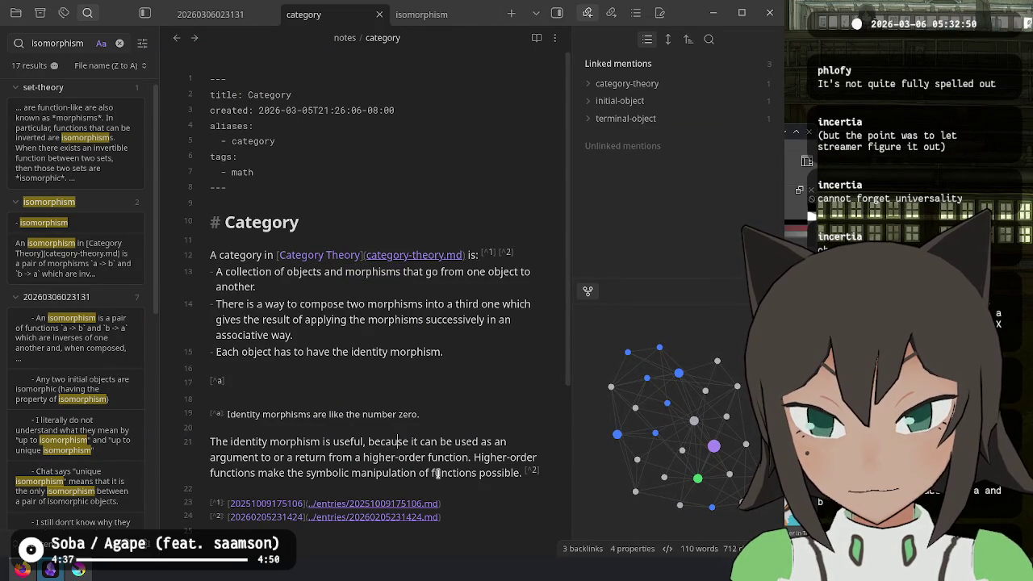
double_click(284, 442)
click(362, 414)
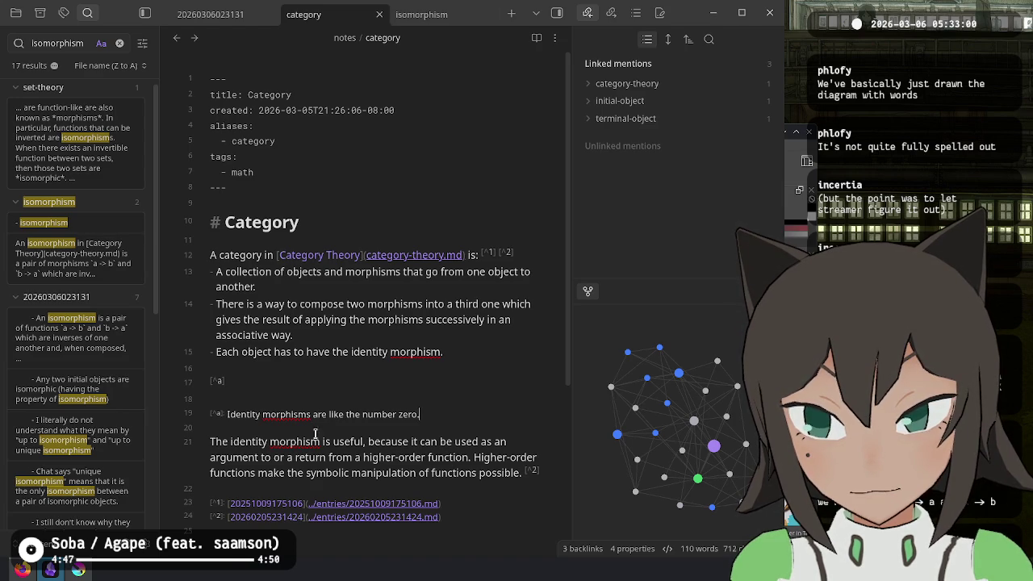
mouse_move(262, 424)
mouse_down()
mouse_move(236, 371)
mouse_move(211, 369)
mouse_up()
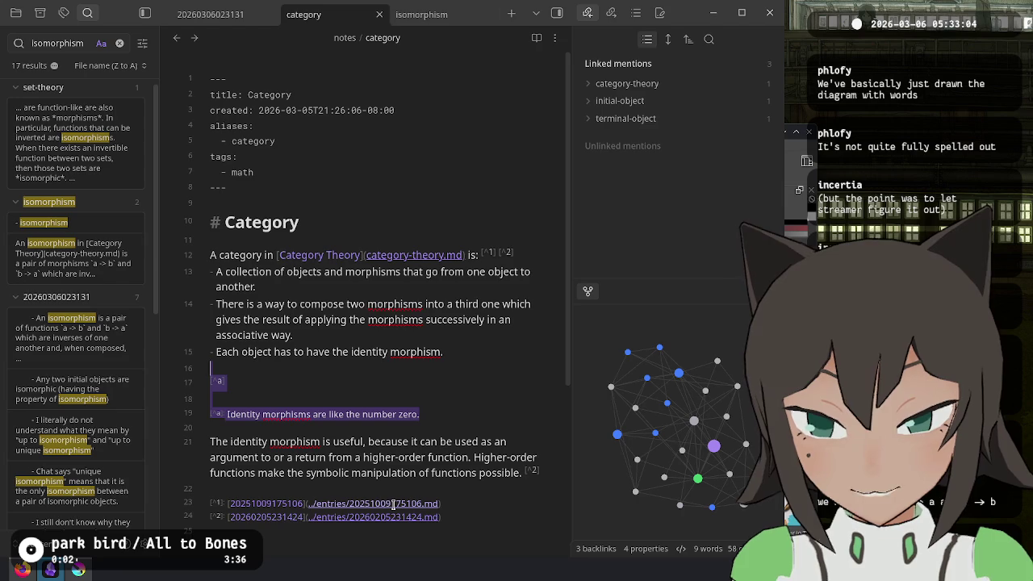
click(474, 371)
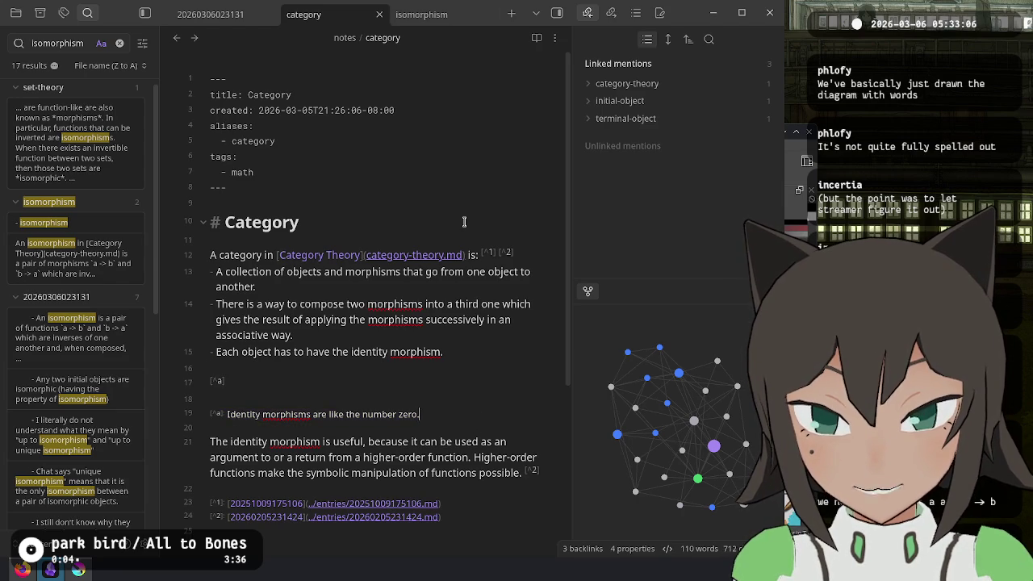
drag(230, 428, 211, 369)
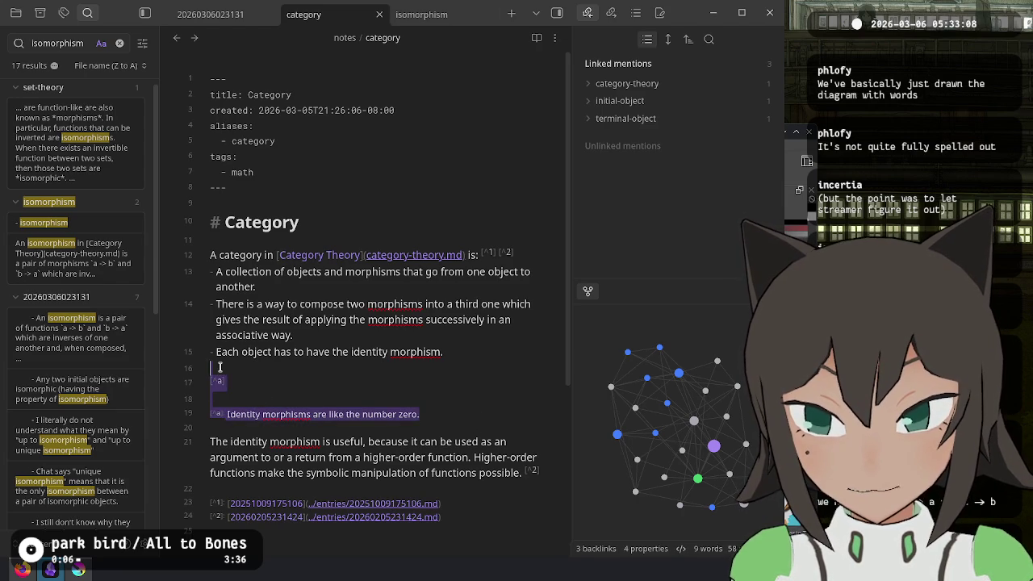
key(BackSpace)
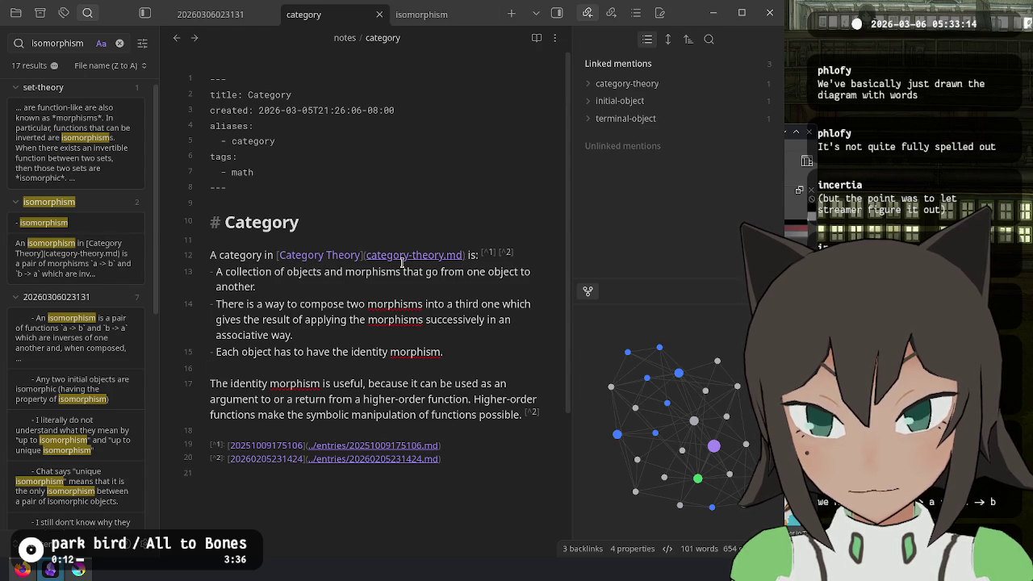
click(436, 17)
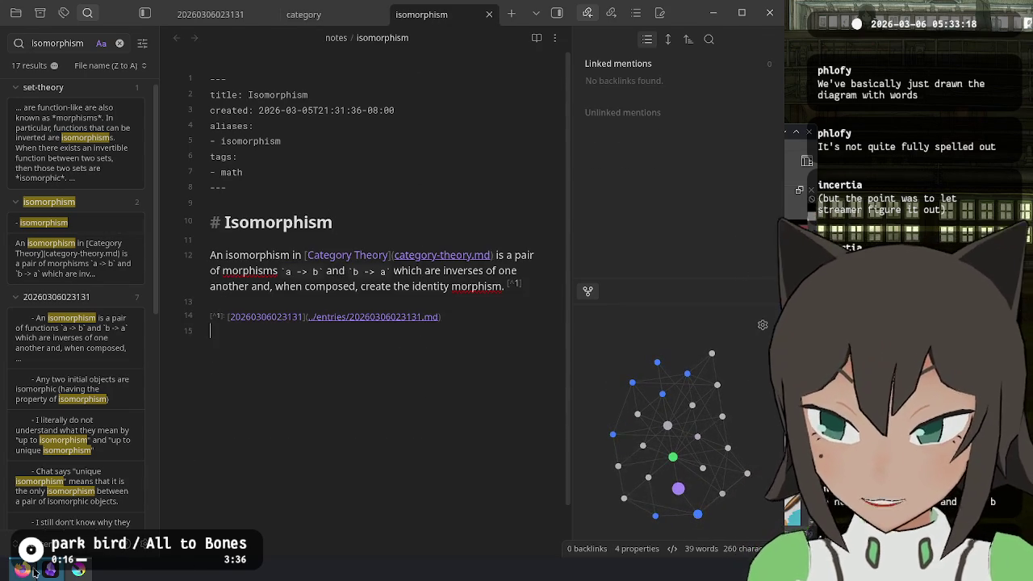
Scroll up through the Twitch chat's older poset and product messages, then bring Krita forward
key(alt+Tab)
scroll(618, 365, up, 2)
scroll(618, 365, up, 2)
scroll(618, 365, up, 2)
scroll(625, 339, up, 1)
scroll(633, 315, up, 1)
scroll(641, 283, up, 1)
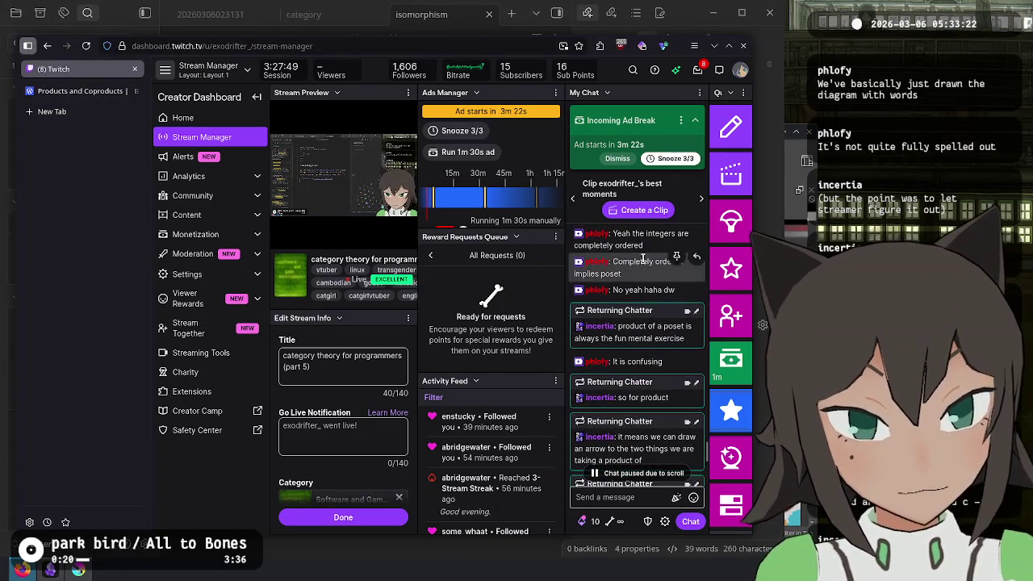
scroll(649, 253, up, 1)
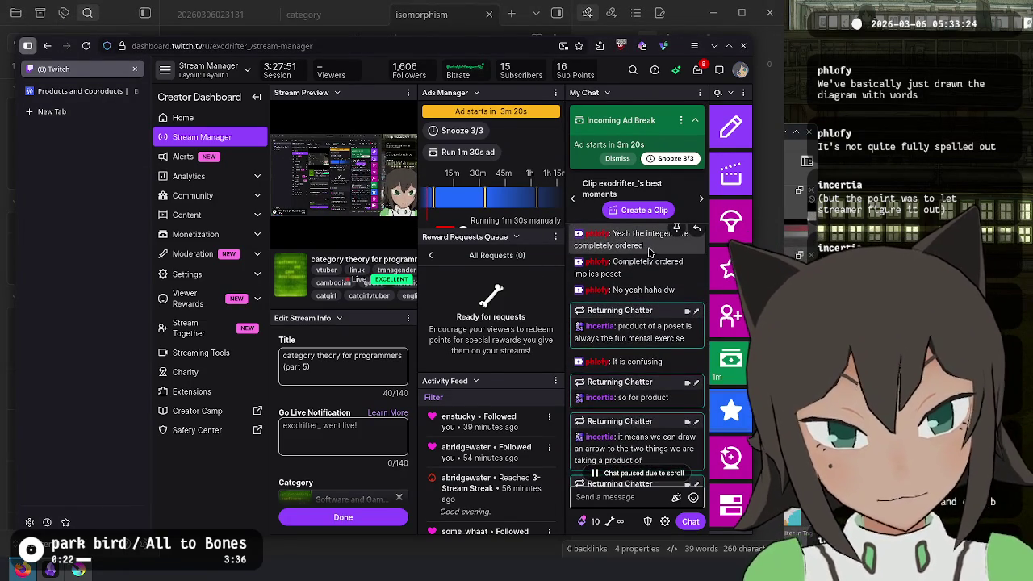
scroll(649, 253, down, 1)
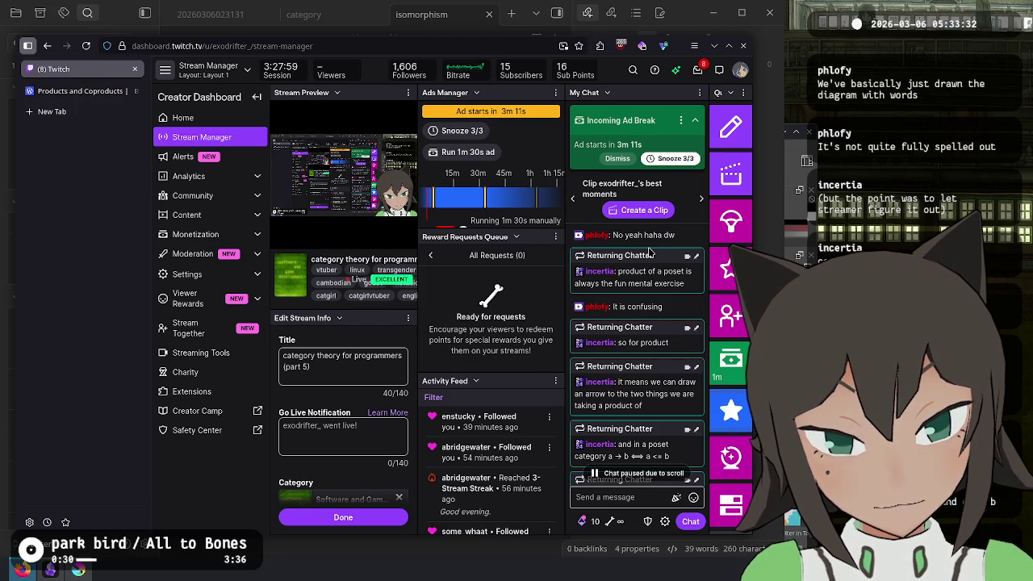
key(alt+Tab)
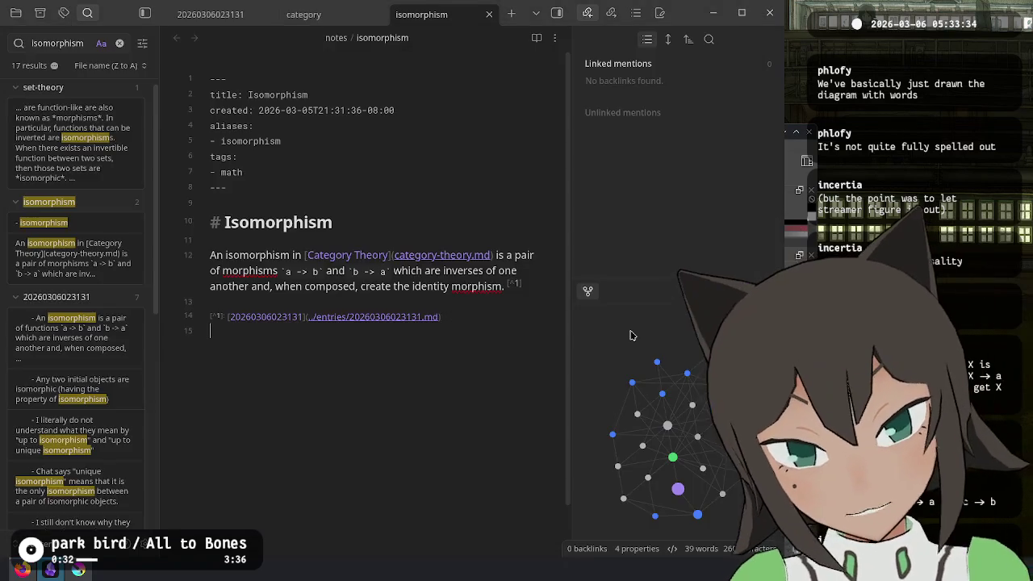
key(alt+Tab)
key(alt+Tab)
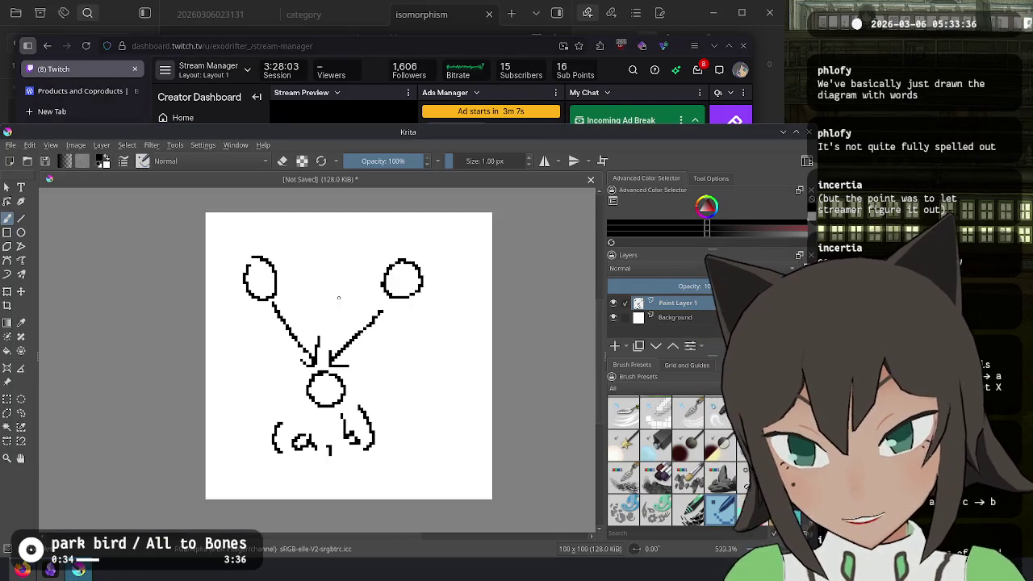
Clear the canvas and sketch a circle with arrows down to labels a and b
key(ctrl+a)
key(Delete)
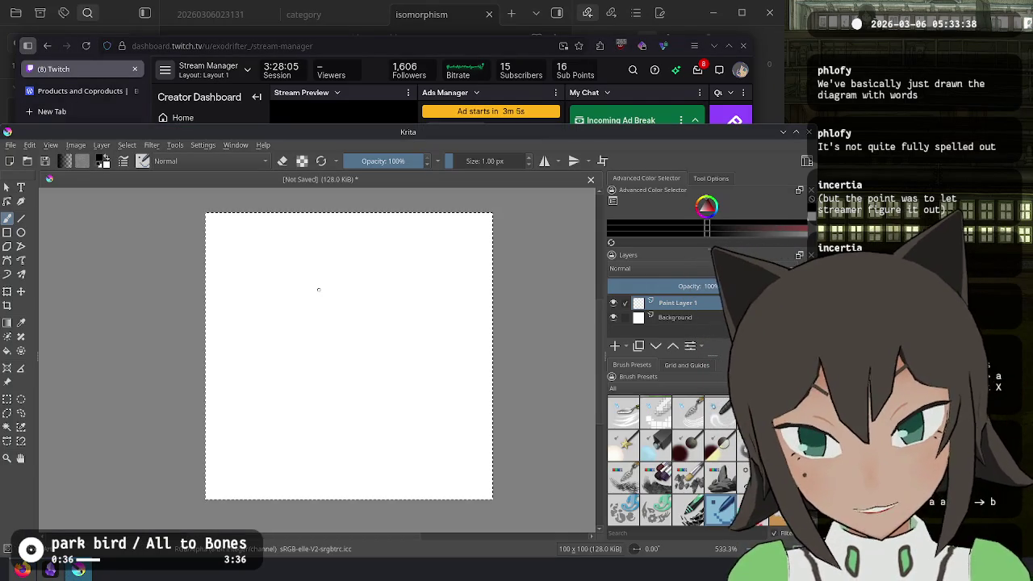
drag(343, 275, 345, 278)
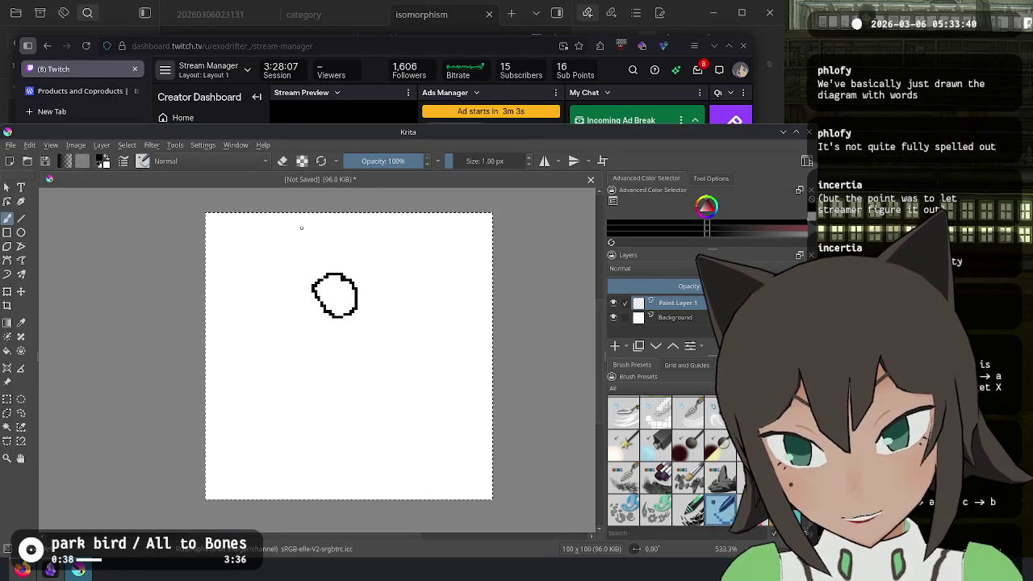
mouse_move(290, 260)
mouse_down()
mouse_move(305, 254)
mouse_move(330, 266)
mouse_move(352, 253)
mouse_up()
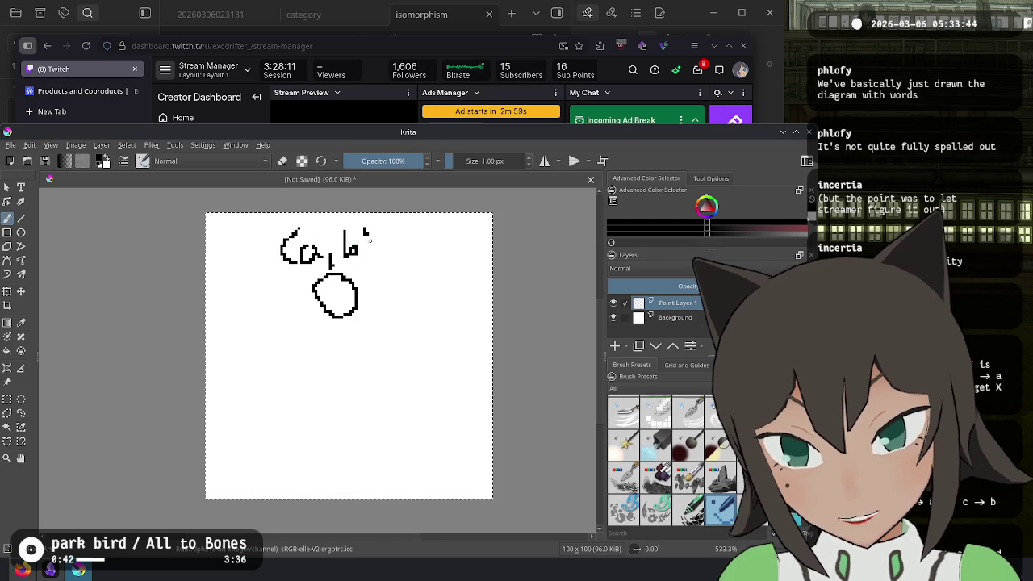
drag(316, 326, 322, 365)
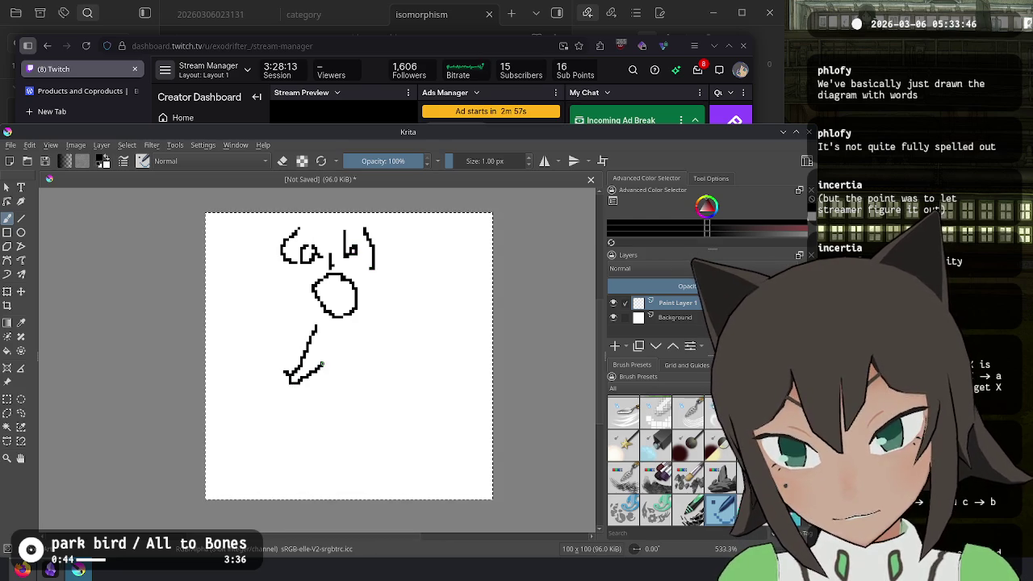
drag(262, 408, 277, 409)
drag(358, 331, 376, 357)
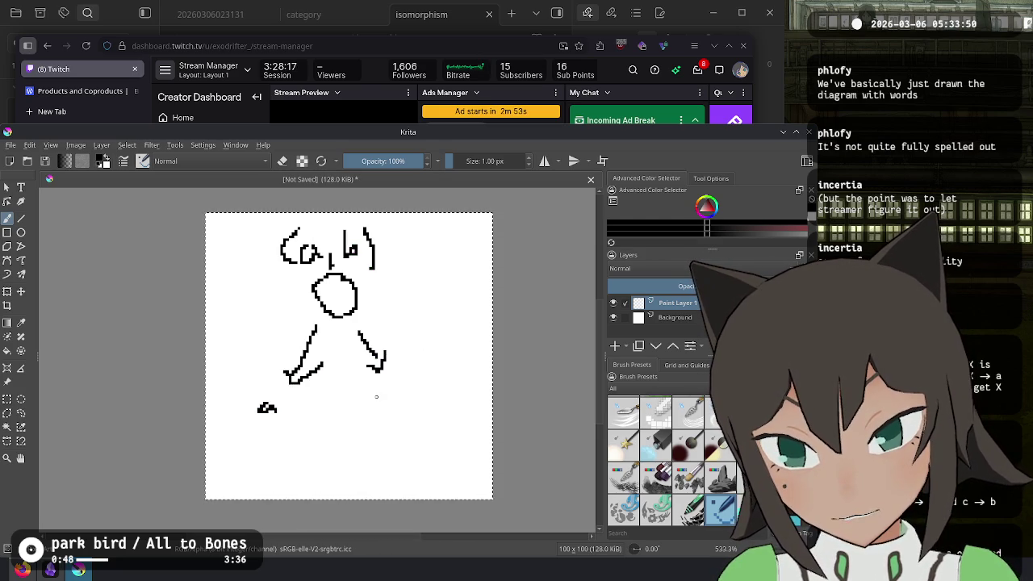
drag(380, 386, 382, 411)
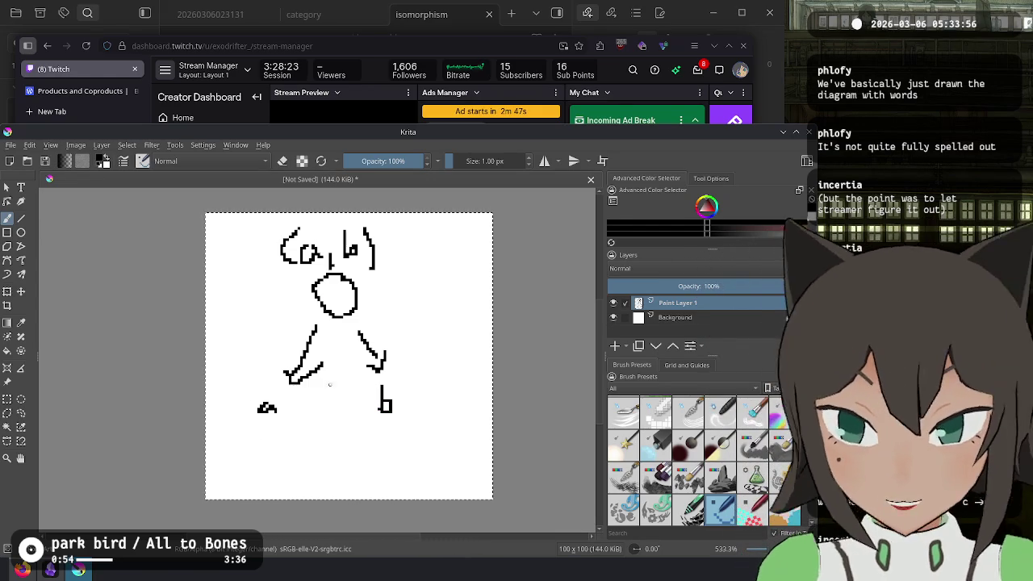
Undo the stray strokes right of the circle and beside b, then return to Twitch
key(alt+Tab)
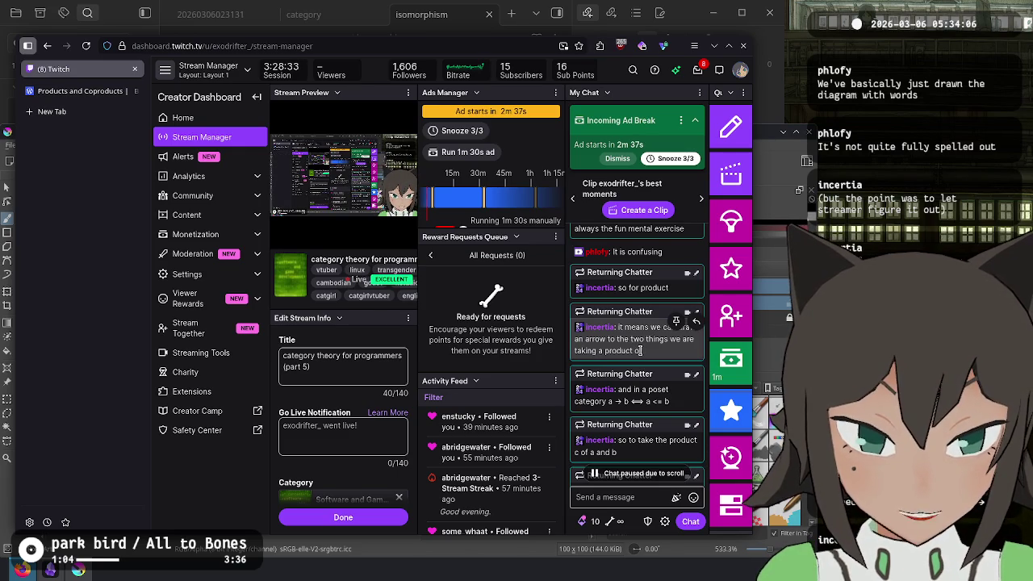
key(alt+Tab)
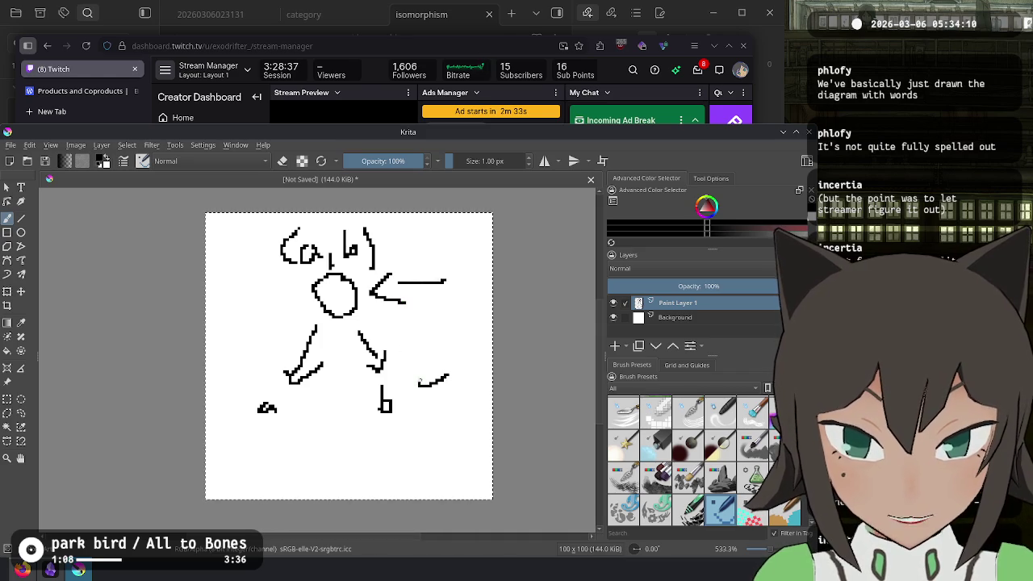
key(ctrl+z)
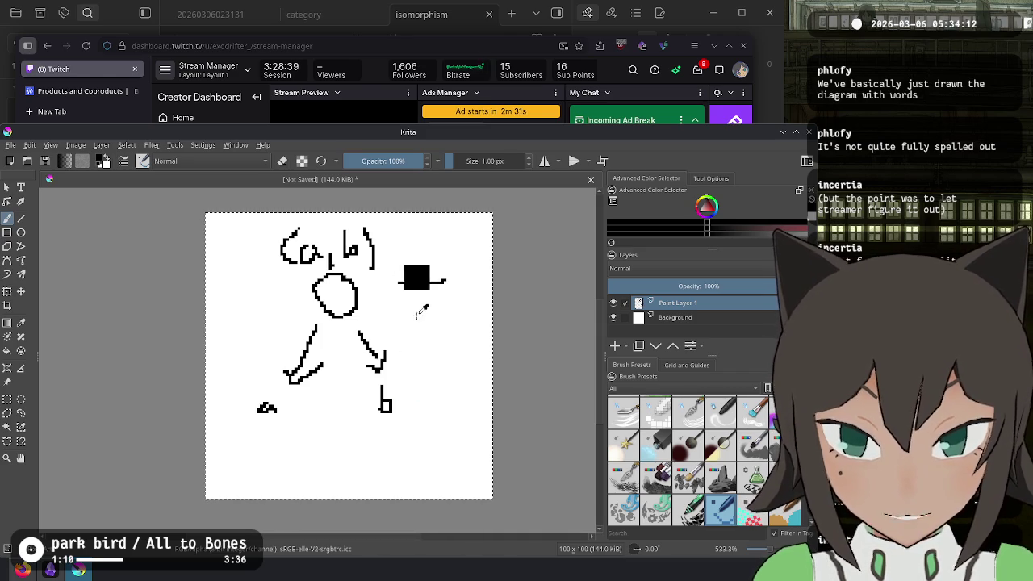
key(ctrl+z)
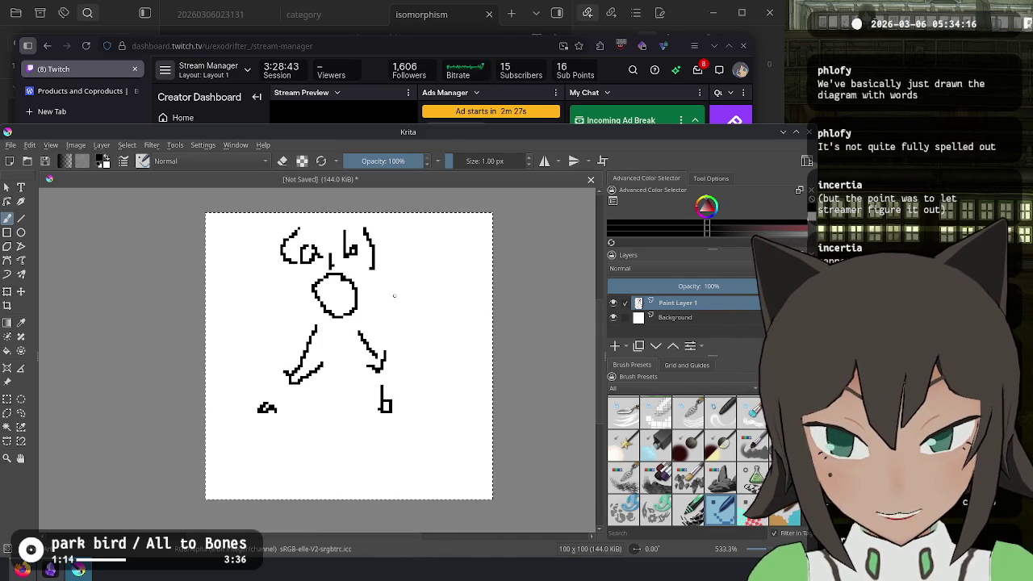
drag(448, 276, 362, 295)
key(ctrl+z)
key(ctrl+z)
drag(463, 384, 413, 380)
key(ctrl+z)
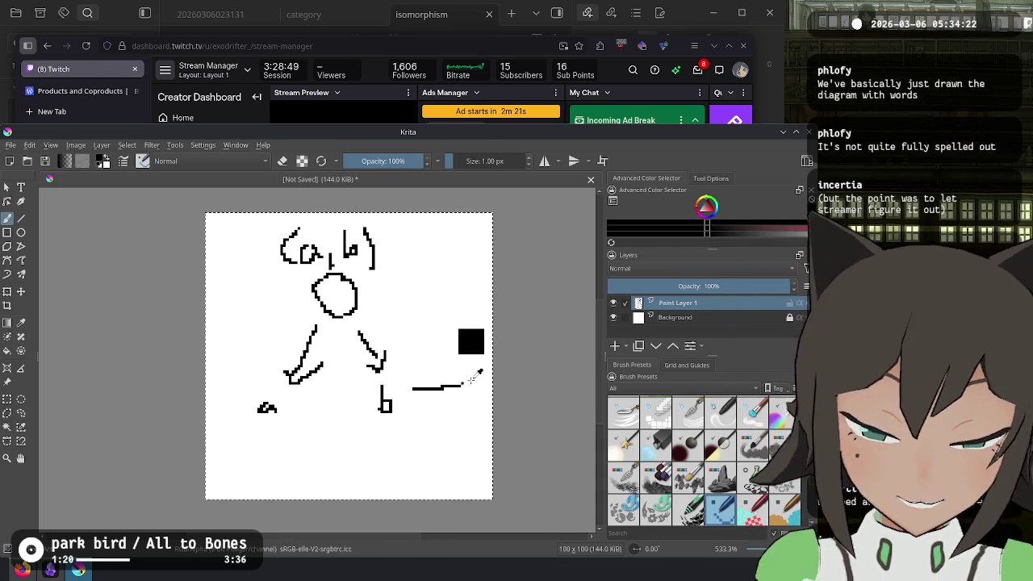
key(ctrl+z)
key(alt+Tab)
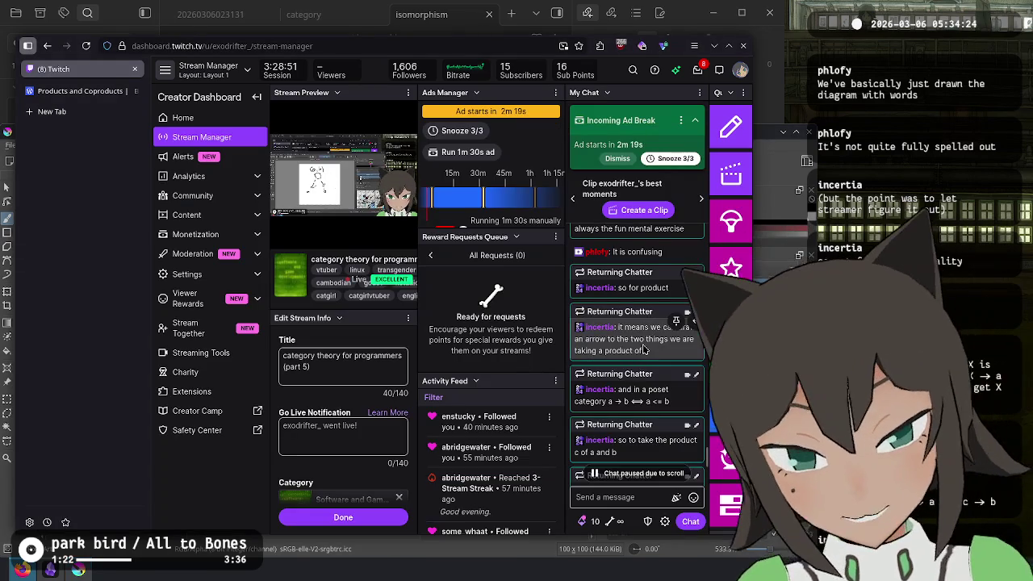
Scroll the Twitch chat, highlighting the messages about X in the poset and universality
scroll(643, 347, down, 2)
scroll(643, 314, down, 1)
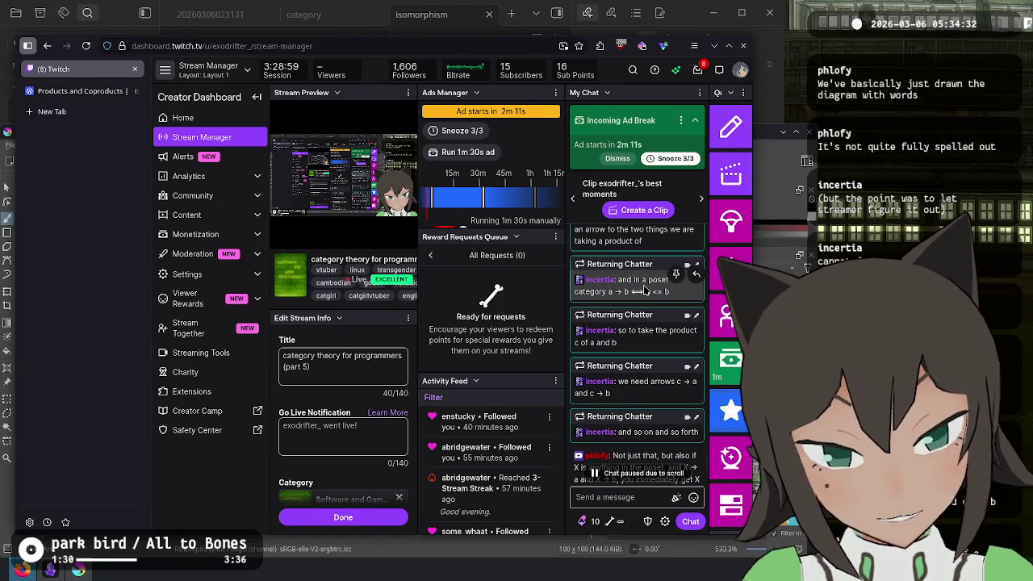
scroll(643, 289, down, 1)
scroll(644, 289, down, 1)
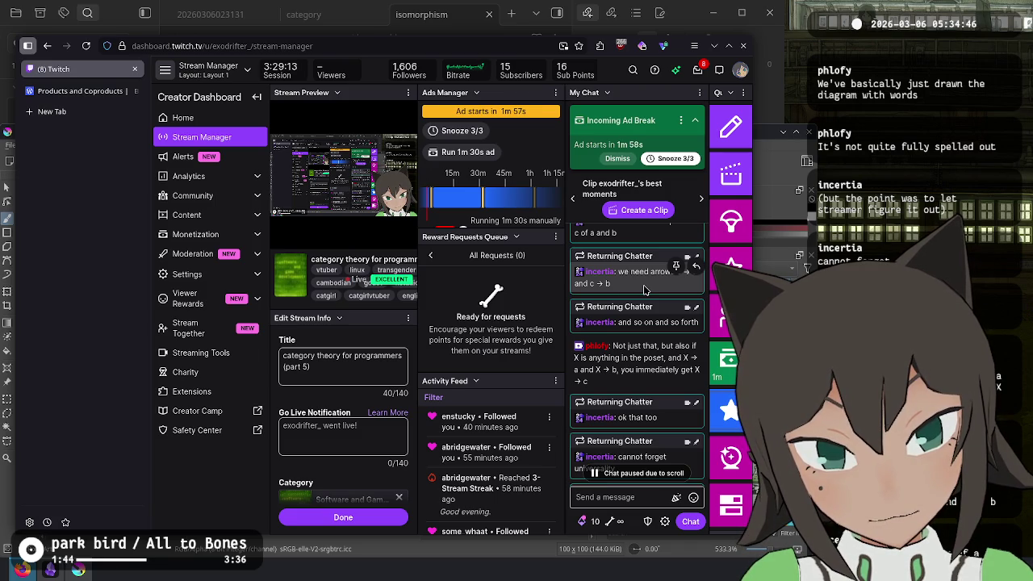
drag(627, 346, 638, 386)
scroll(641, 355, down, 1)
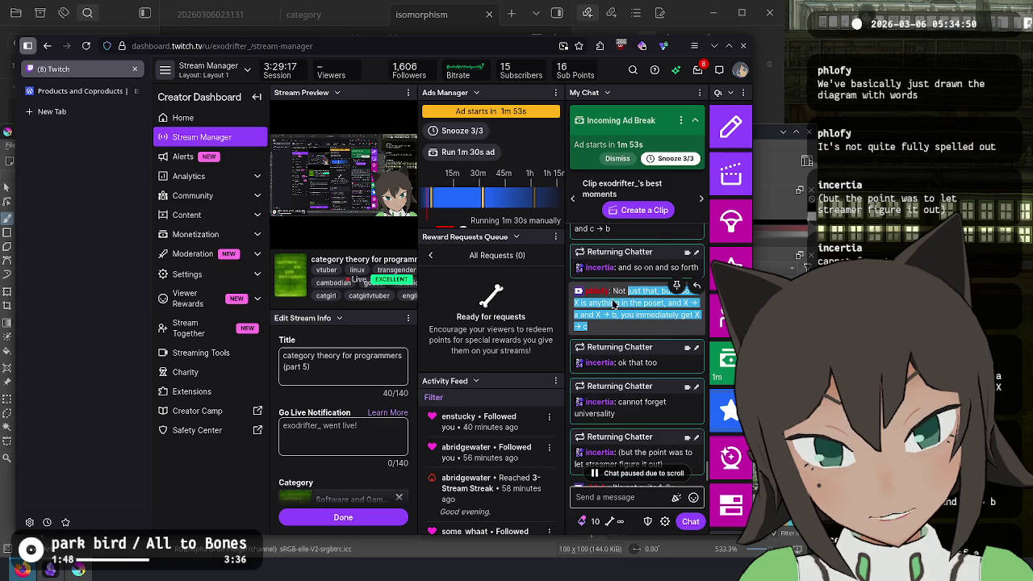
scroll(625, 331, down, 1)
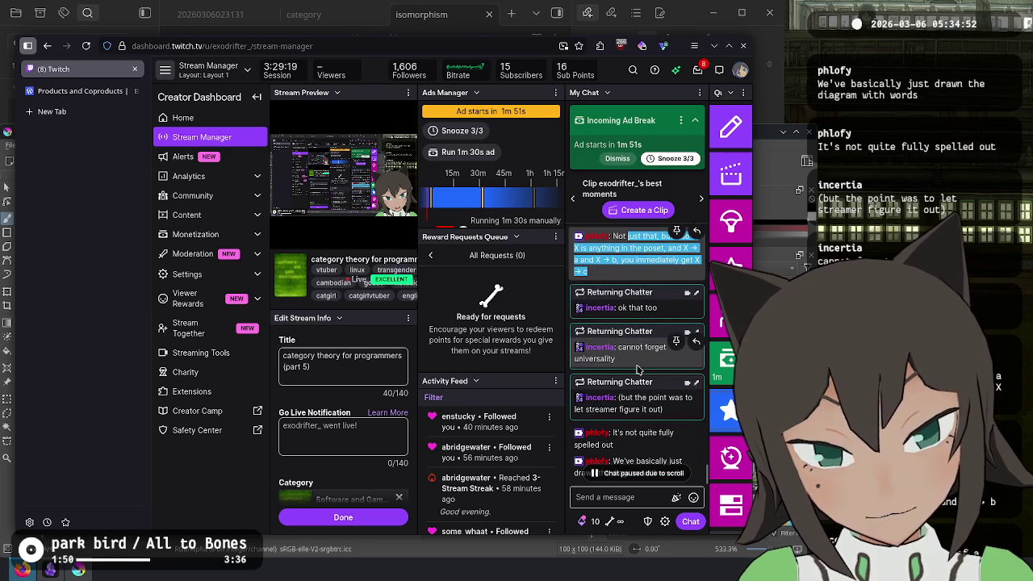
drag(637, 361, 576, 361)
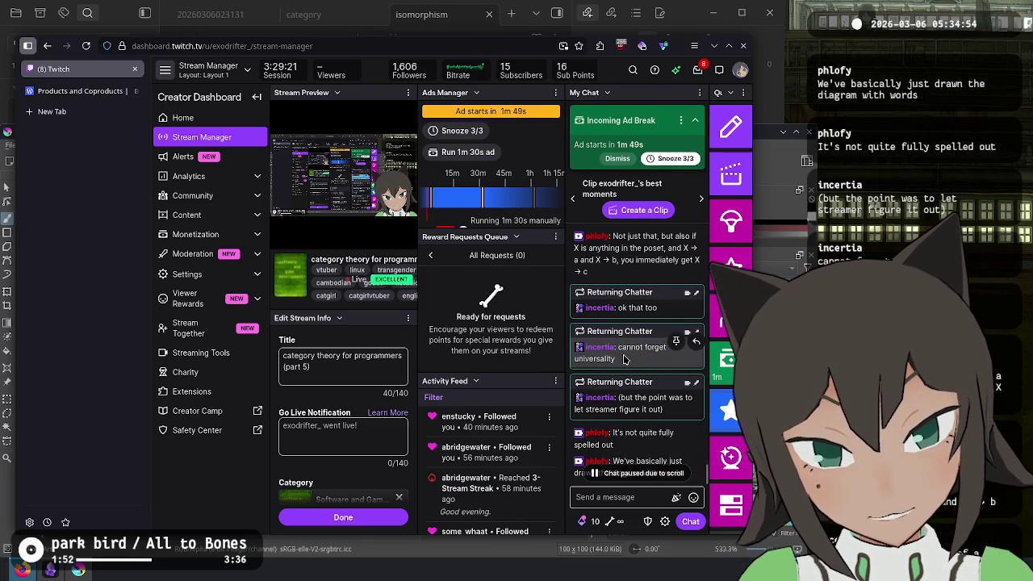
Scroll back up through the chat, then return to the Krita drawing
scroll(631, 347, down, 1)
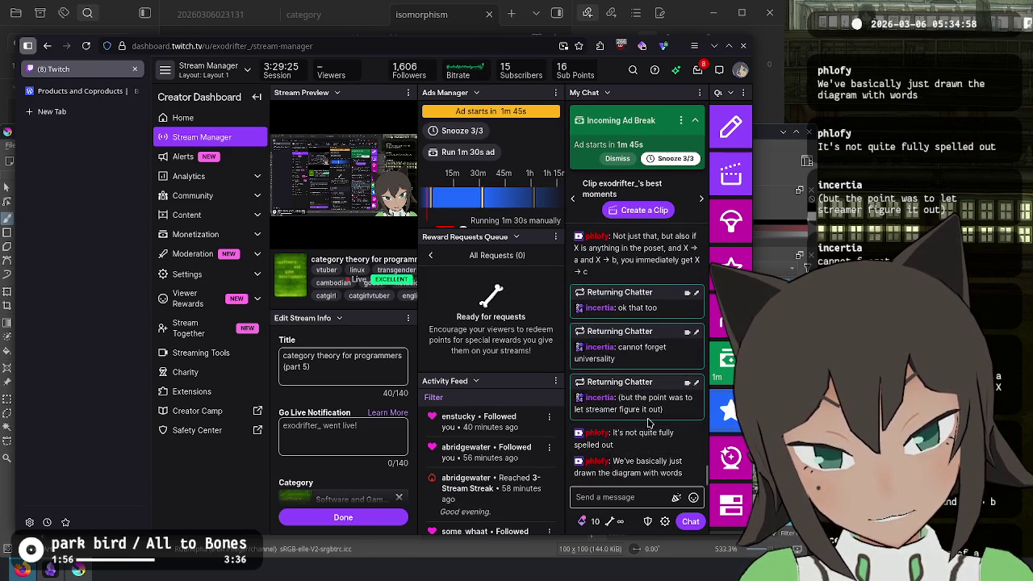
scroll(650, 404, down, 1)
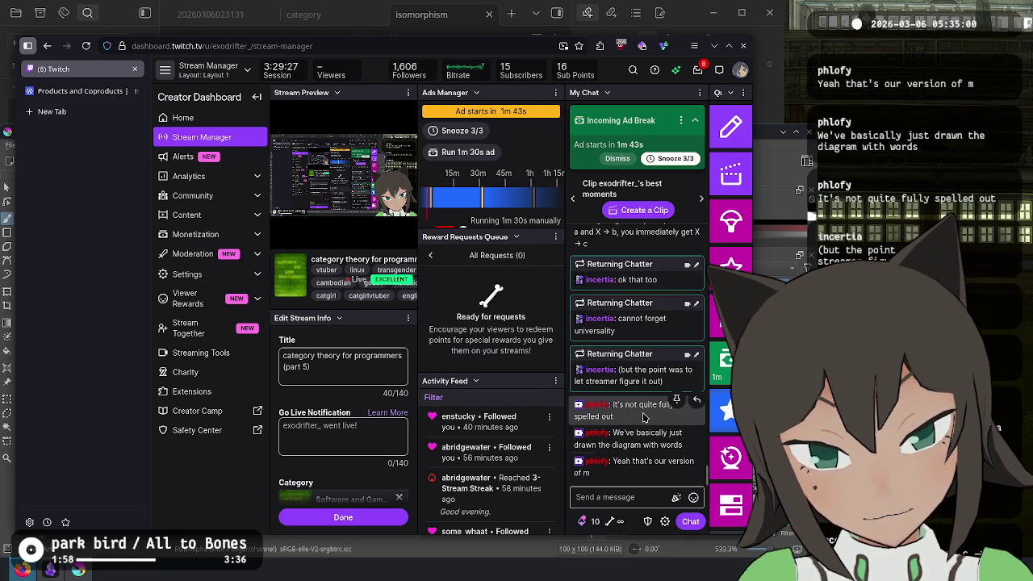
scroll(634, 323, up, 2)
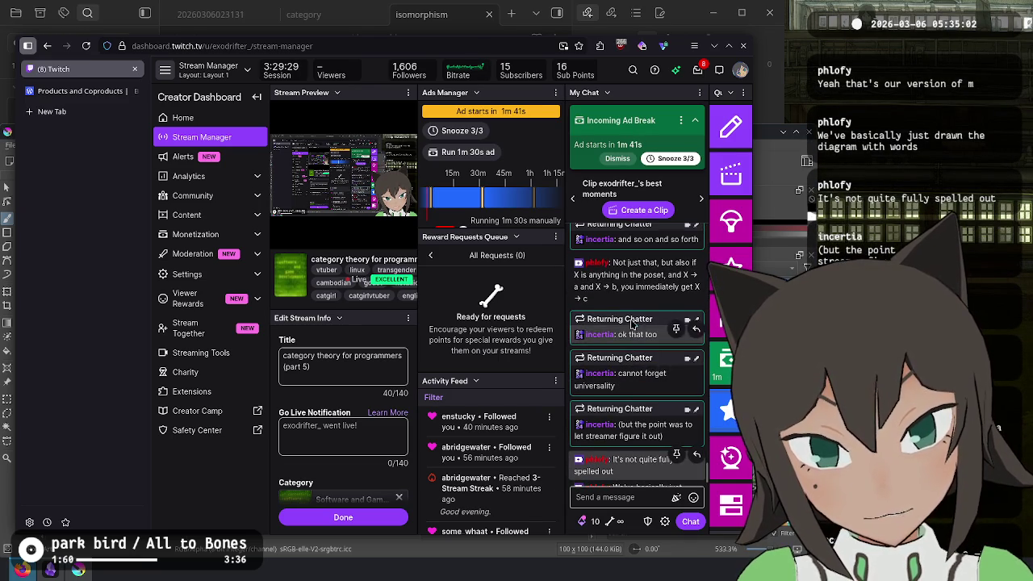
scroll(641, 311, up, 3)
scroll(638, 335, up, 2)
scroll(634, 339, up, 2)
scroll(631, 336, up, 2)
scroll(626, 332, up, 1)
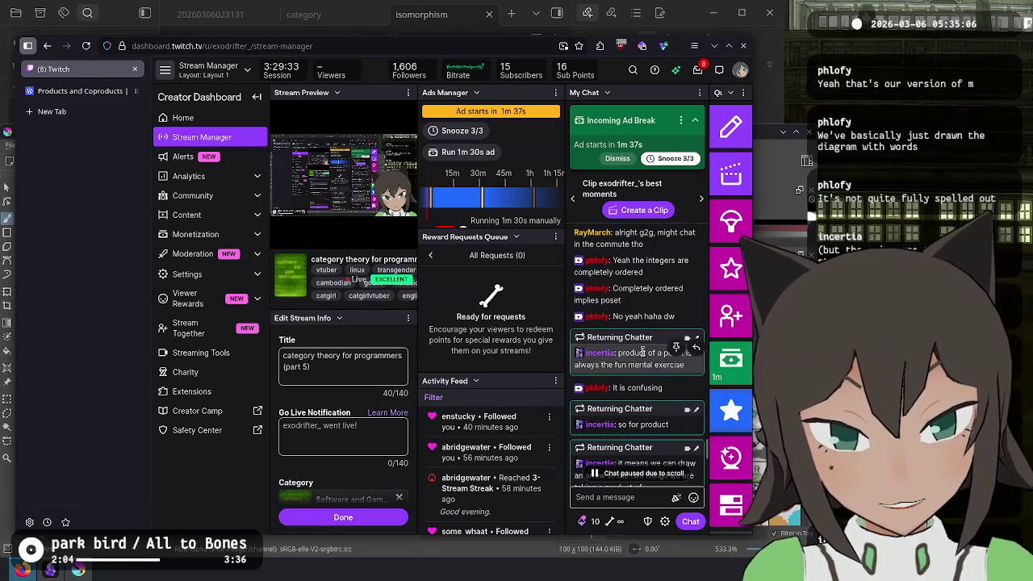
key(alt+Tab)
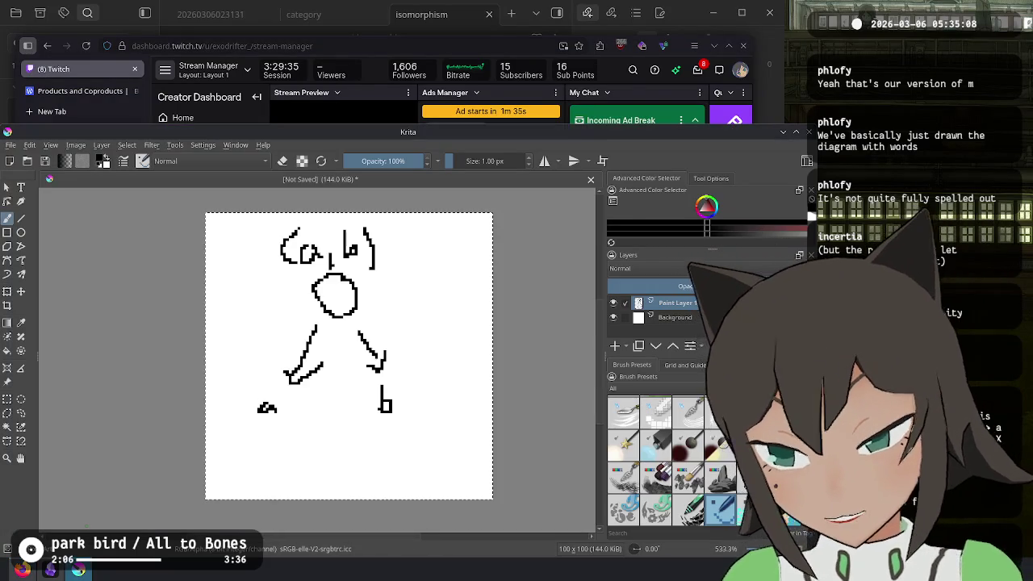
Highlight challenge 3 on a coproduct in a poset in the Products and Coproducts article, then return to Krita
click(49, 568)
click(80, 90)
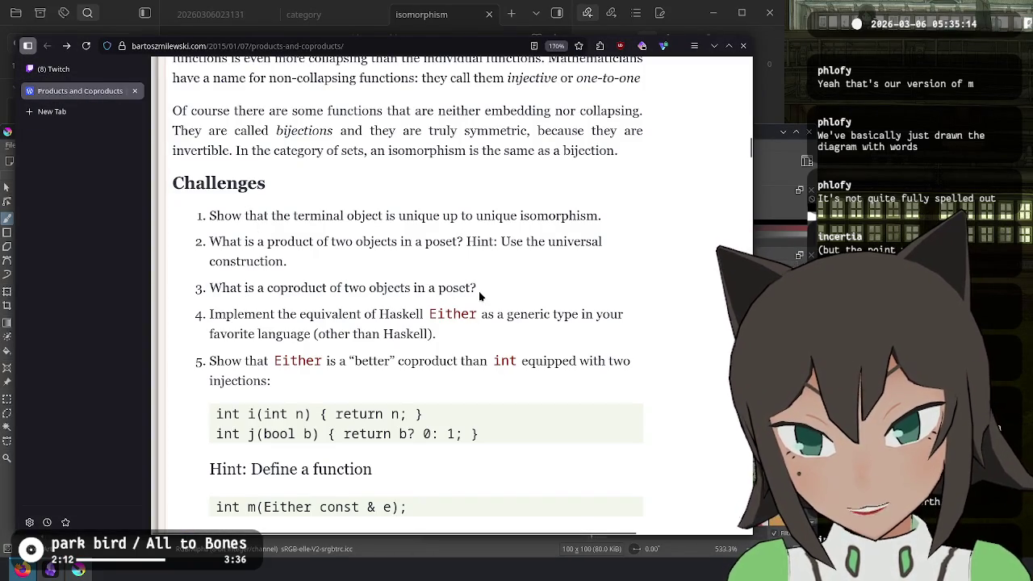
drag(476, 296, 244, 279)
click(536, 302)
key(alt+Tab)
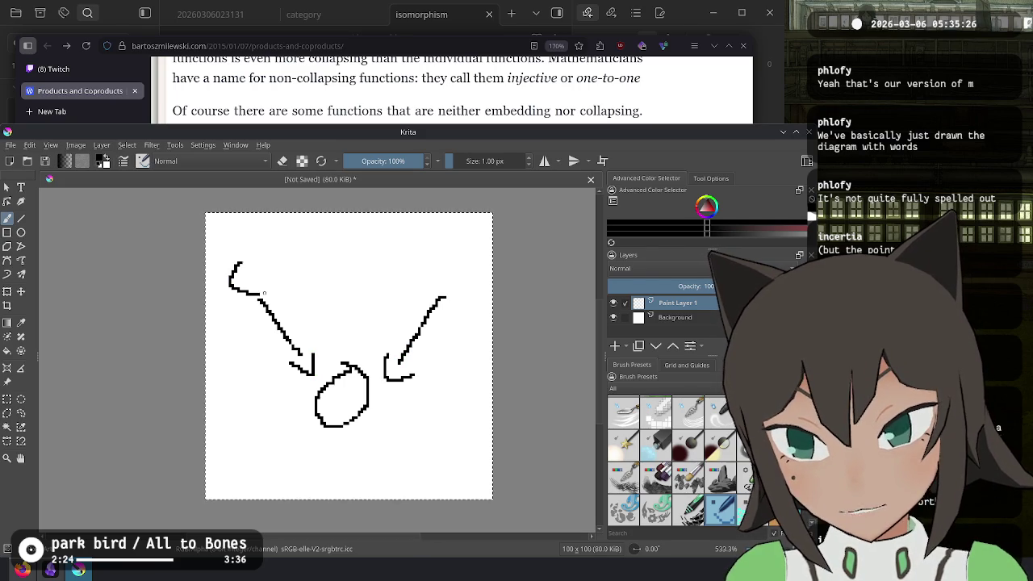
Close the left circle, draw a second top-right circle, and undo a stray stroke
drag(250, 294, 243, 256)
mouse_move(444, 255)
mouse_down()
mouse_move(426, 278)
mouse_move(444, 255)
mouse_up()
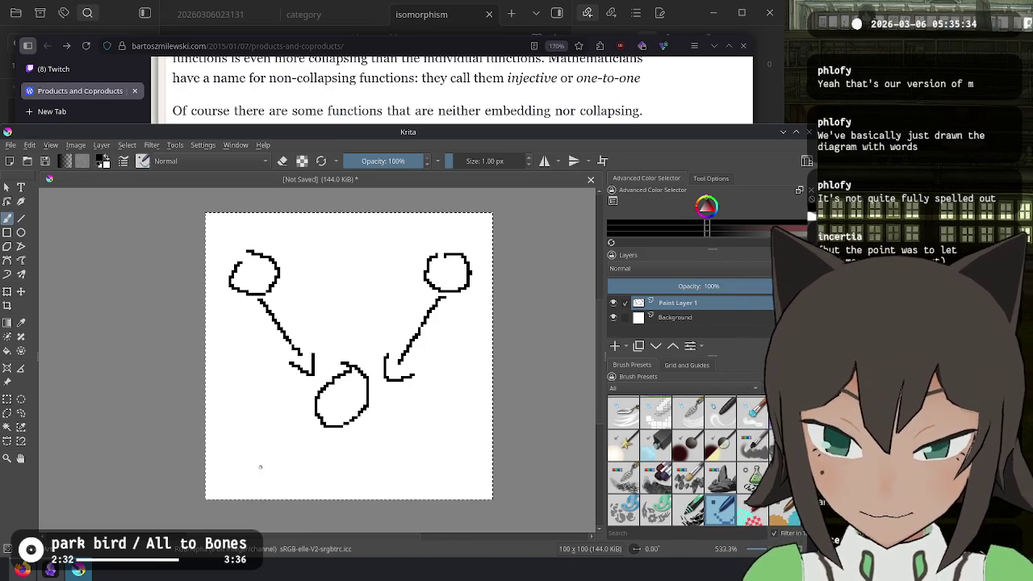
mouse_move(227, 464)
mouse_down()
mouse_move(229, 476)
mouse_move(242, 449)
mouse_up()
key(ctrl+z)
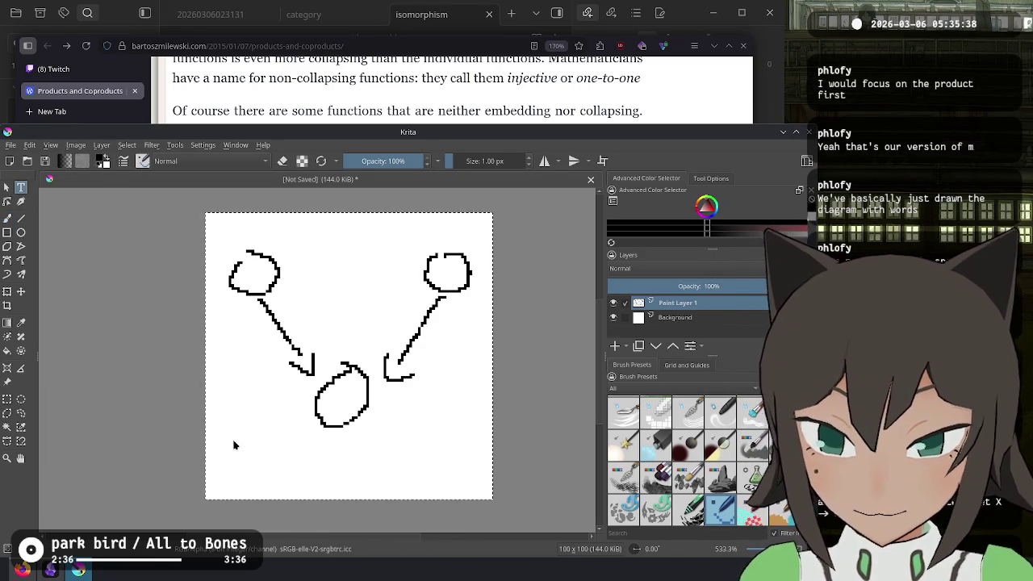
Add the text label 'data Foo = A a | B b' at font size 6
drag(234, 445, 449, 472)
key(ctrl+a)
text(ab)
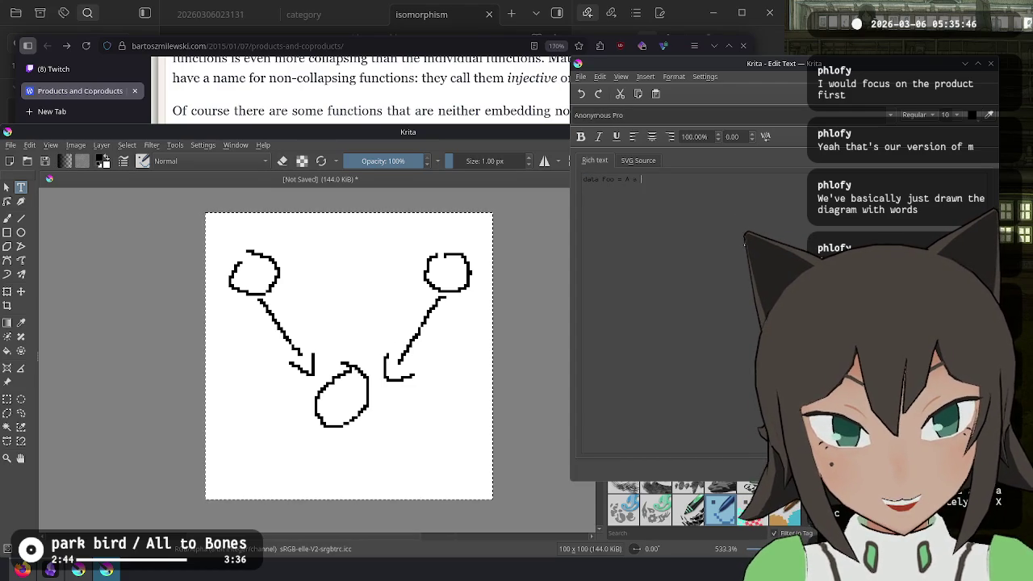
text(b)
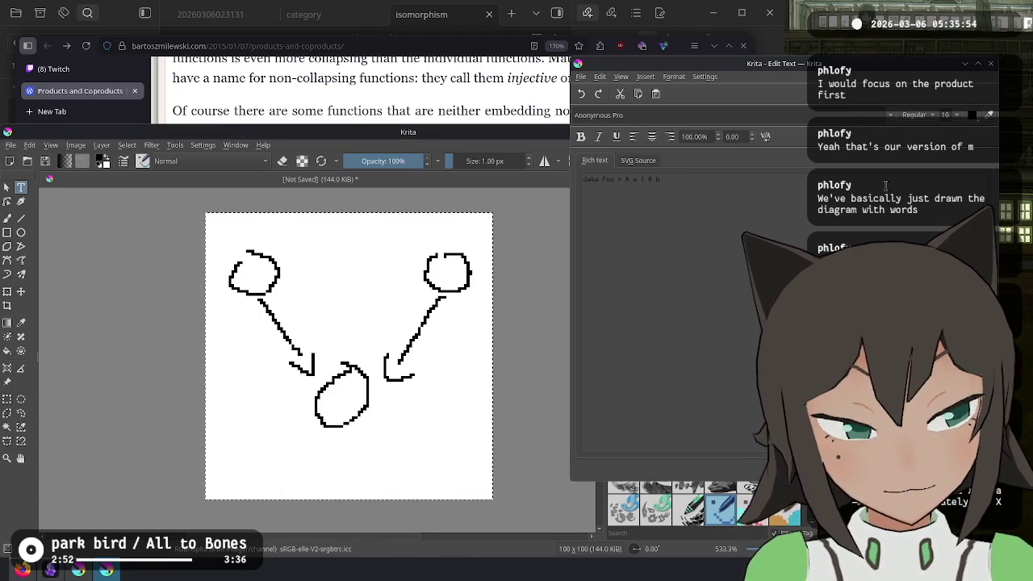
click(947, 115)
click(951, 191)
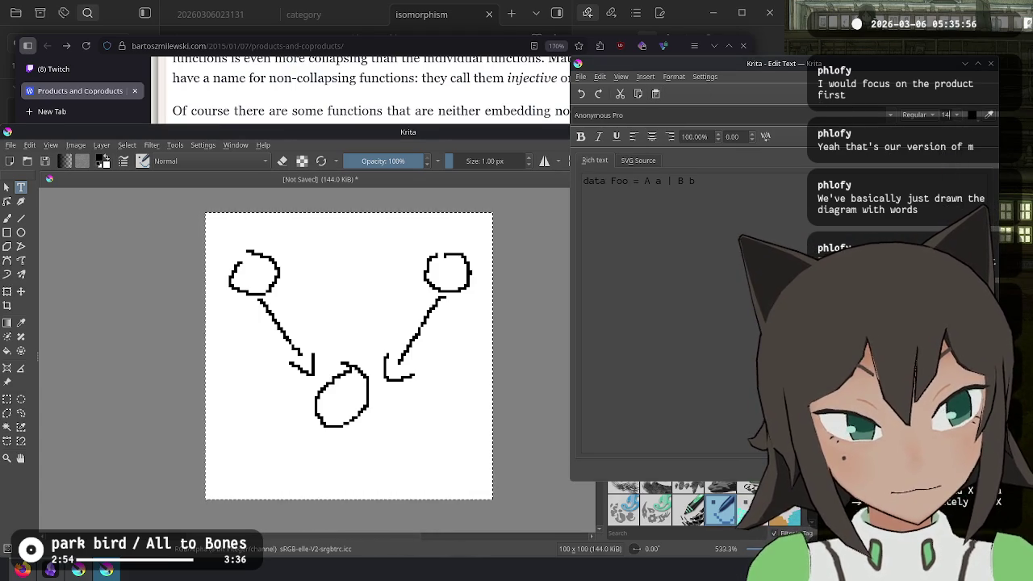
click(949, 115)
click(947, 127)
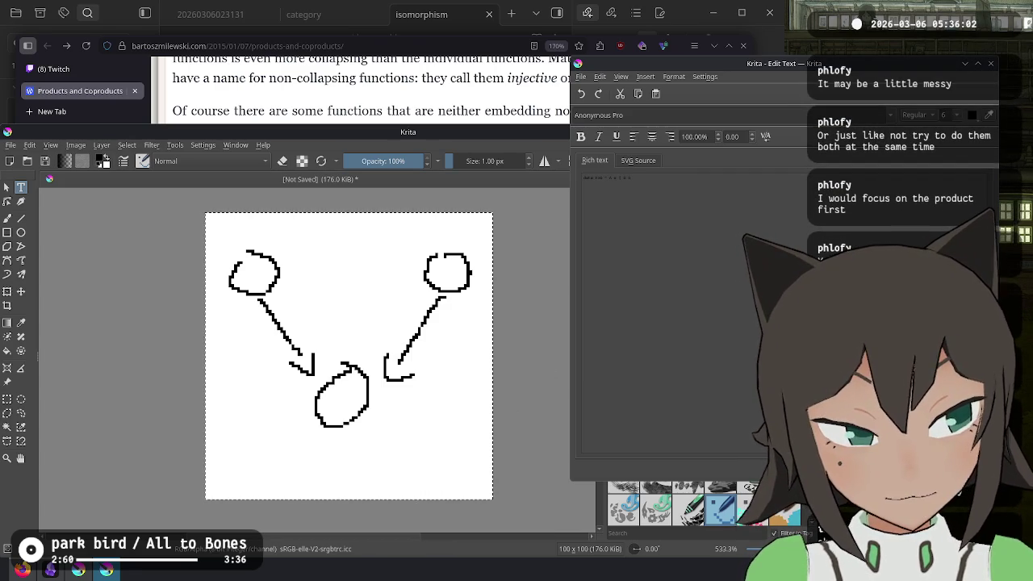
Reposition the data Foo label beneath the circles and deselect it
scroll(337, 498, down, 3)
mouse_move(362, 487)
mouse_down()
mouse_move(362, 380)
mouse_move(258, 367)
mouse_up()
double_click(351, 373)
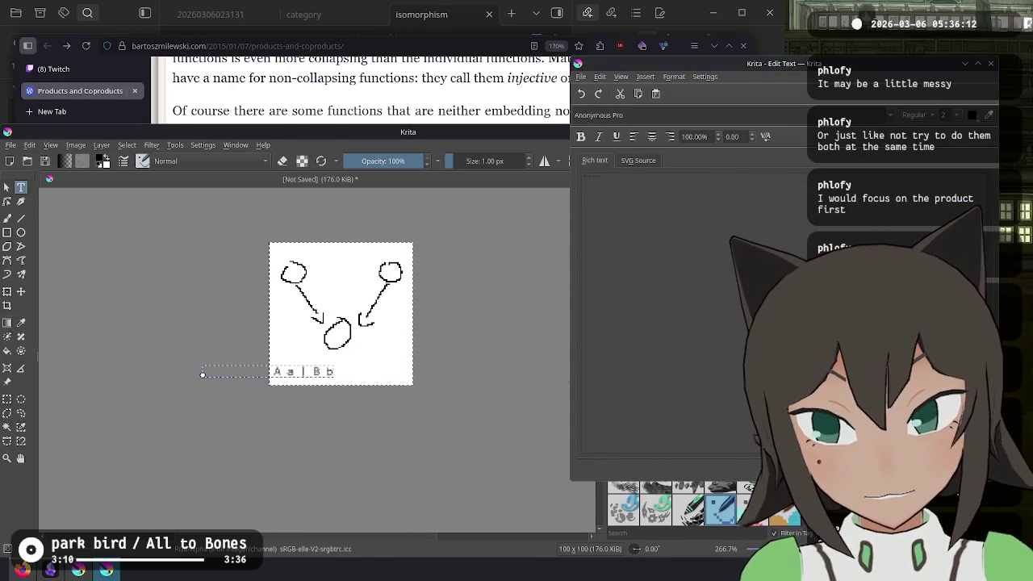
ctrl+scroll(446, 361, up, 4)
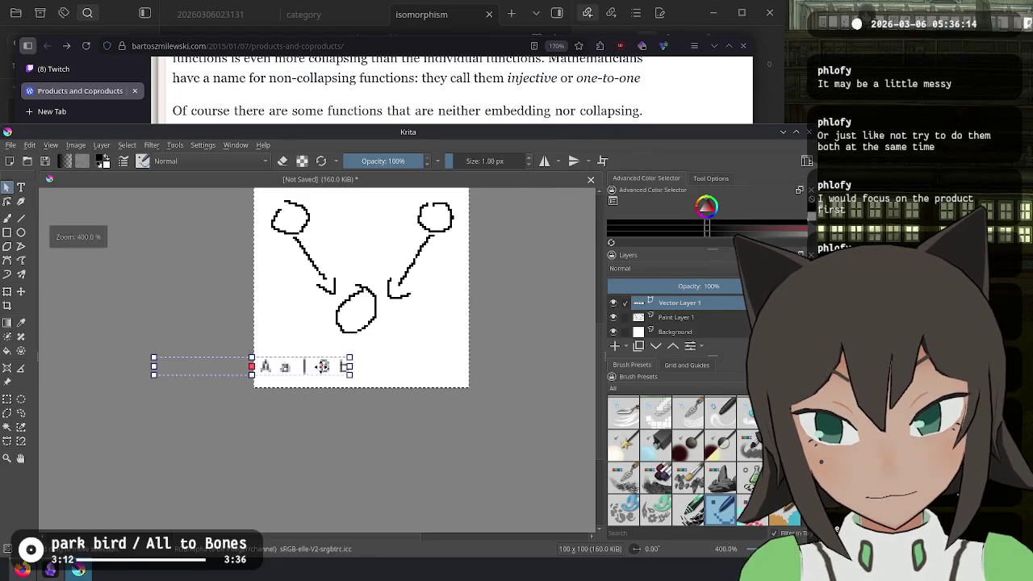
click(460, 327)
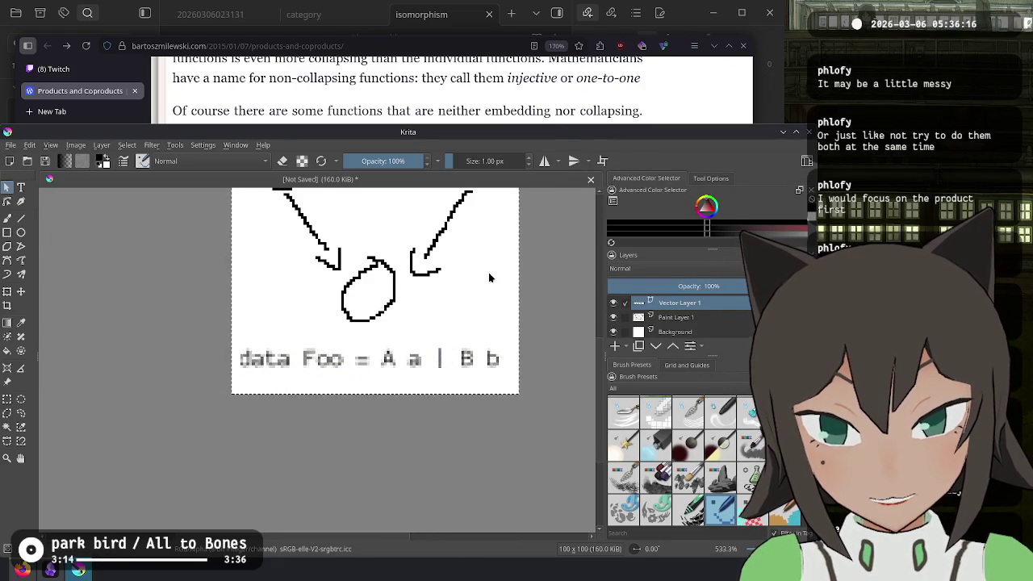
scroll(491, 336, up, 2)
ctrl+scroll(454, 408, up, 2)
ctrl+scroll(357, 415, down, 2)
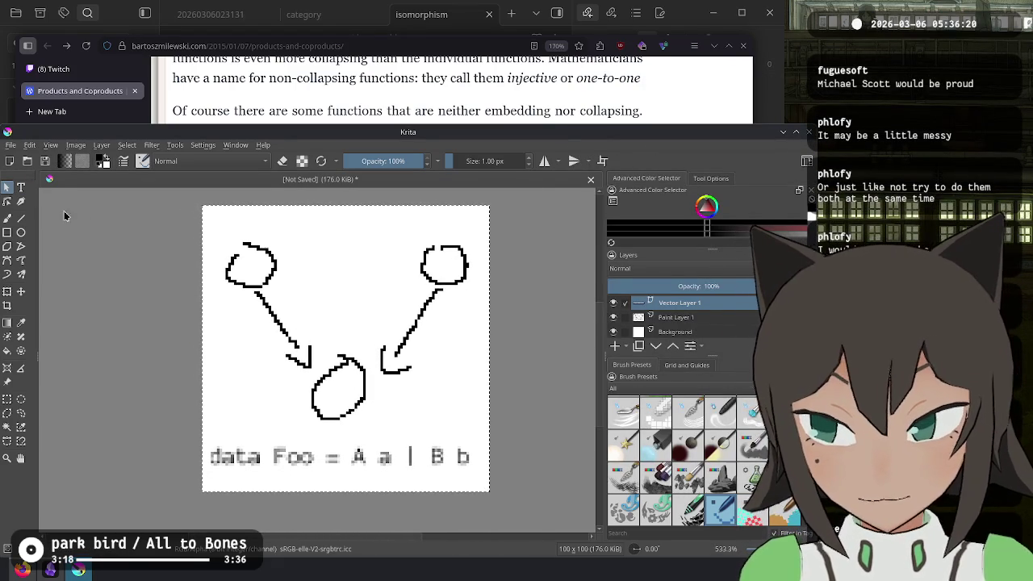
With the freehand brush on Paint Layer 1, letter the upper circles A and B
key(b)
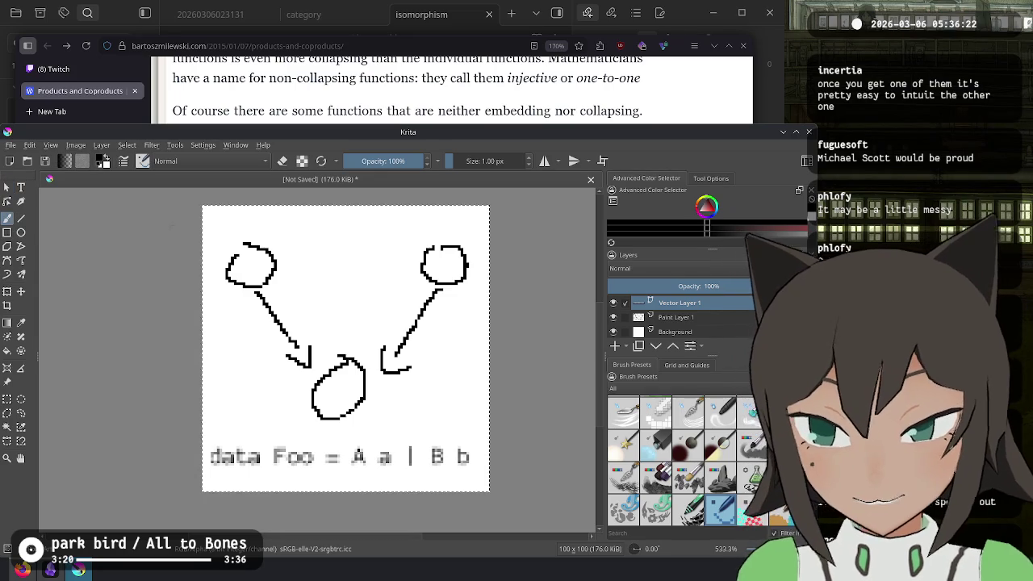
click(277, 239)
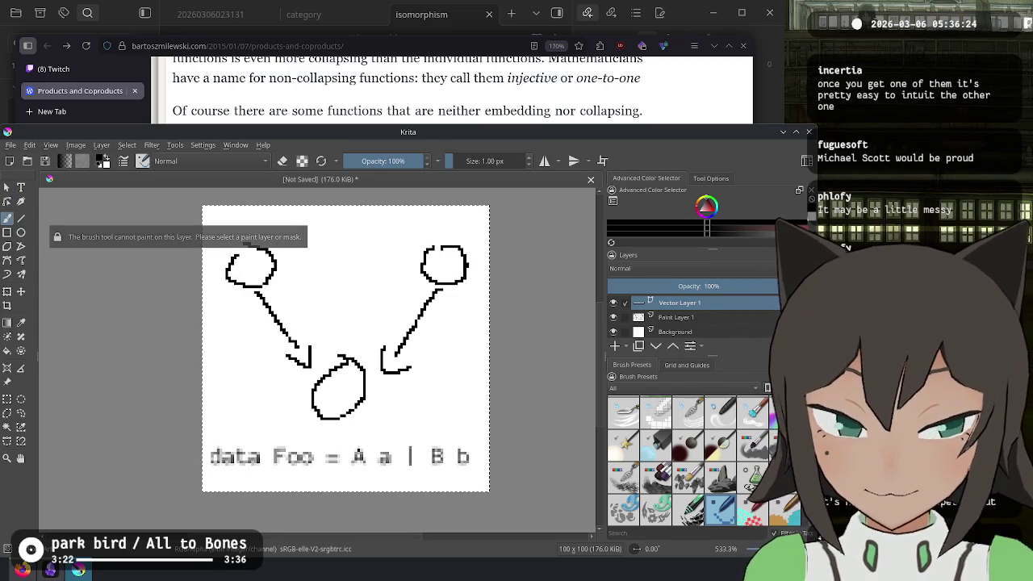
click(755, 317)
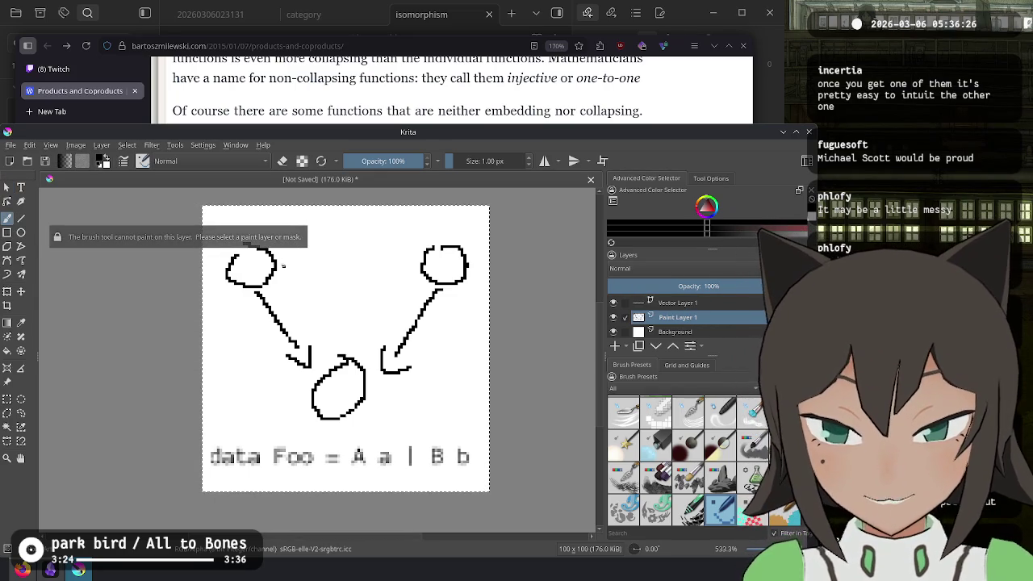
drag(286, 266, 304, 266)
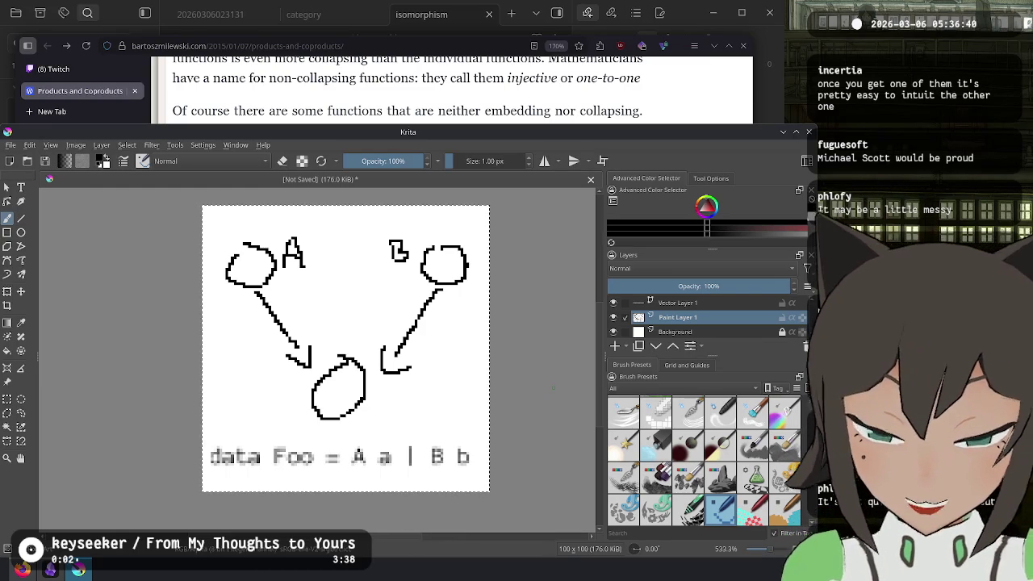
click(501, 4)
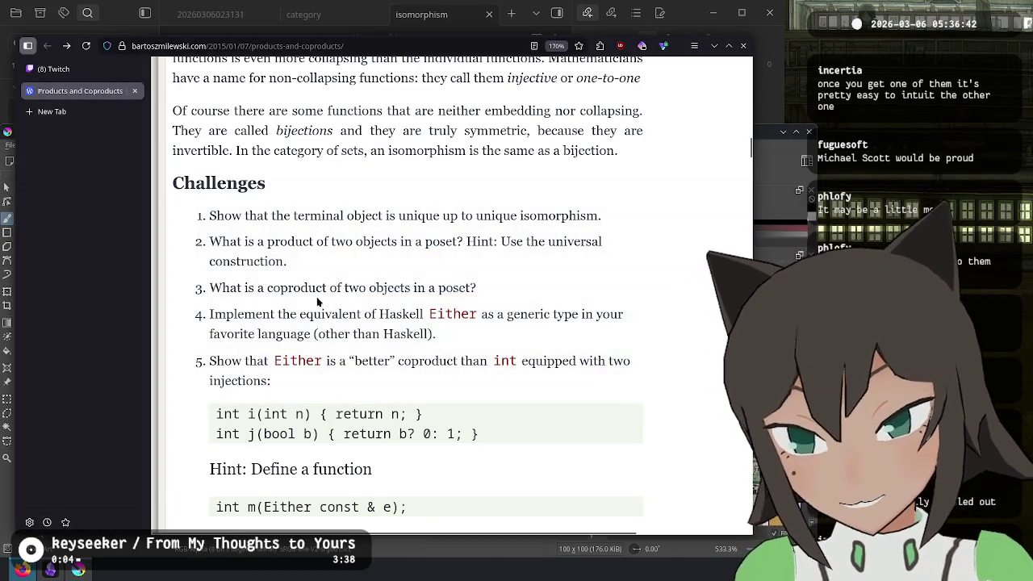
Highlight challenge 3's sentence, emphasising the words coproduct and poset, then return to Krita
drag(480, 294, 212, 289)
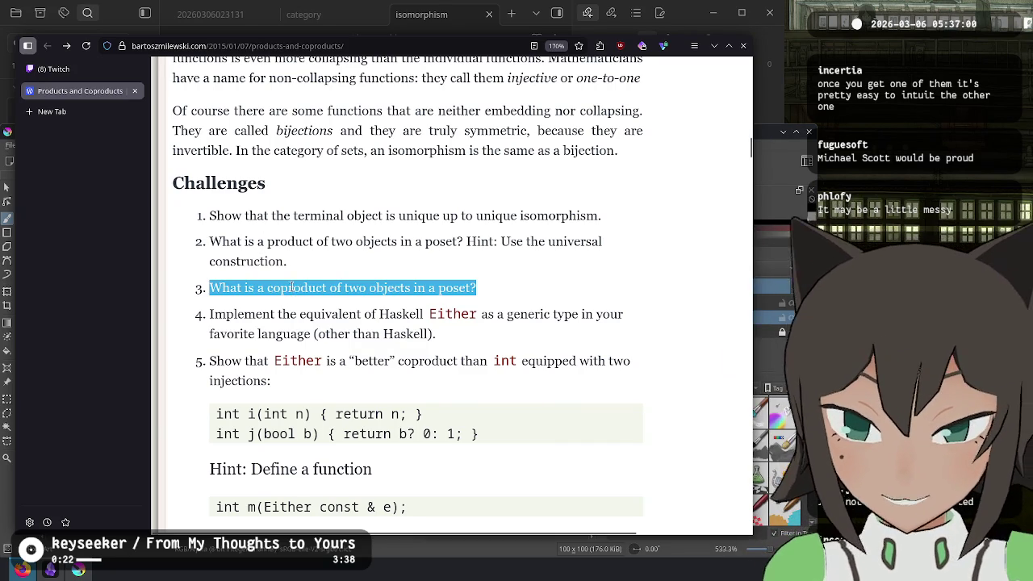
double_click(291, 288)
click(269, 289)
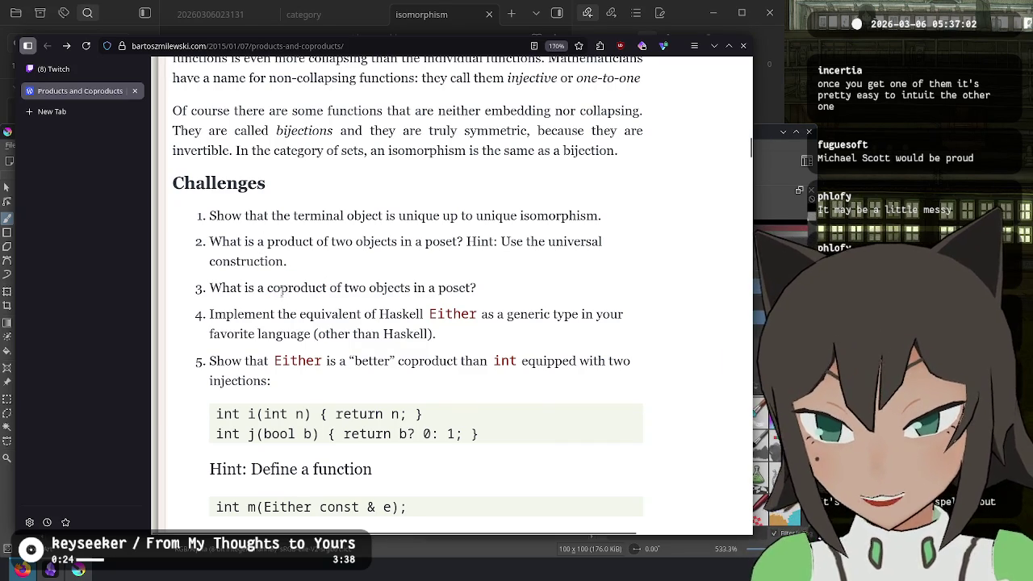
drag(280, 288, 336, 288)
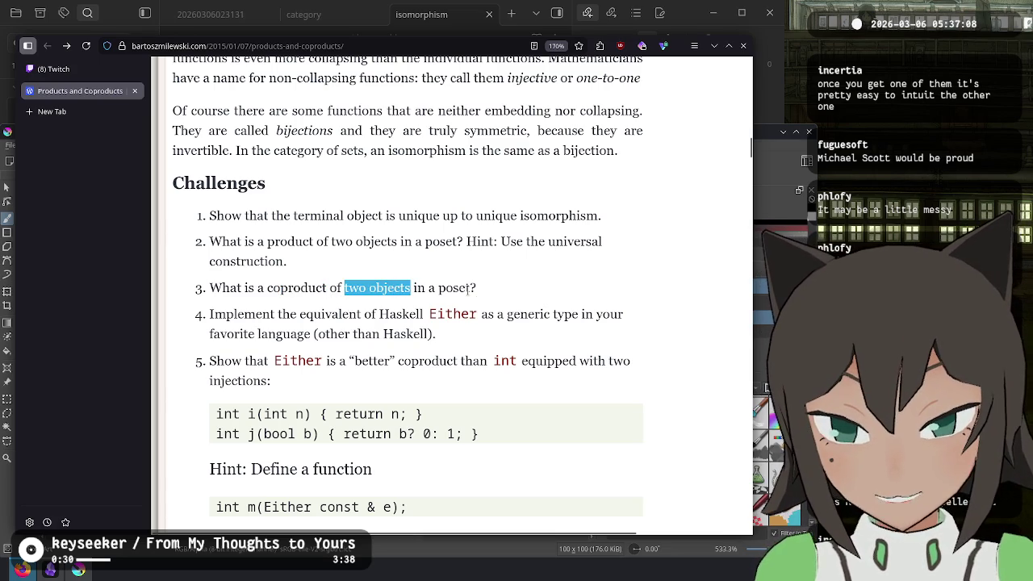
double_click(457, 288)
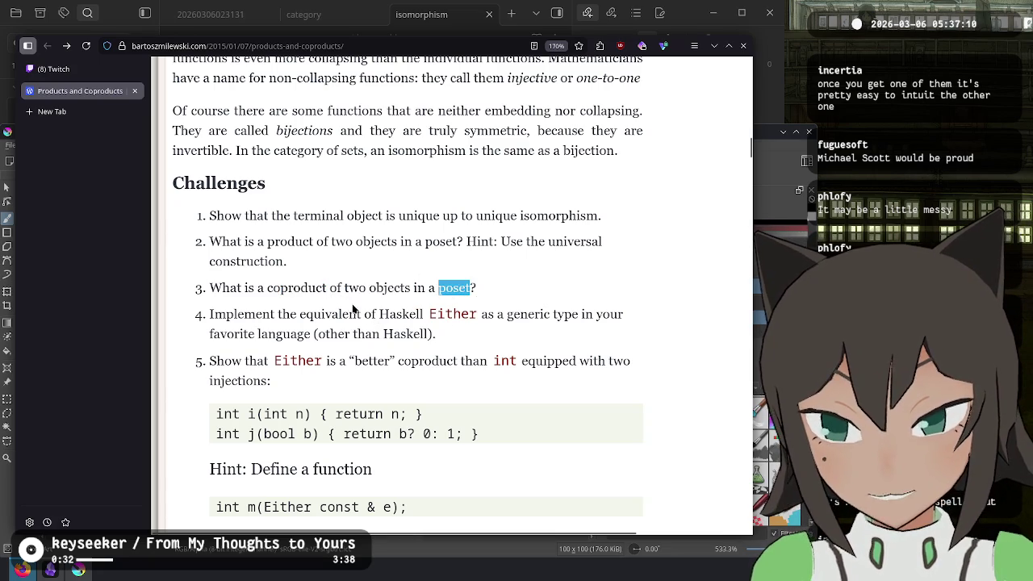
key(alt+Tab)
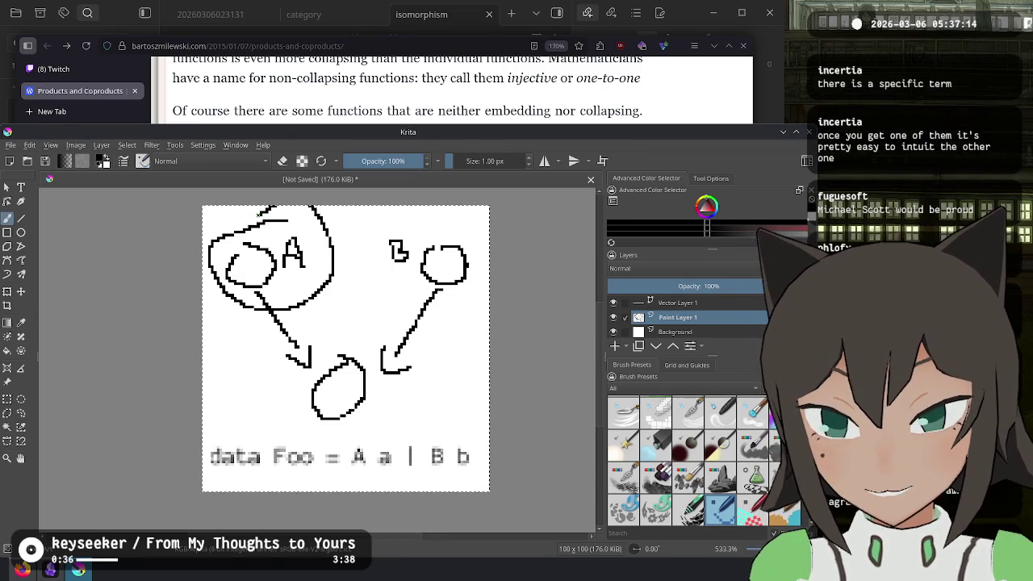
Undo the scribbled loops around circles A, B and the data Foo label
key(alt+Tab)
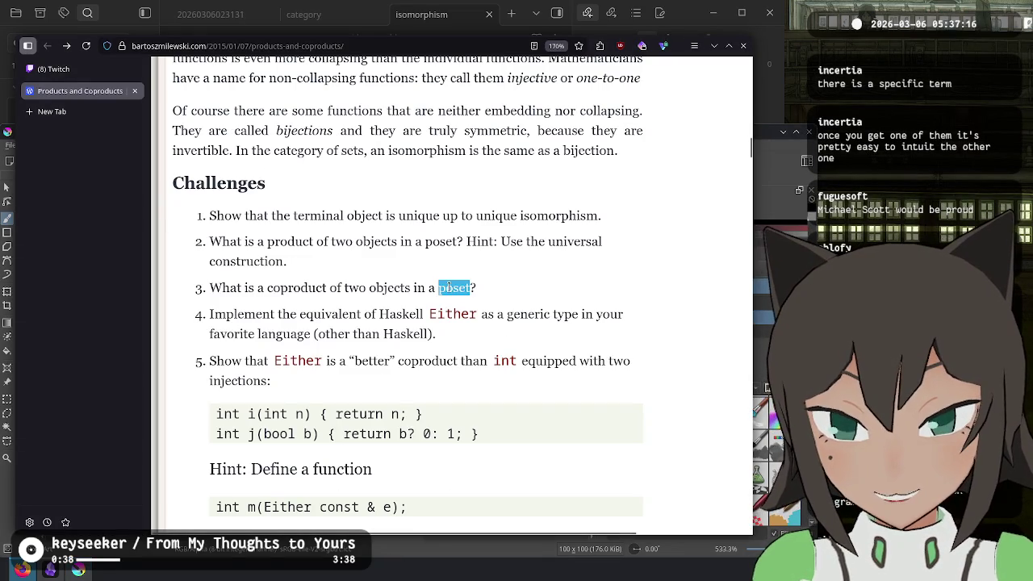
key(alt+Tab)
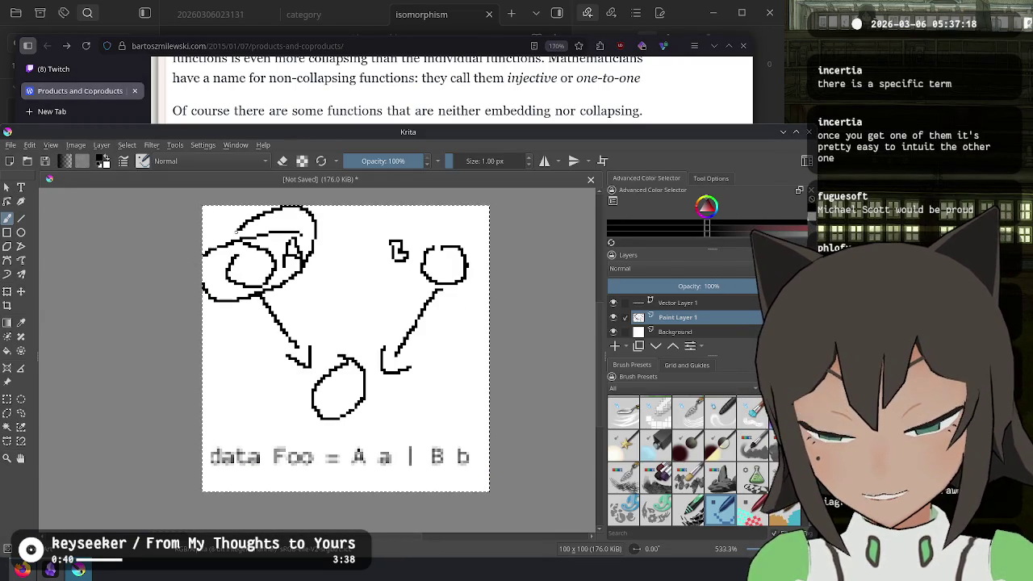
key(ctrl+z)
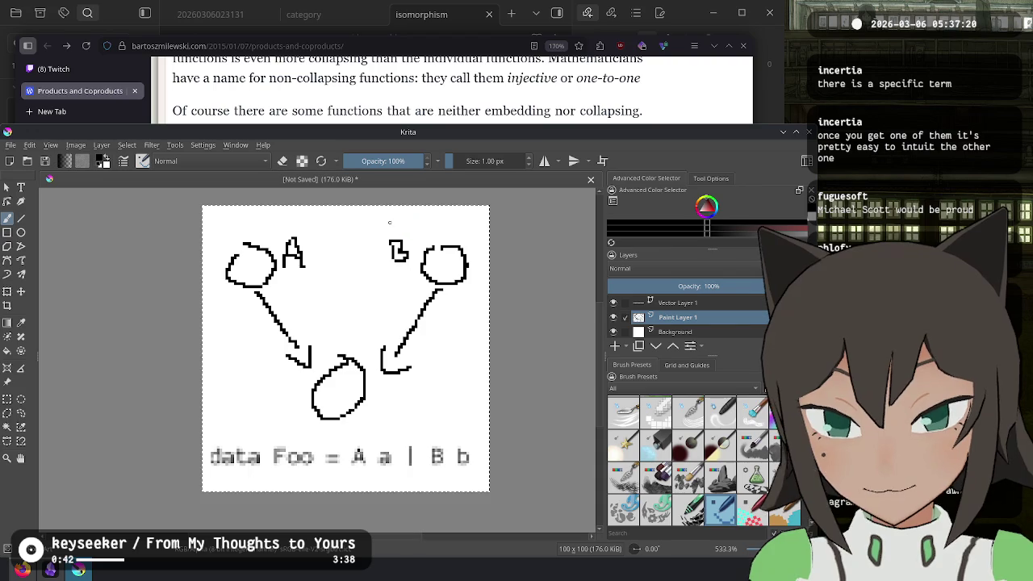
key(ctrl+z)
key(ctrl+z)
key(alt+Tab)
key(alt+Tab)
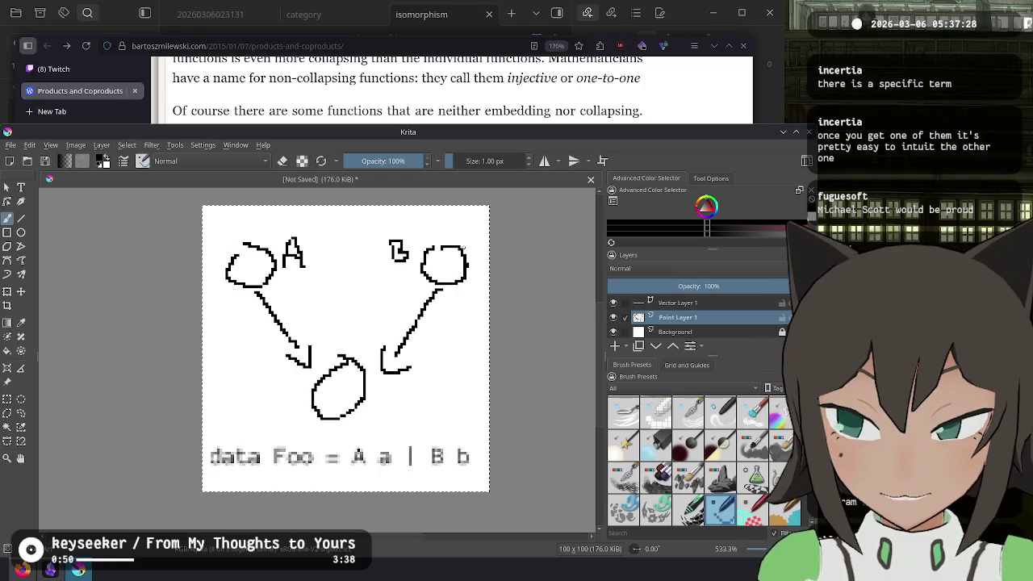
key(alt+Tab)
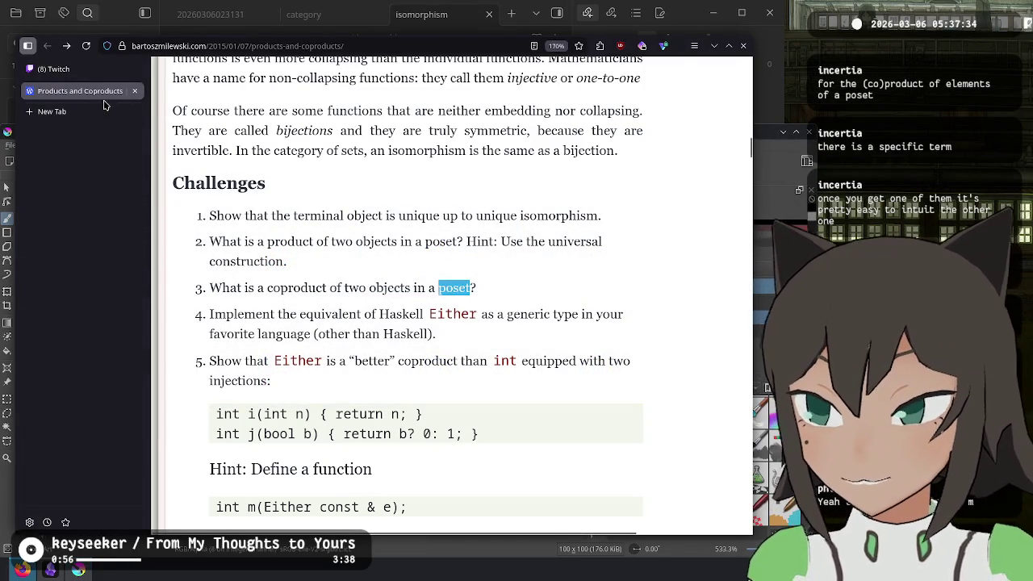
Open the Twitch Stream Manager and scroll the My Chat panel through recent messages
click(57, 69)
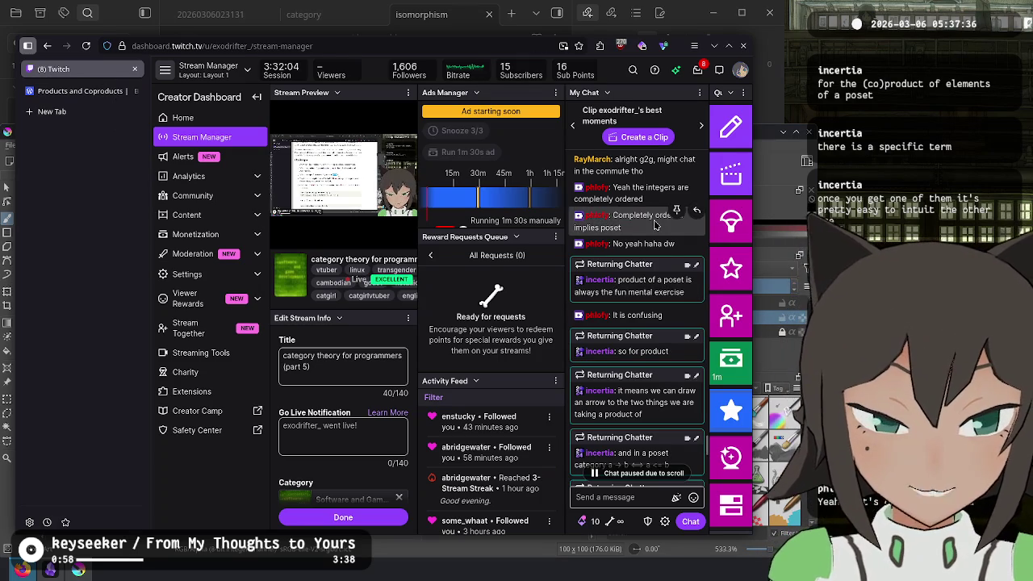
scroll(658, 242, down, 10)
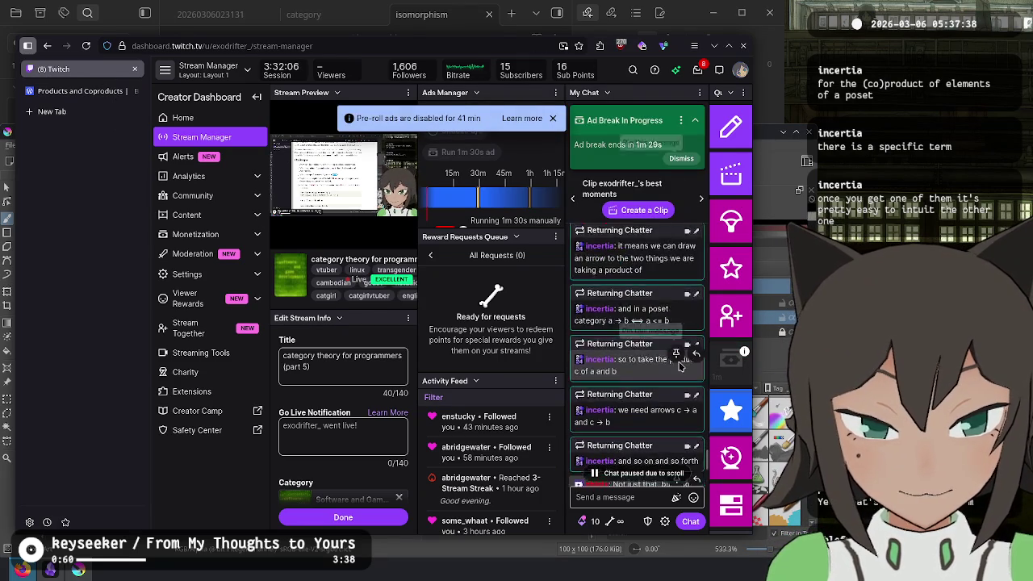
scroll(661, 250, up, 2)
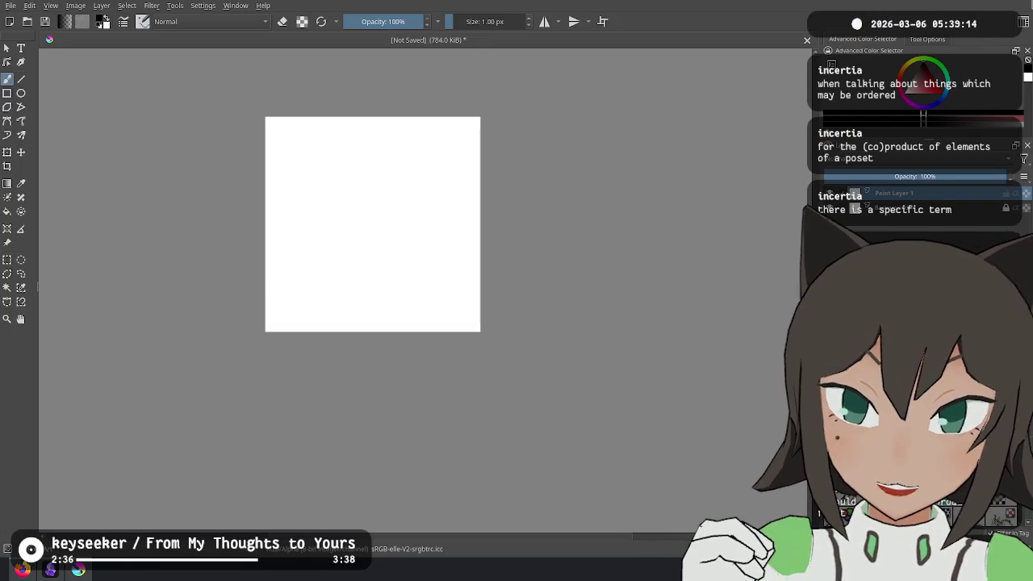
Pick a 4.36 px brush preset, sketch node circles and the first arrow, undoing misplaced circles
mouse_move(488, 157)
mouse_down()
mouse_move(551, 182)
mouse_move(565, 222)
mouse_up()
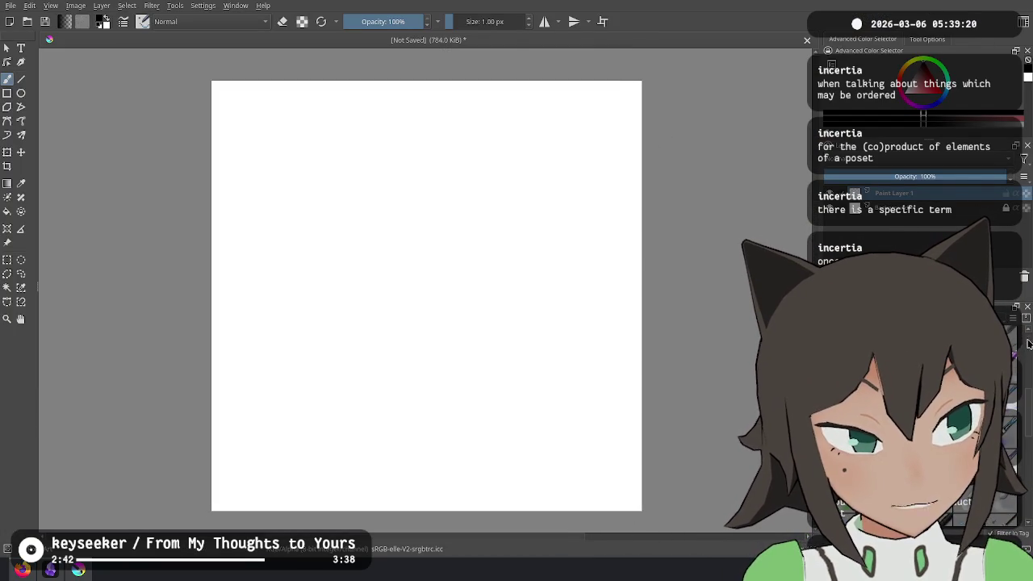
click(1000, 343)
drag(388, 179, 385, 177)
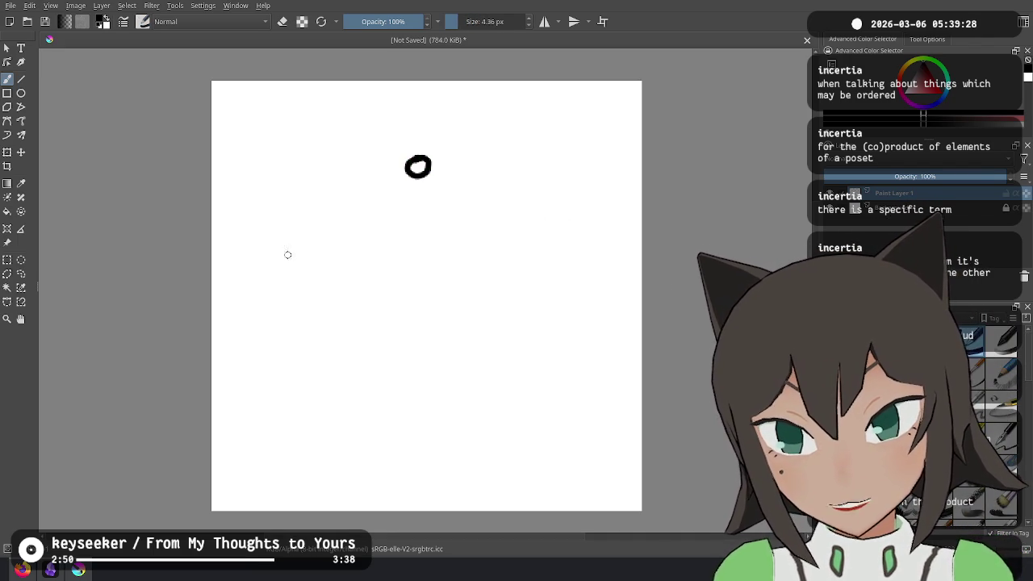
drag(288, 255, 274, 253)
drag(549, 244, 549, 234)
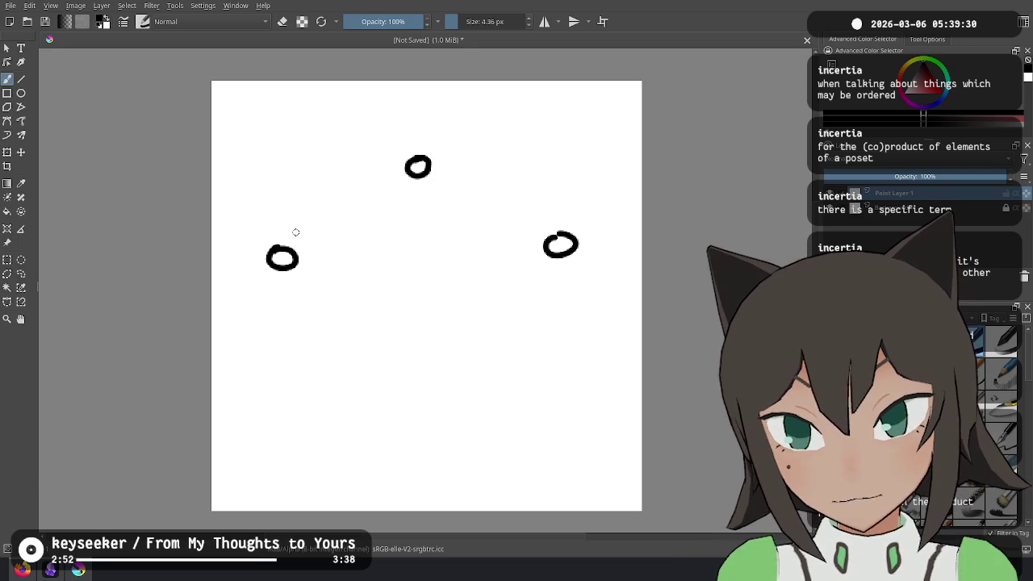
key(ctrl+z)
key(ctrl+z)
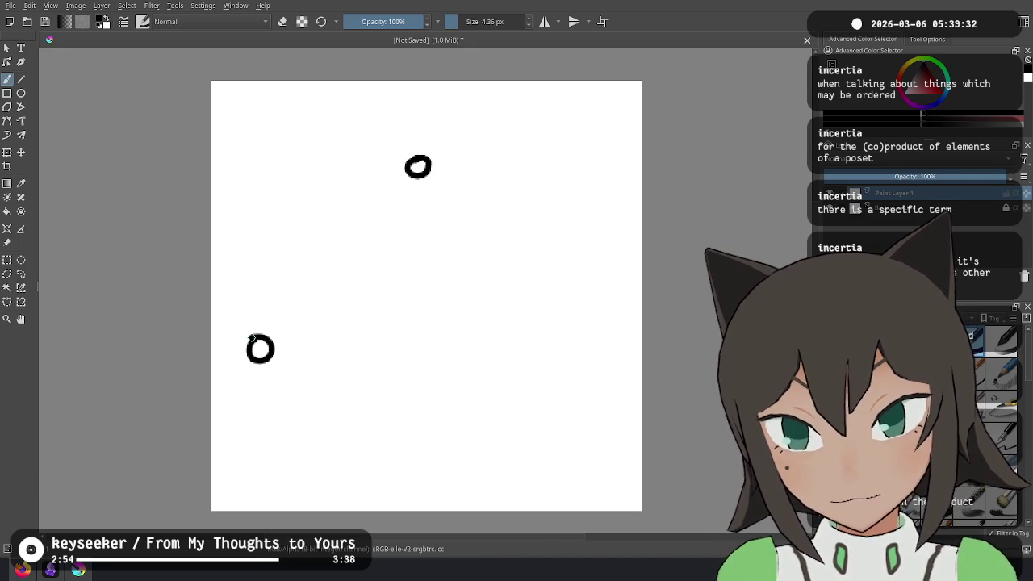
drag(595, 342, 592, 339)
drag(393, 180, 263, 317)
key(ctrl+z)
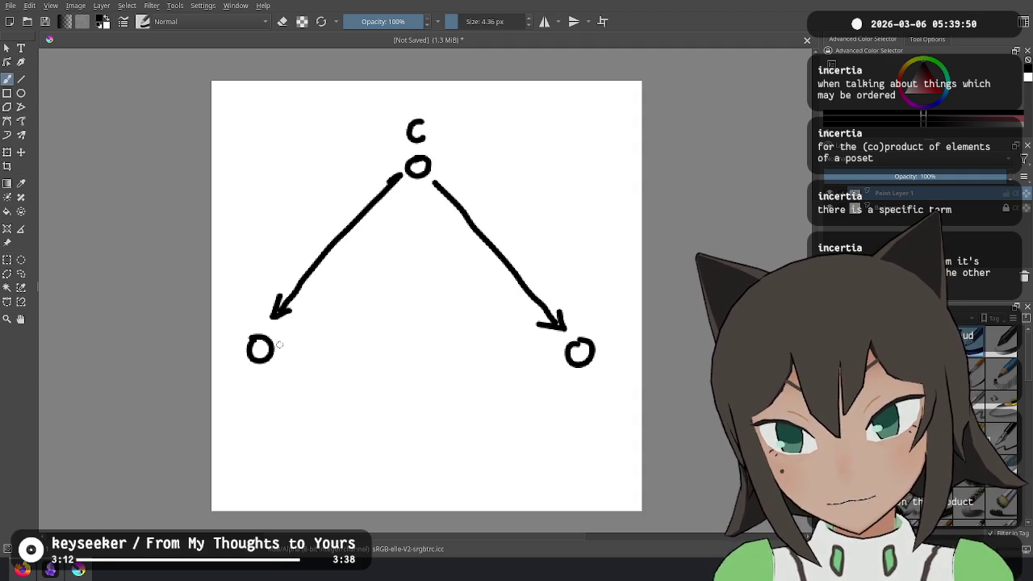
Label A, B and Q, and draw arrows from C to C' and from C' to A and B
mouse_move(230, 390)
mouse_down()
mouse_move(240, 365)
mouse_move(251, 390)
mouse_up()
drag(233, 382, 249, 382)
drag(602, 363, 603, 387)
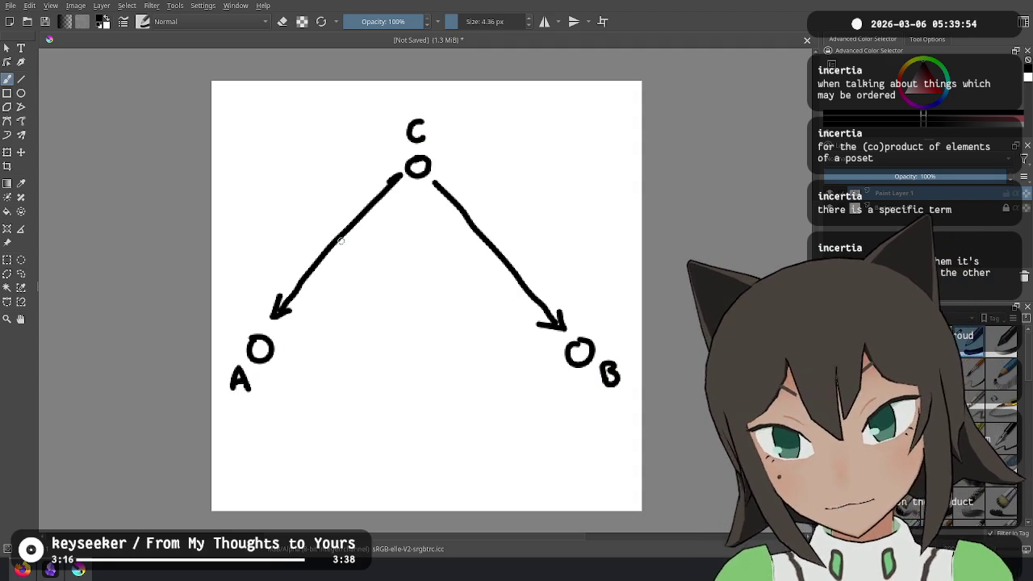
mouse_move(493, 207)
mouse_down()
mouse_move(493, 222)
mouse_move(496, 202)
mouse_move(525, 227)
mouse_up()
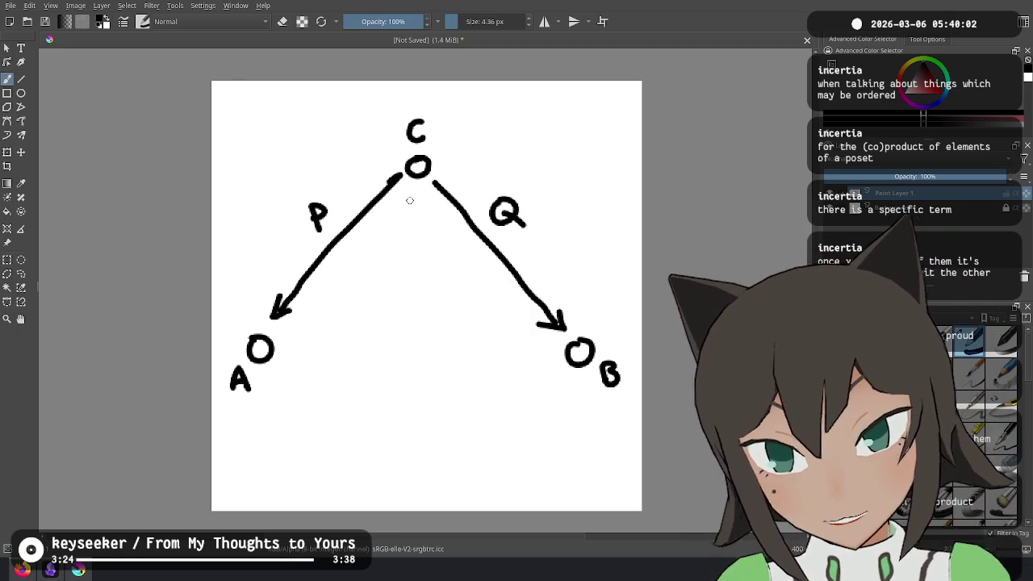
mouse_move(411, 191)
mouse_down()
mouse_move(414, 244)
mouse_move(423, 245)
mouse_up()
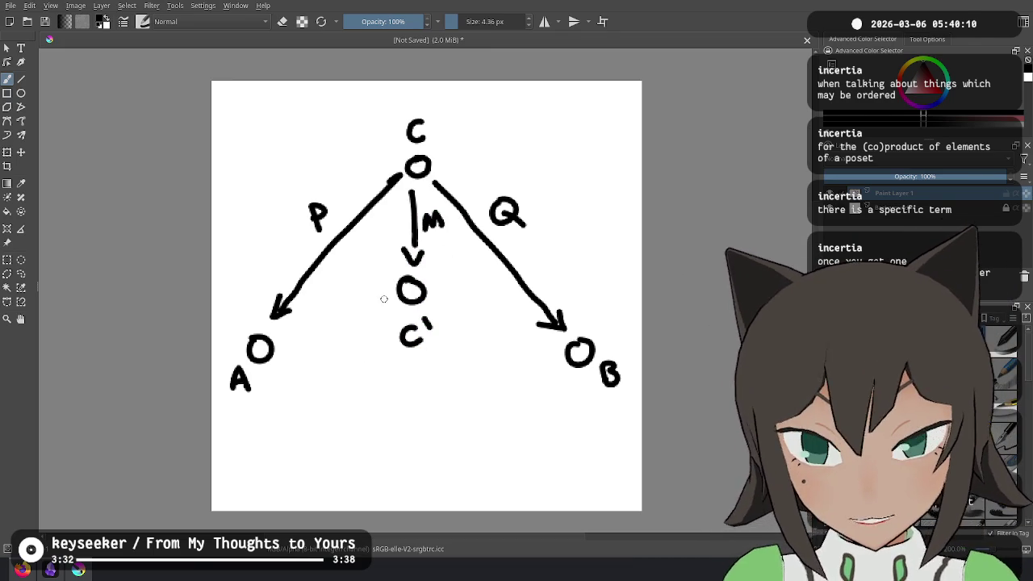
drag(385, 298, 306, 345)
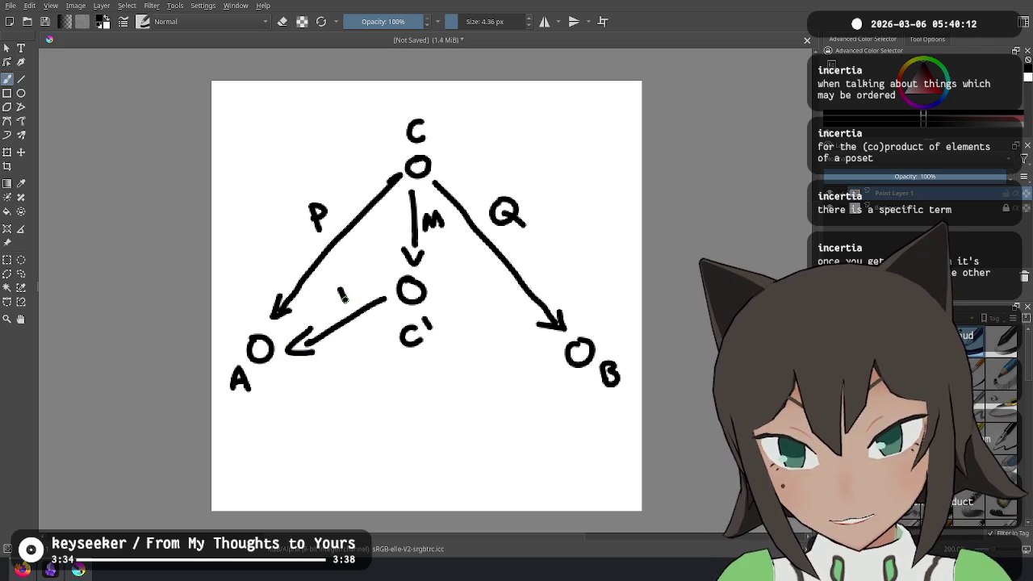
drag(442, 290, 526, 316)
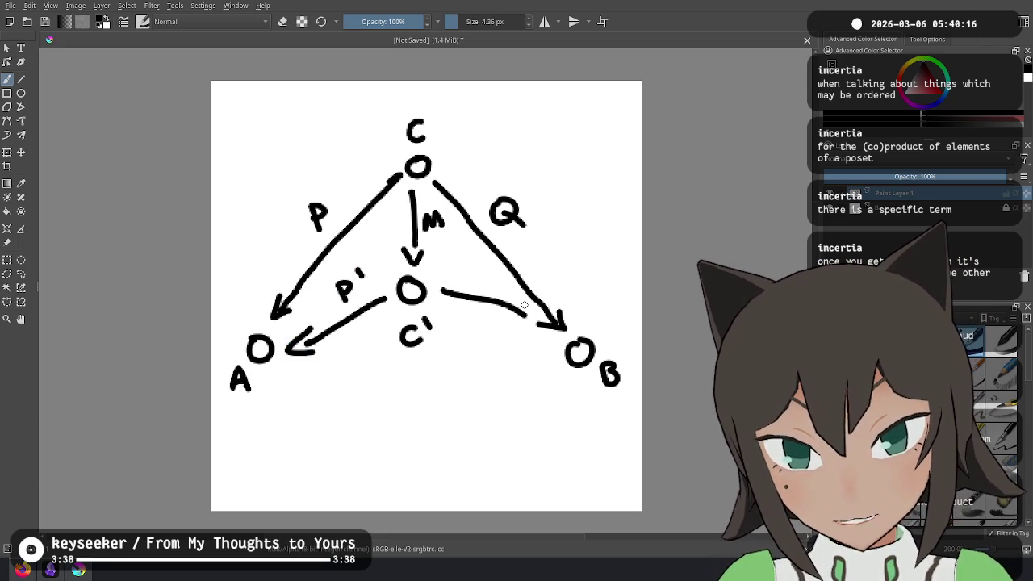
drag(471, 267, 461, 282)
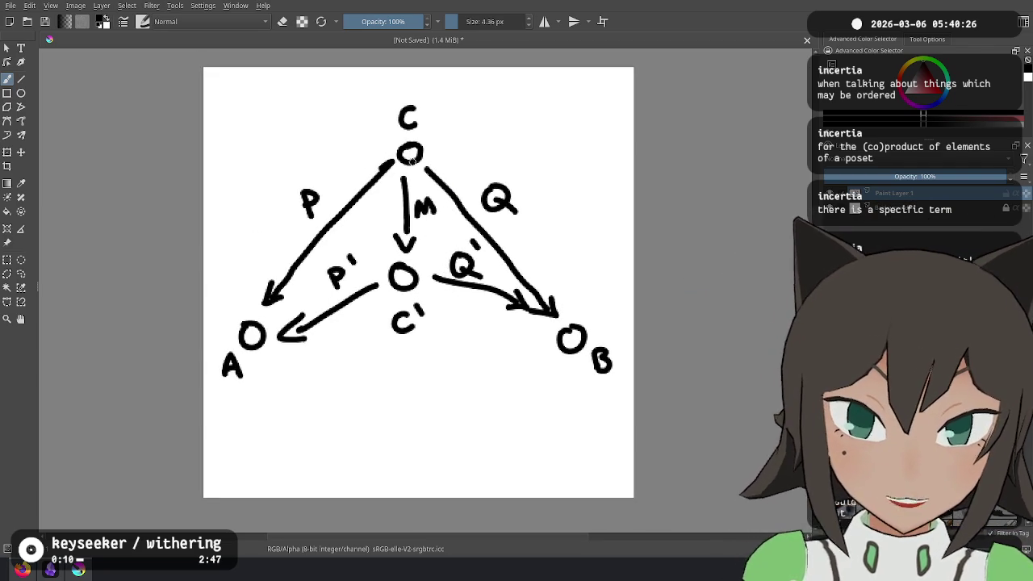
Try circling M and annotating C as int, then undo both strokes
drag(450, 197, 458, 219)
key(ctrl+z)
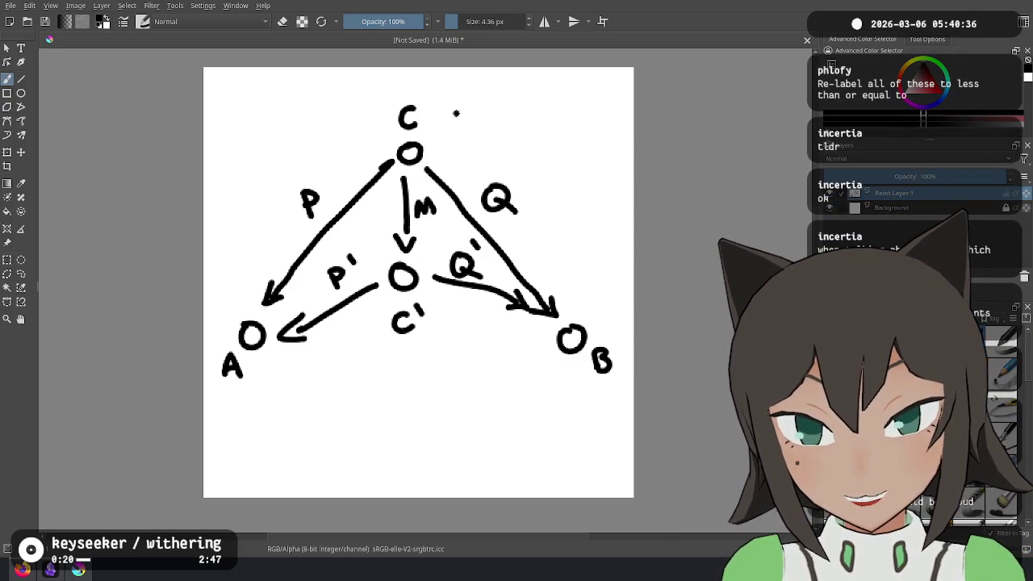
drag(475, 119, 504, 118)
key(ctrl+z)
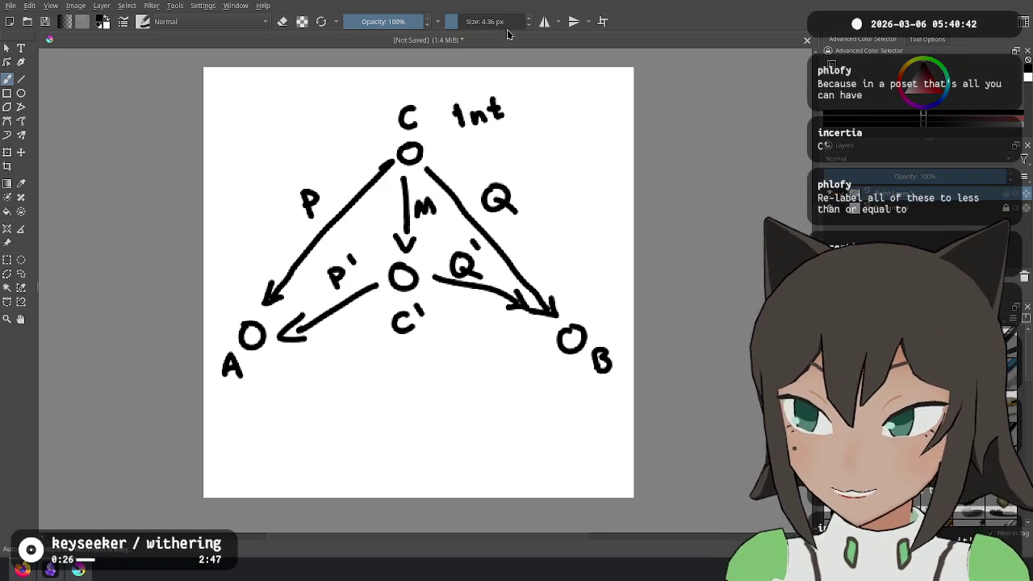
key(ctrl+z)
key(ctrl+z)
key(ctrl+z)
key(ctrl+z)
key(ctrl+z)
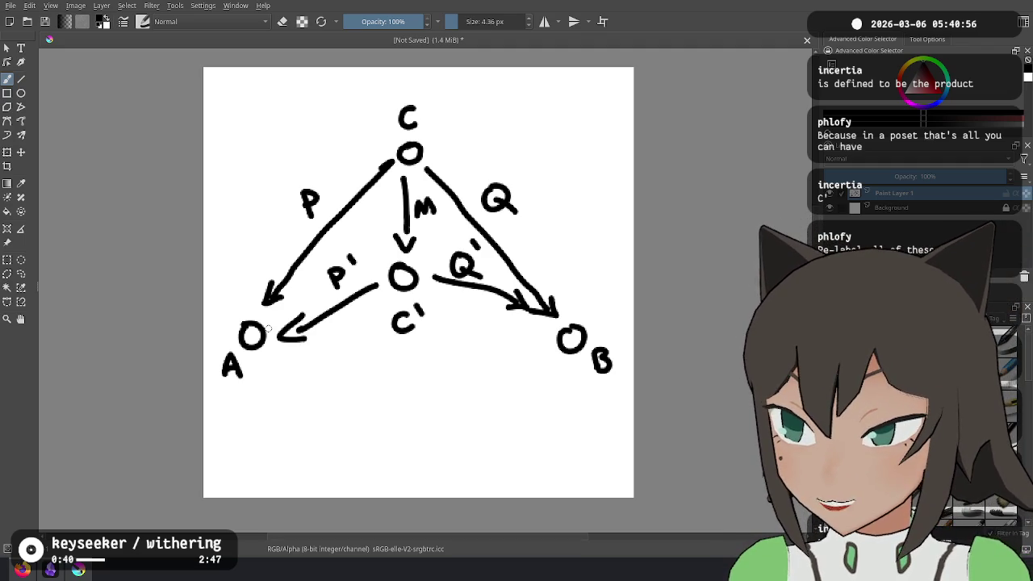
Zoom out to show the whole diagram and switch to the Twitch Stream Manager chat
key(plus)
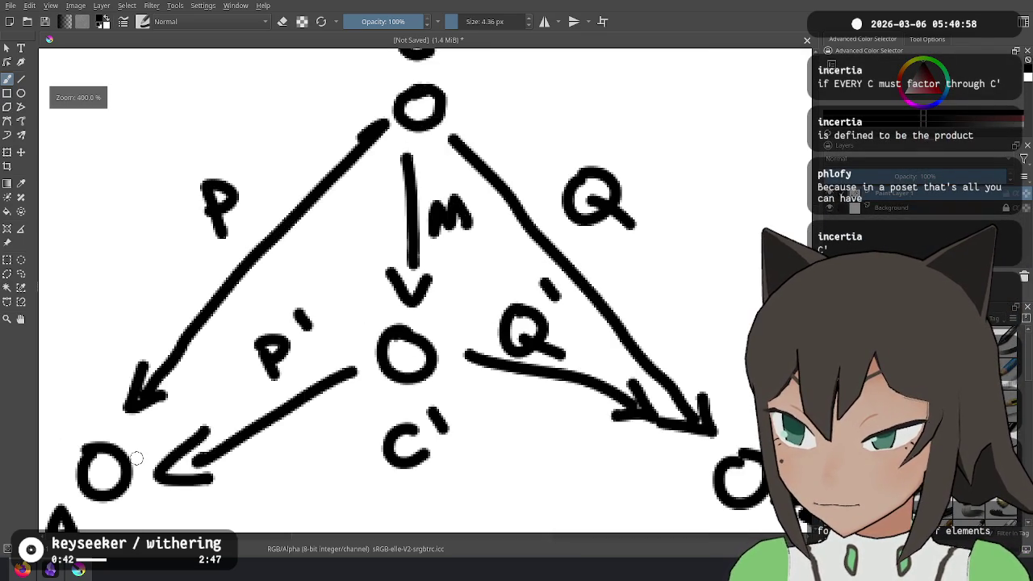
key(minus)
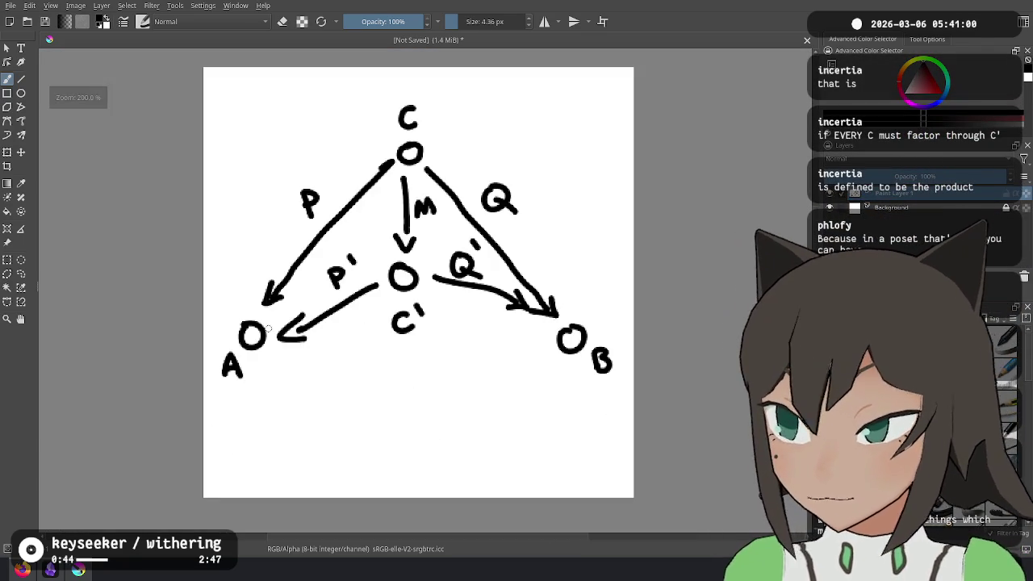
key(alt+Tab)
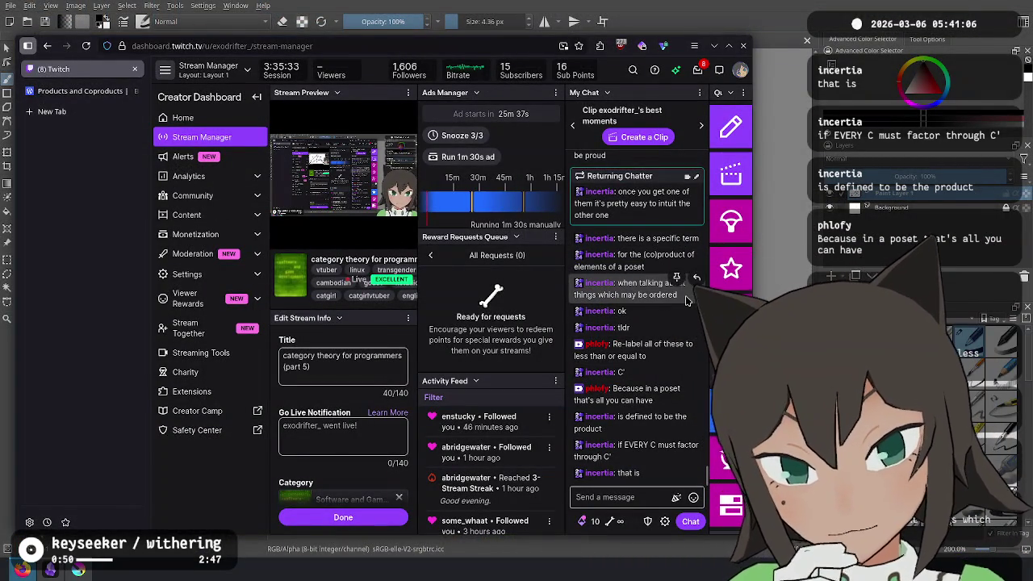
mouse_move(634, 288)
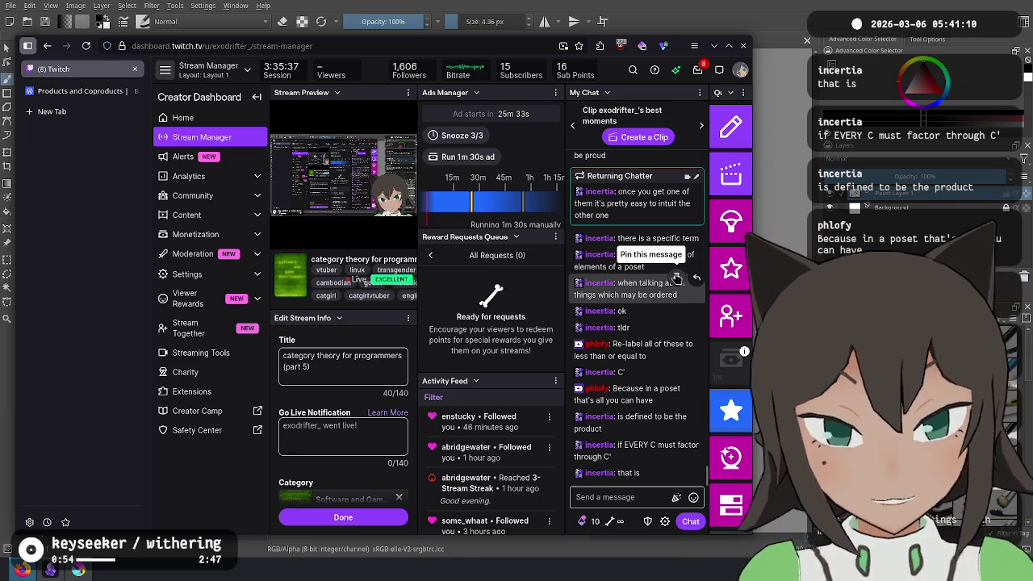
Switch from the Twitch chat back to the Krita C–C' diagram
key(alt+Tab)
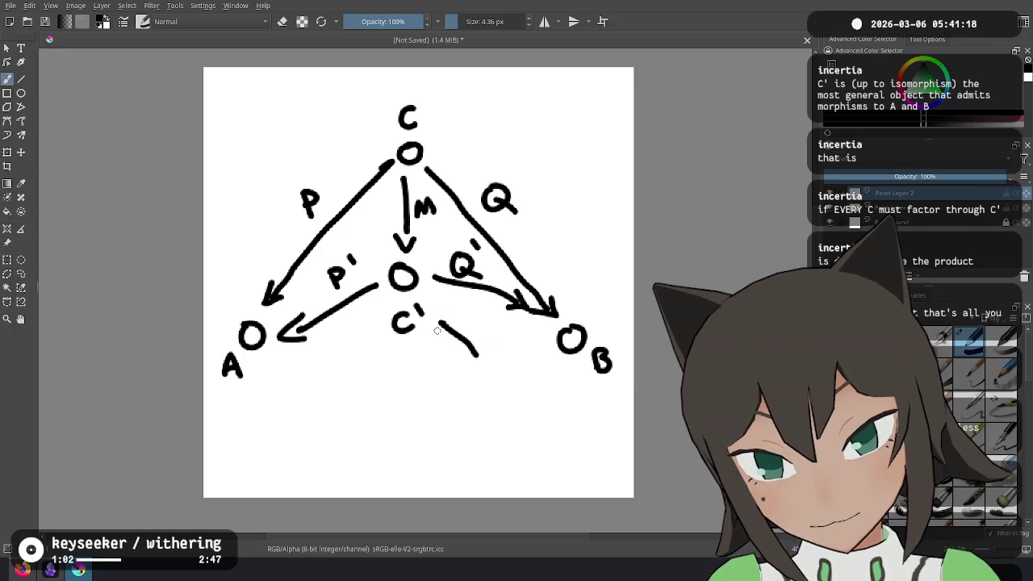
Switch the brush to green and draw an arrow pointing at C'
right_click(476, 355)
click(483, 316)
mouse_move(434, 342)
mouse_down()
mouse_move(422, 343)
mouse_move(473, 381)
mouse_up()
Write "product" in green, with quotation marks, beside the arrow
drag(521, 349, 552, 359)
drag(437, 364, 439, 373)
drag(443, 363, 446, 371)
drag(564, 326, 566, 333)
drag(573, 324, 574, 332)
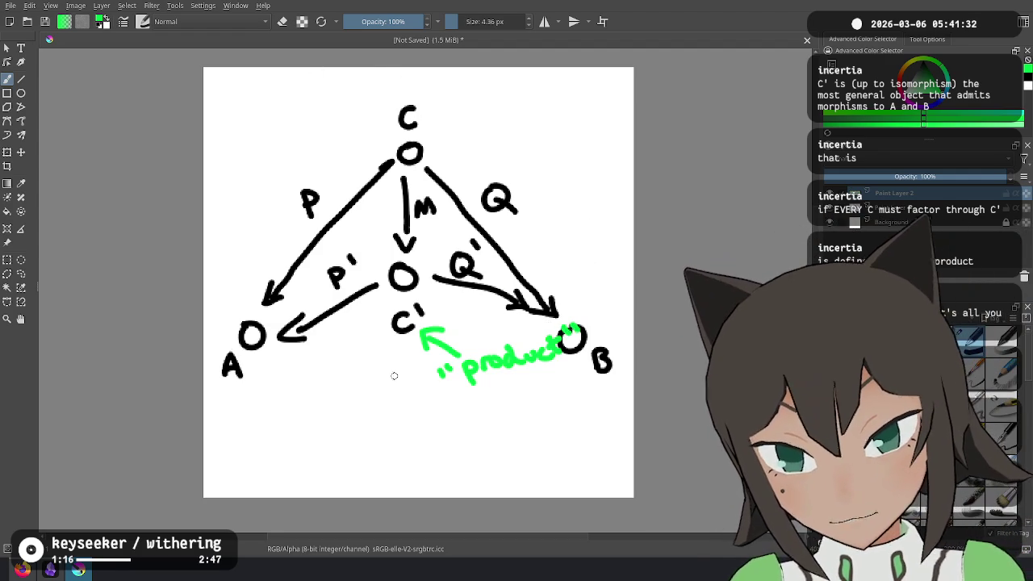
Draw a green box around C', then glance at the Twitch chat and return
mouse_move(413, 247)
mouse_down()
mouse_move(368, 331)
mouse_move(421, 252)
mouse_up()
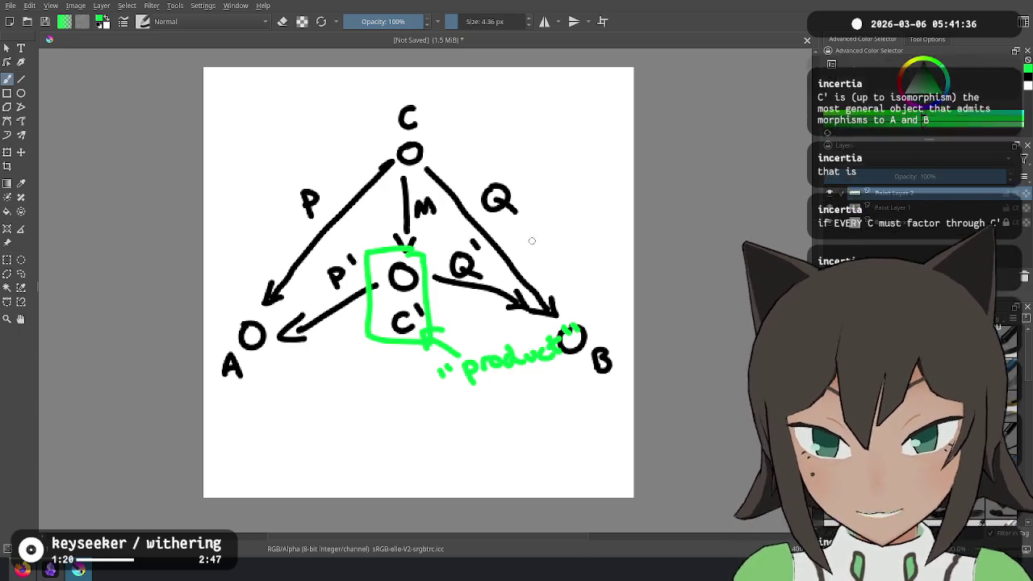
key(alt+Tab)
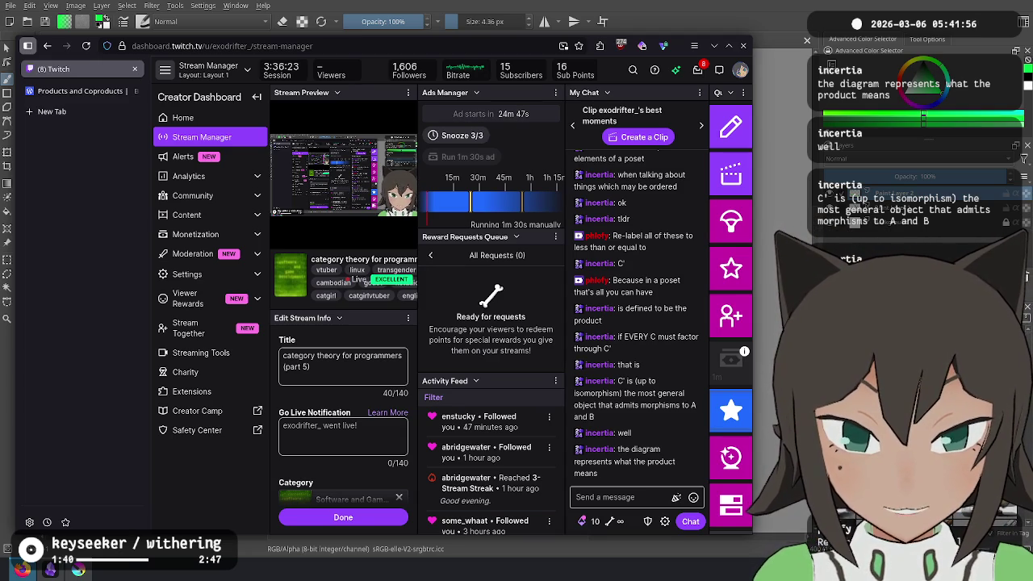
key(alt+Tab)
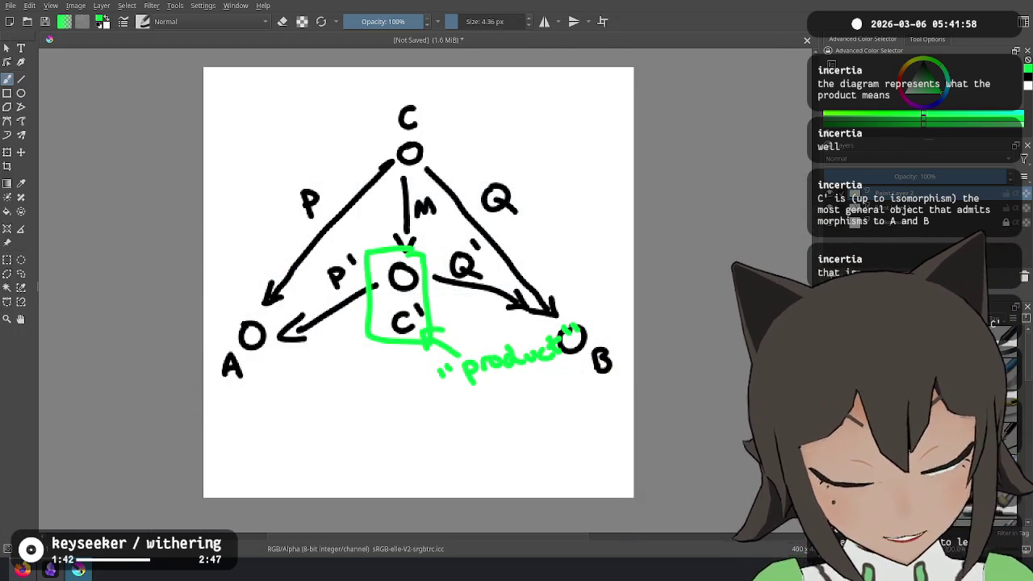
Delete the green arrow, label and box and deselect, checking the Twitch chat before returning
key(Delete)
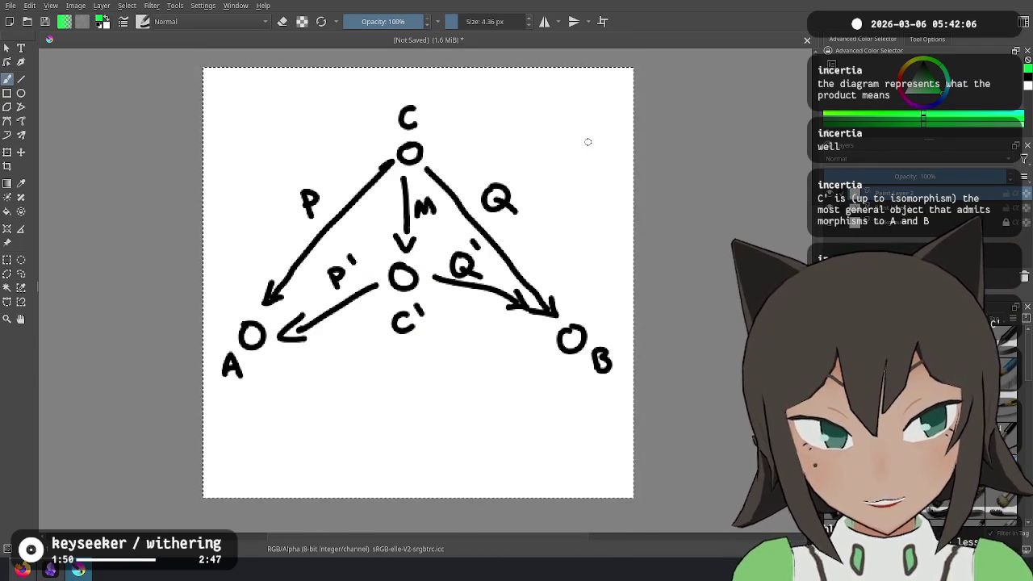
key(ctrl+shift+a)
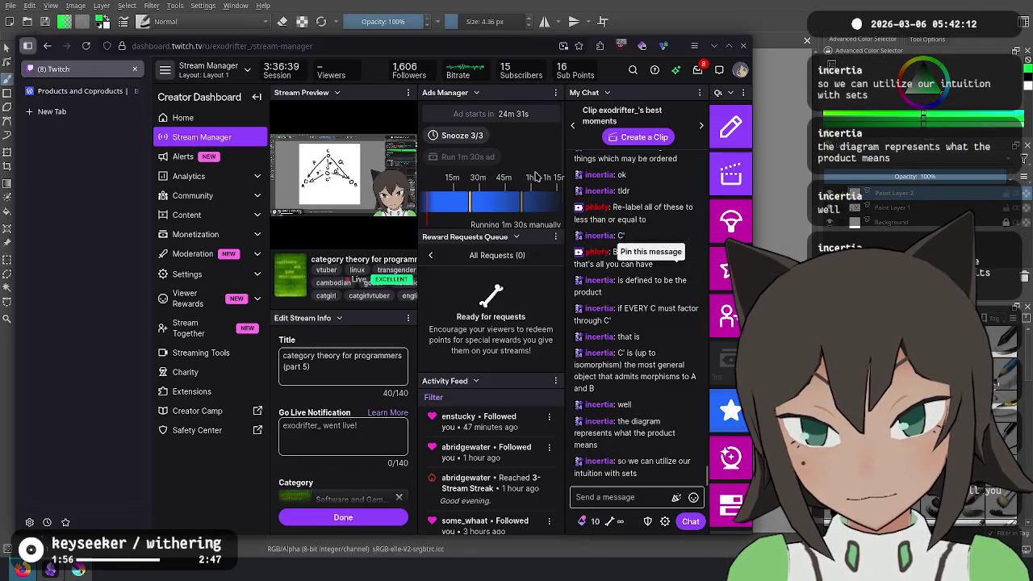
key(alt+Tab)
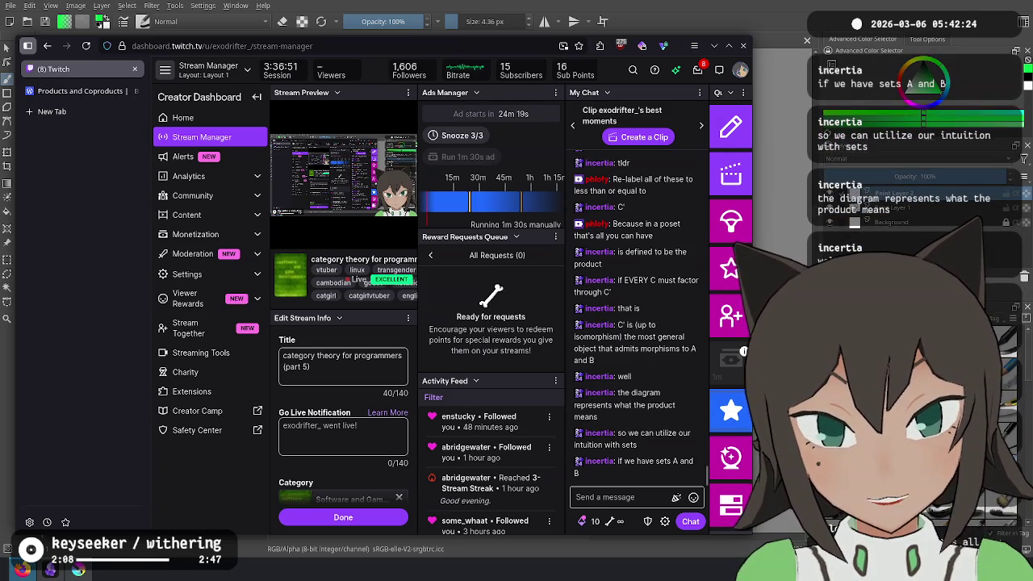
key(alt+Tab)
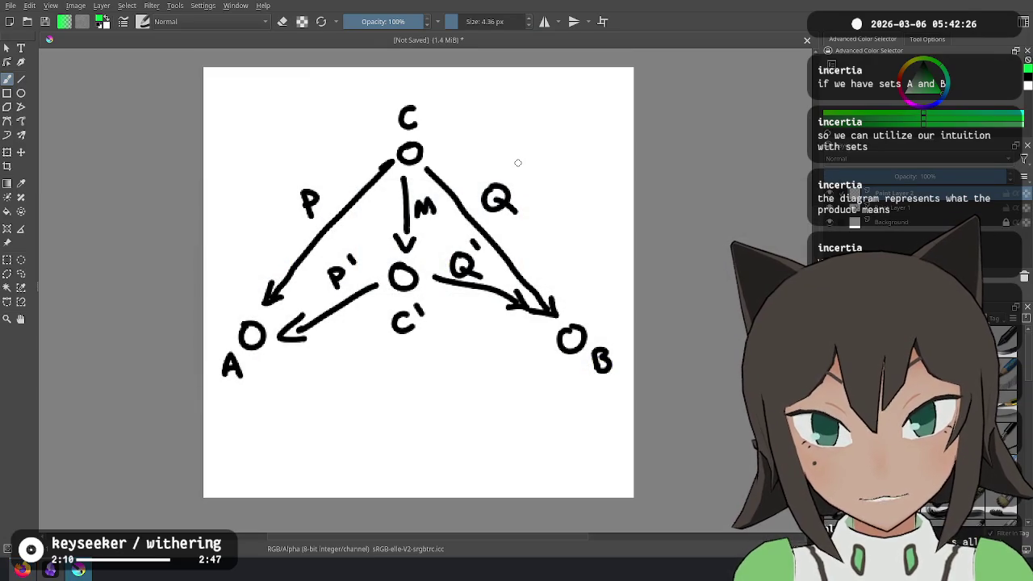
Draw green strokes near the top node C, delete them, and glance at the Twitch chat
drag(634, 256, 409, 147)
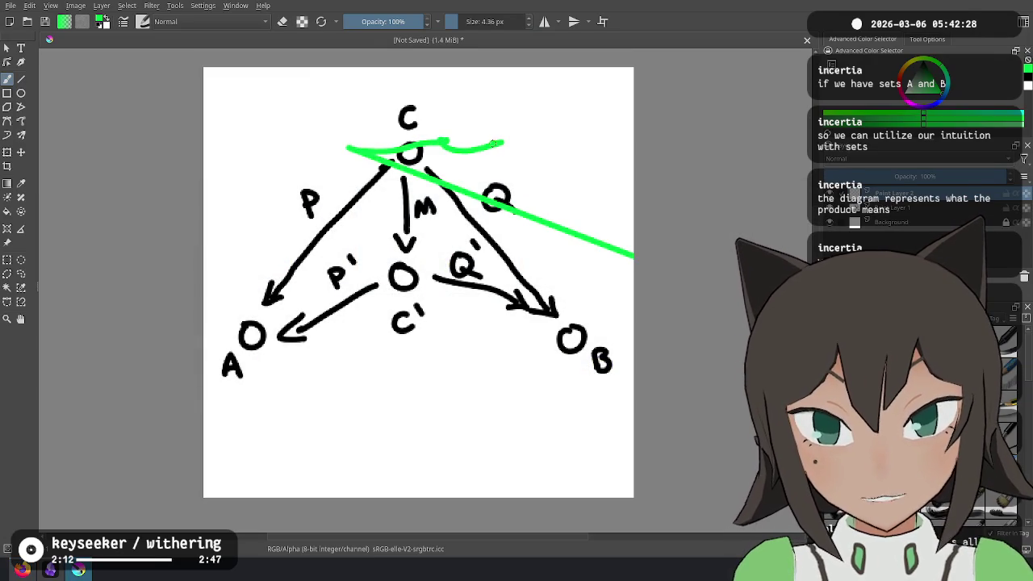
drag(501, 143, 622, 138)
key(Delete)
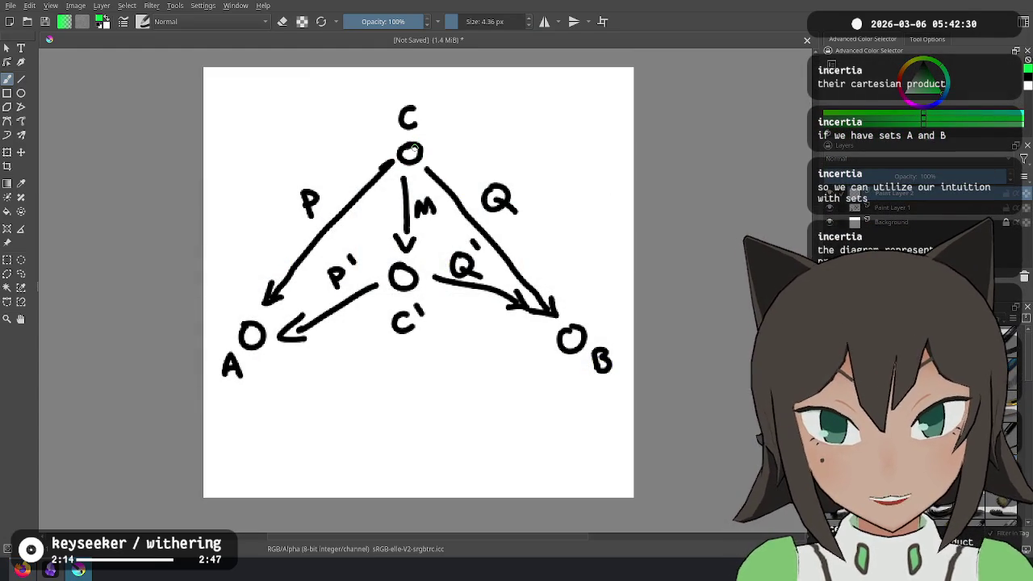
key(alt+Tab)
key(alt+Tab)
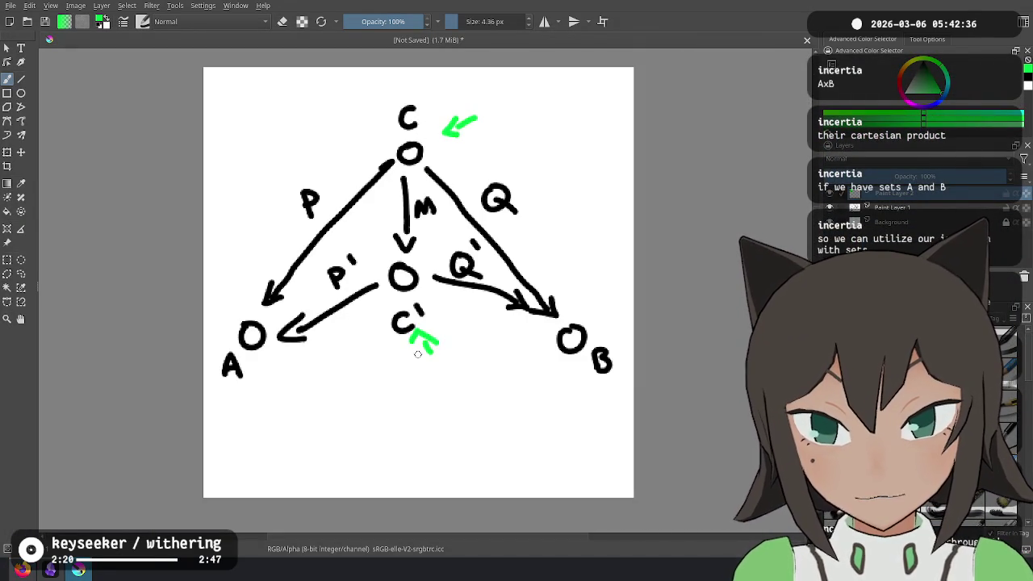
Draw a green line beside M, then undo it along with the green arrows at C' and C
drag(576, 395, 576, 374)
key(ctrl+z)
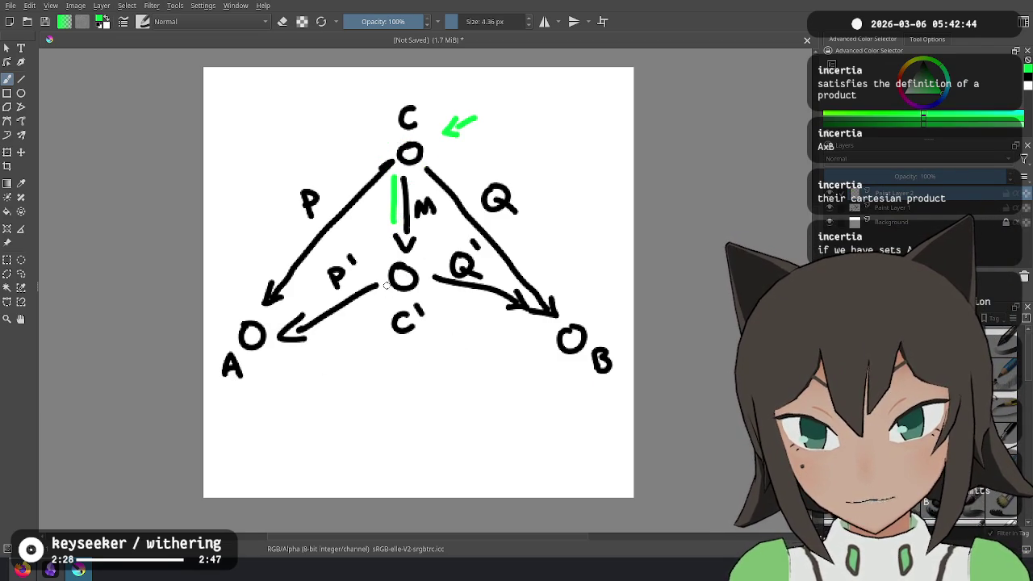
key(ctrl+z)
key(ctrl+z)
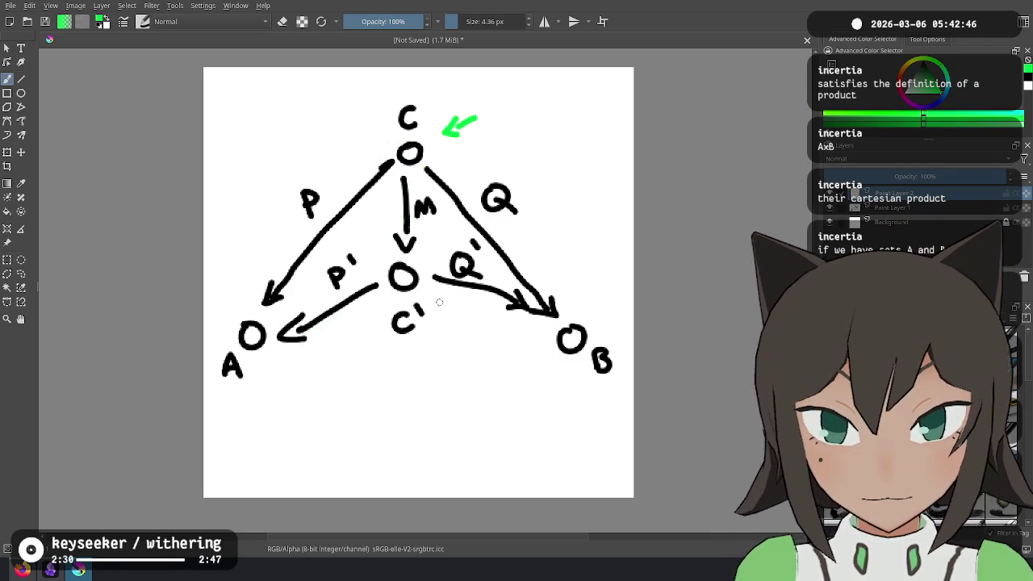
key(ctrl+z)
key(ctrl+z)
key(alt+Tab)
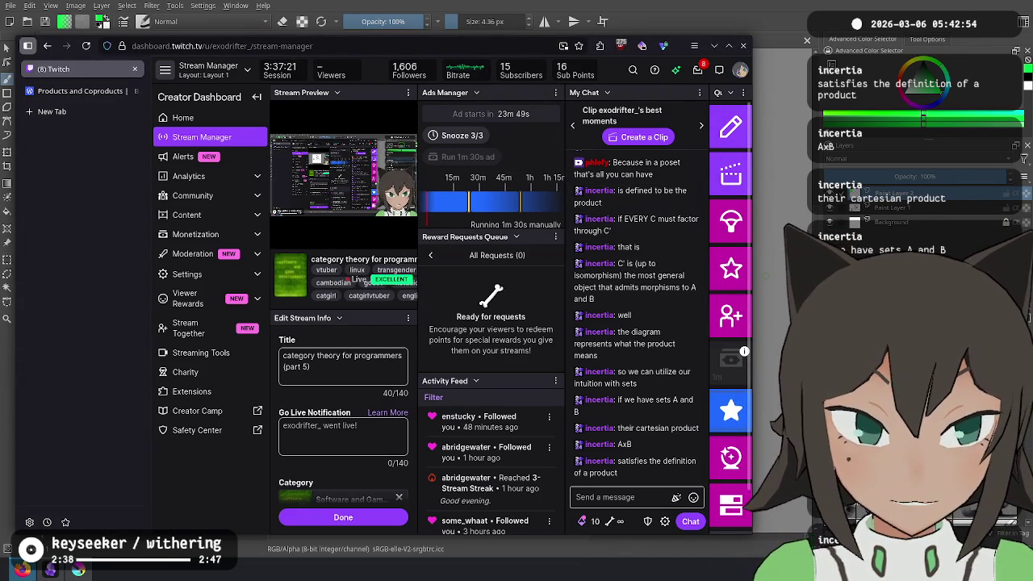
key(alt+Tab)
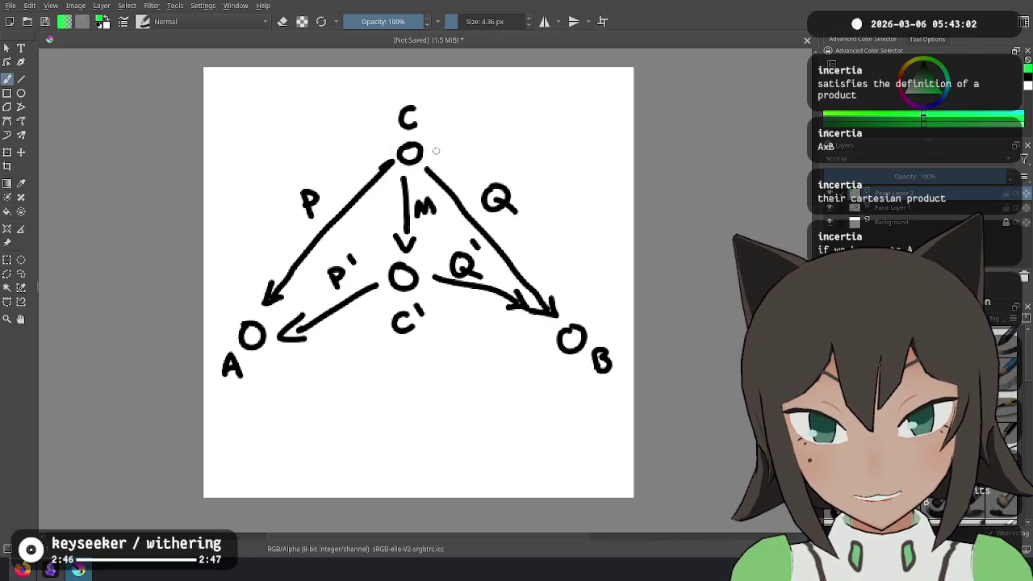
Draw a green arrow at node C, undo it, and switch to the Twitch chat
mouse_move(456, 126)
mouse_down()
mouse_move(428, 144)
mouse_move(442, 146)
mouse_move(438, 129)
mouse_up()
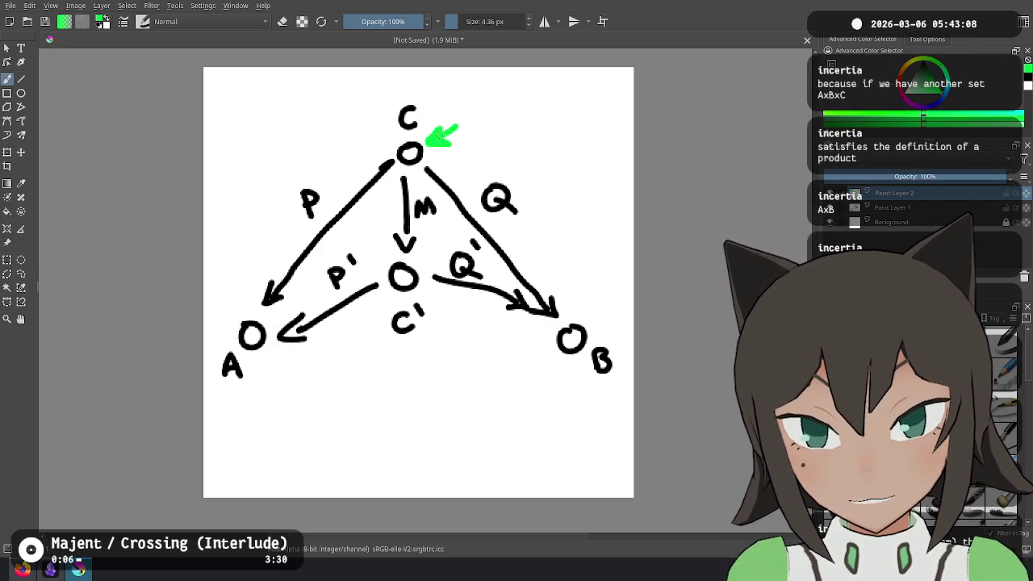
key(ctrl+z)
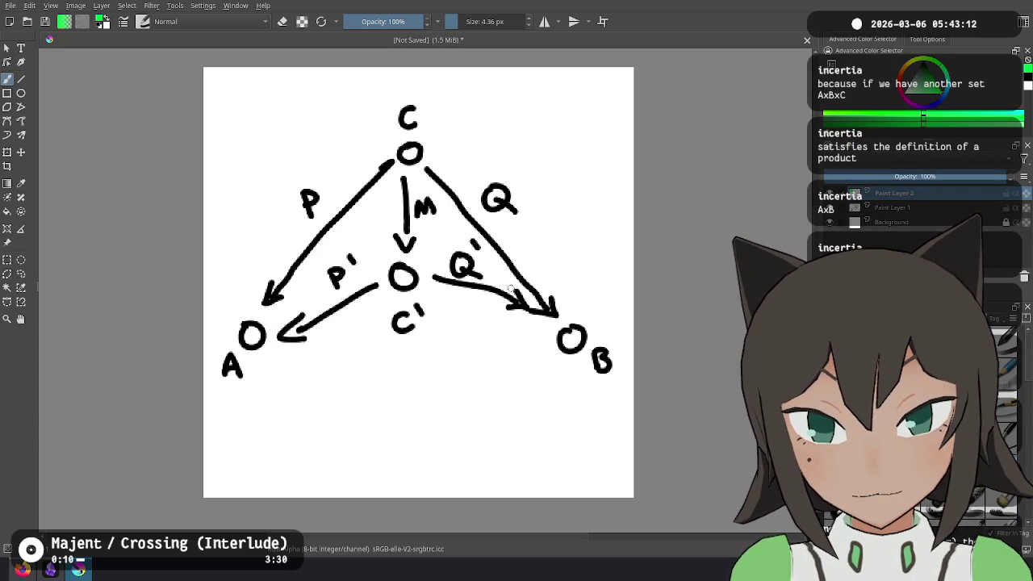
key(alt+Tab)
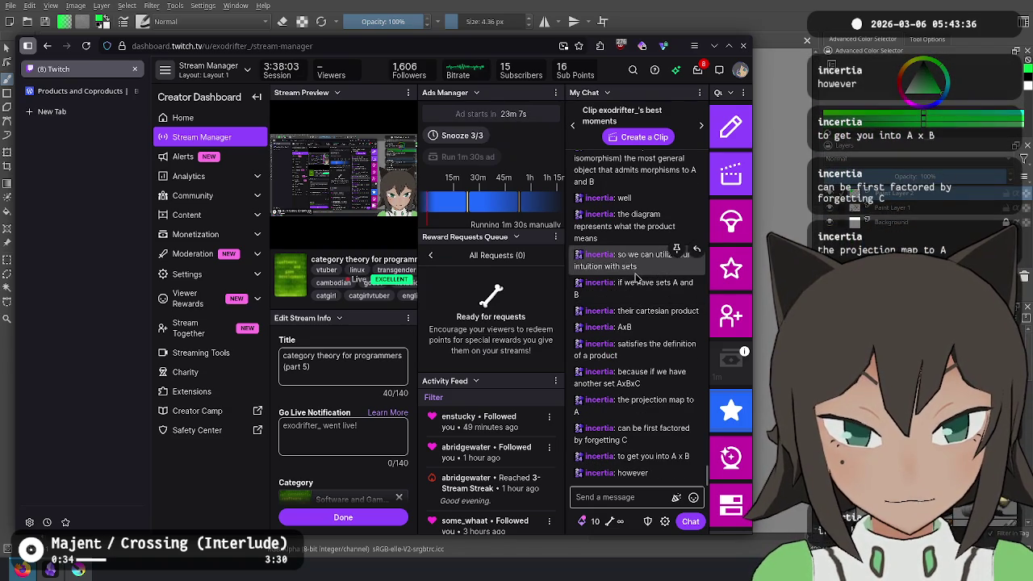
Write a green tuple in parentheses beside C, undoing a stray circle near M
key(alt+Tab)
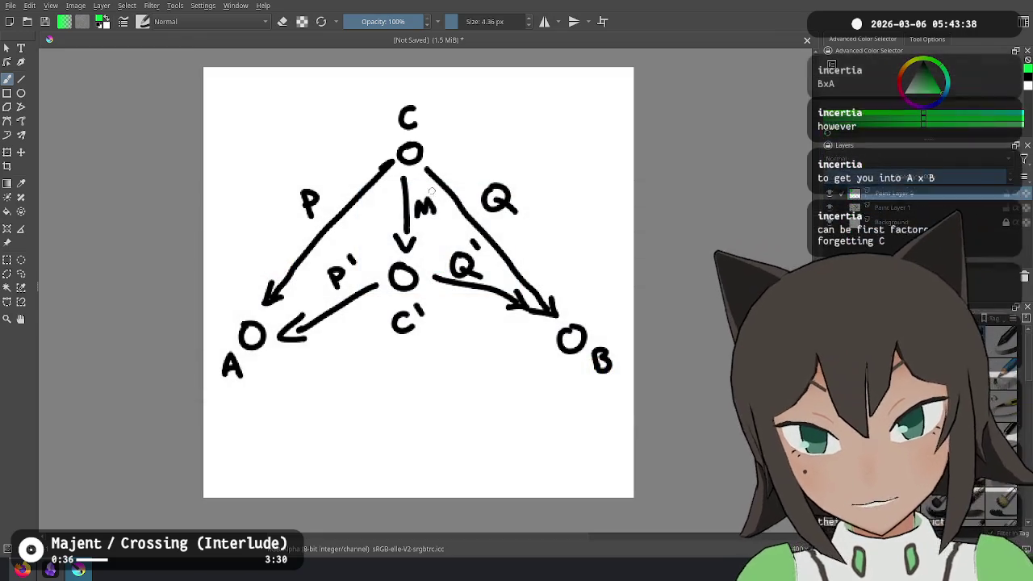
drag(391, 205, 395, 196)
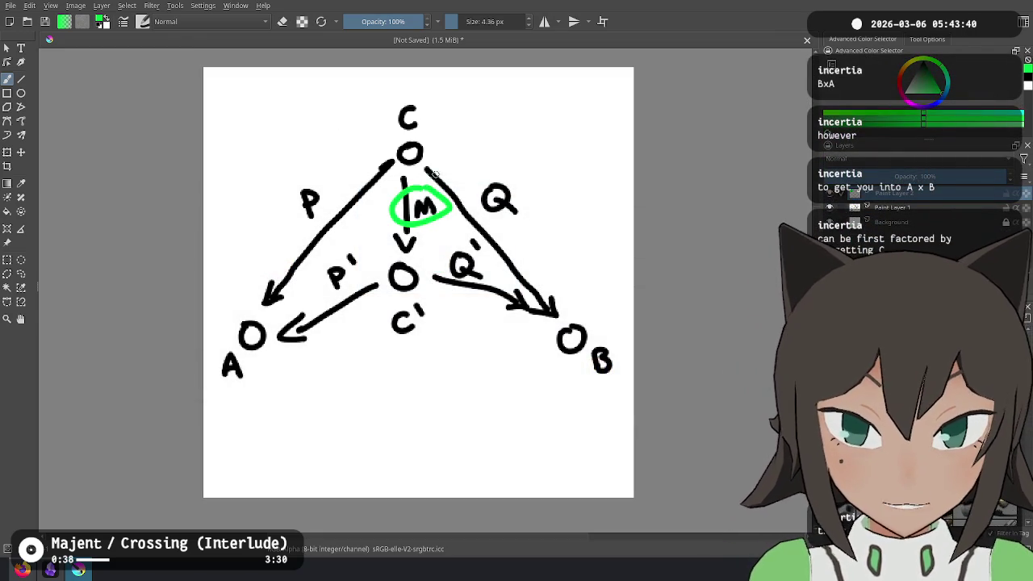
key(ctrl+z)
mouse_move(446, 98)
mouse_down()
mouse_move(457, 119)
mouse_move(495, 125)
mouse_up()
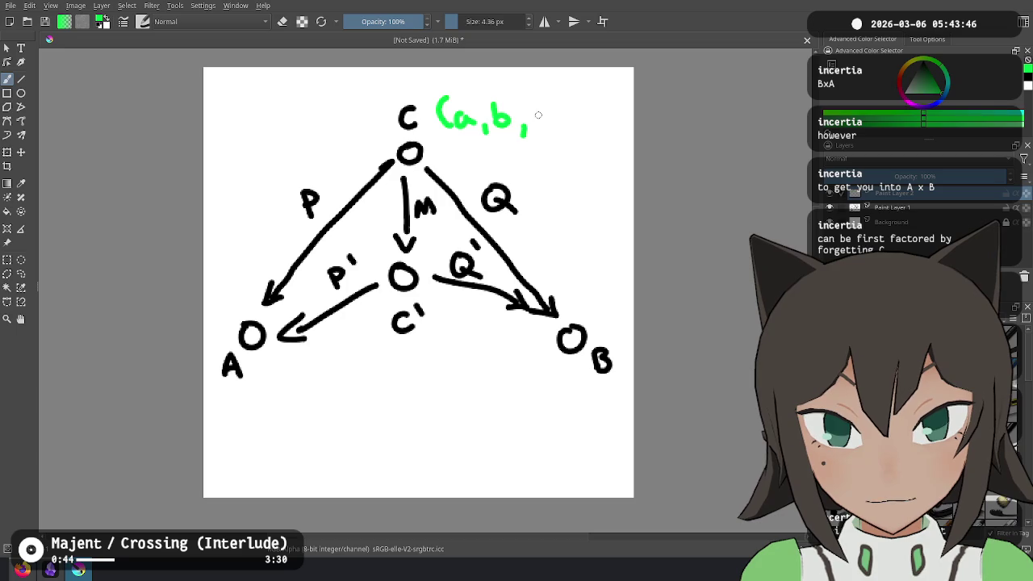
drag(561, 98, 566, 132)
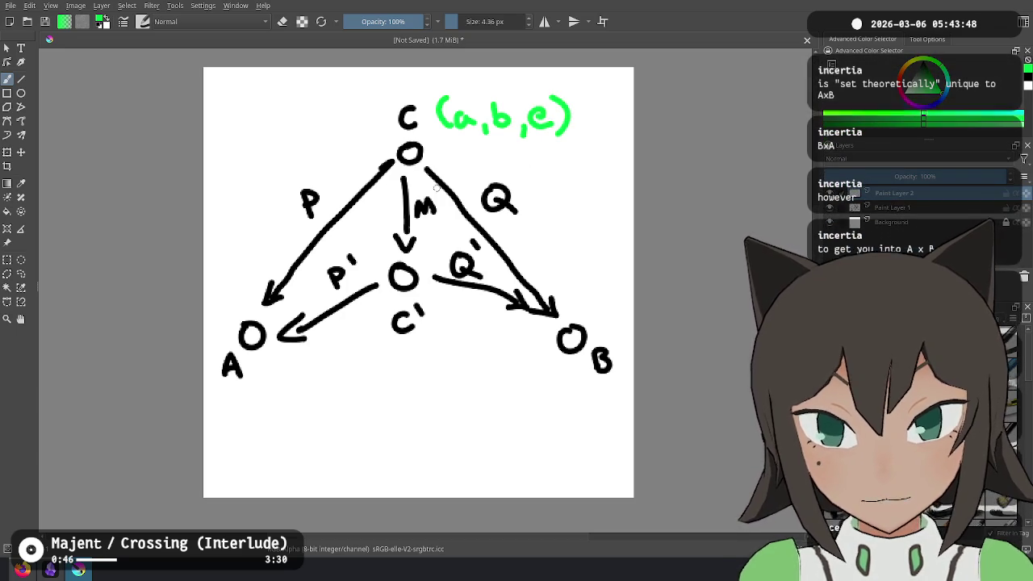
Cross out the tuple's third element, undo stray green strokes, and switch to the Twitch chat
drag(438, 190, 442, 189)
key(ctrl+z)
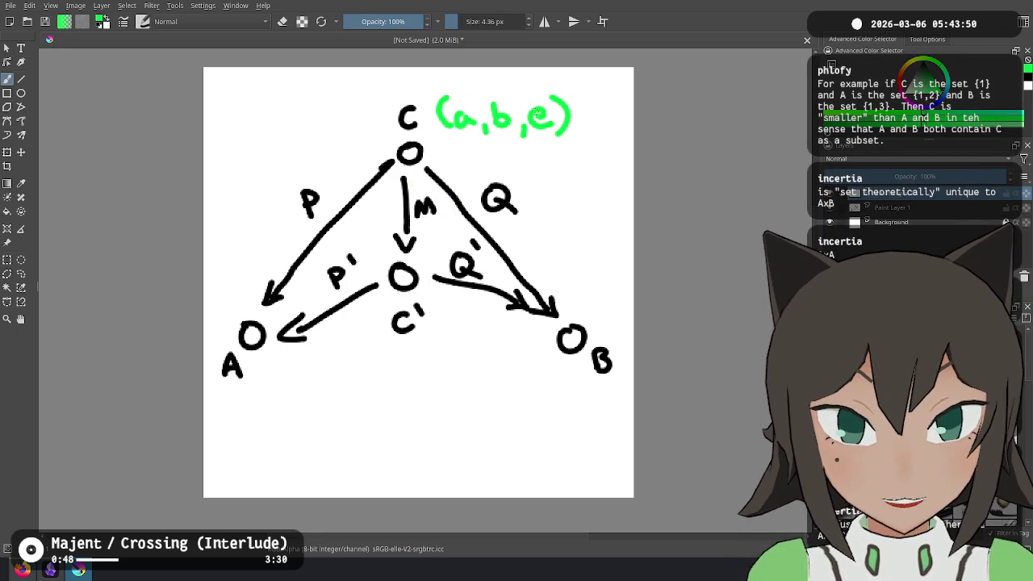
drag(560, 88, 514, 155)
mouse_move(438, 298)
mouse_down()
mouse_move(544, 321)
mouse_move(517, 330)
mouse_up()
mouse_move(325, 330)
mouse_down()
mouse_move(278, 355)
mouse_move(301, 364)
mouse_up()
key(ctrl+z)
key(ctrl+z)
key(ctrl+z)
key(ctrl+z)
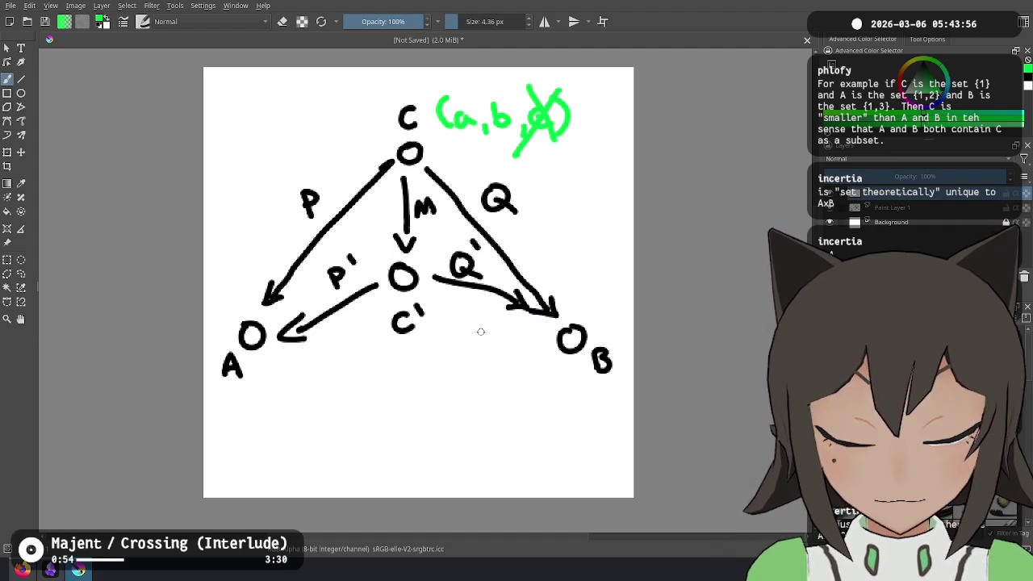
key(alt+Tab)
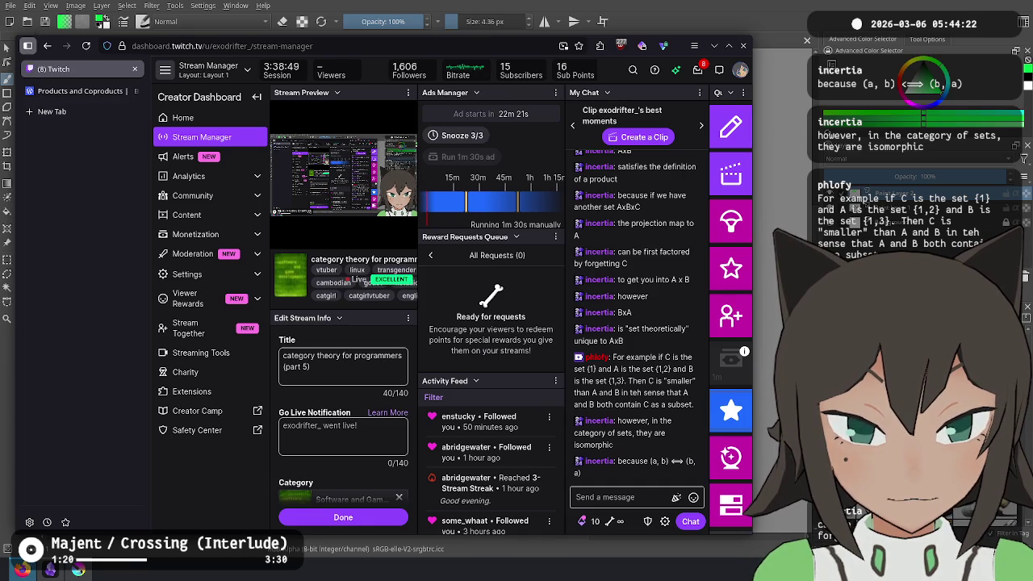
Erase the green tuple and a stray line with select-all and Delete
key(alt+Tab)
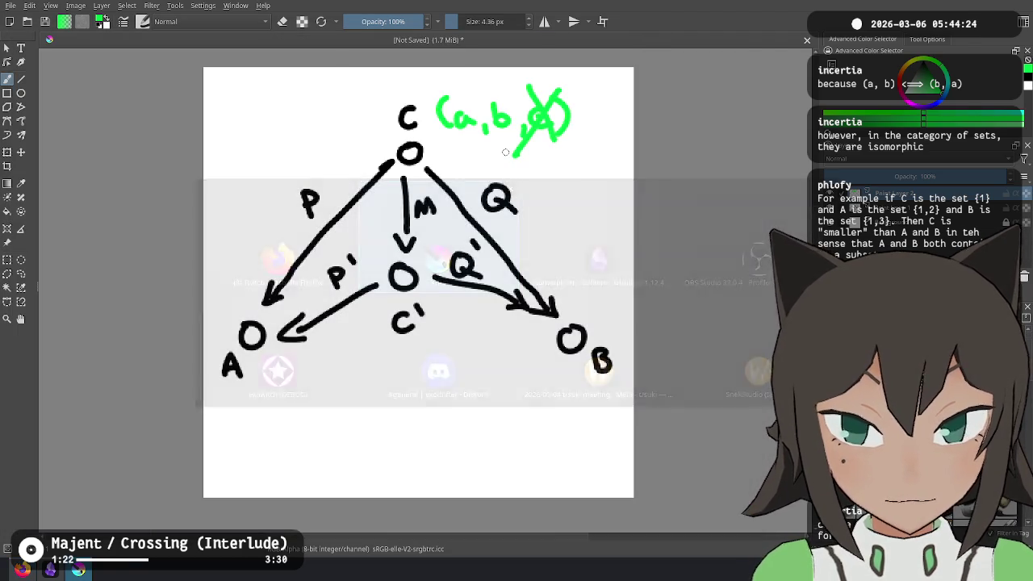
drag(299, 69, 634, 257)
key(ctrl+a)
key(Delete)
key(alt+Tab)
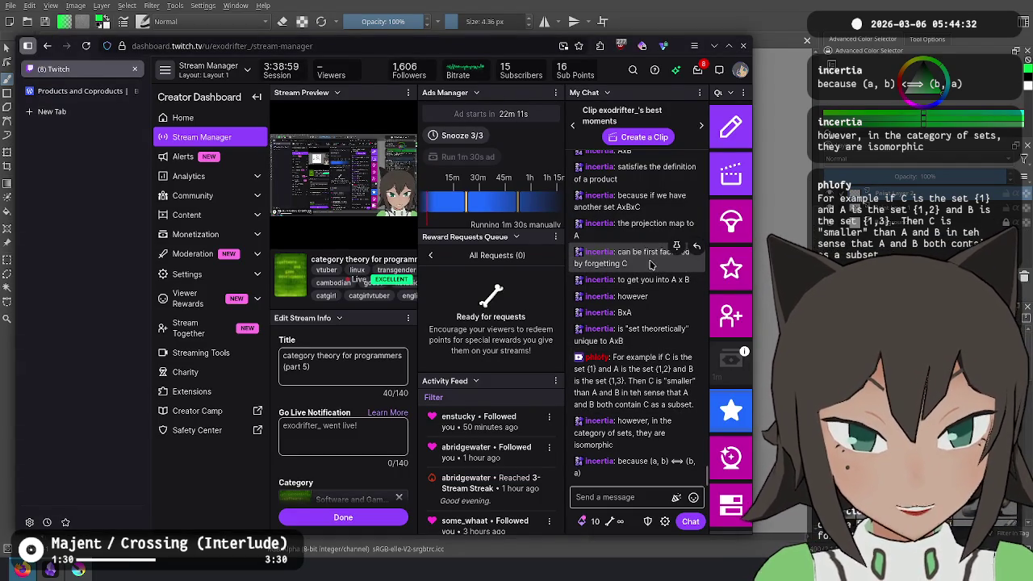
Write a green {1} beside node C, checking the Twitch chat afterward
key(alt+Tab)
mouse_move(434, 93)
mouse_down()
mouse_move(445, 137)
mouse_move(464, 122)
mouse_move(486, 123)
mouse_up()
key(alt+Tab)
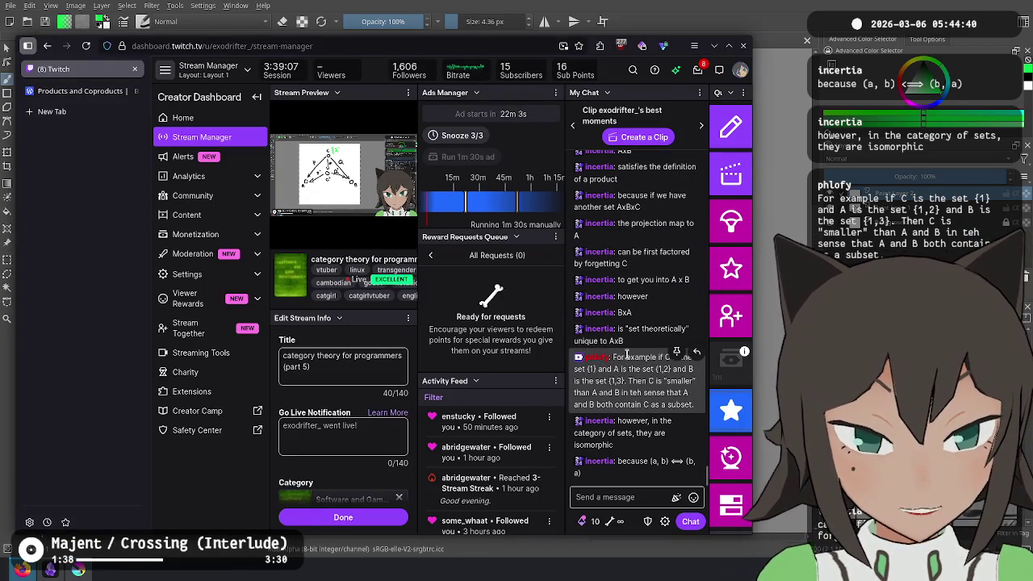
key(alt+Tab)
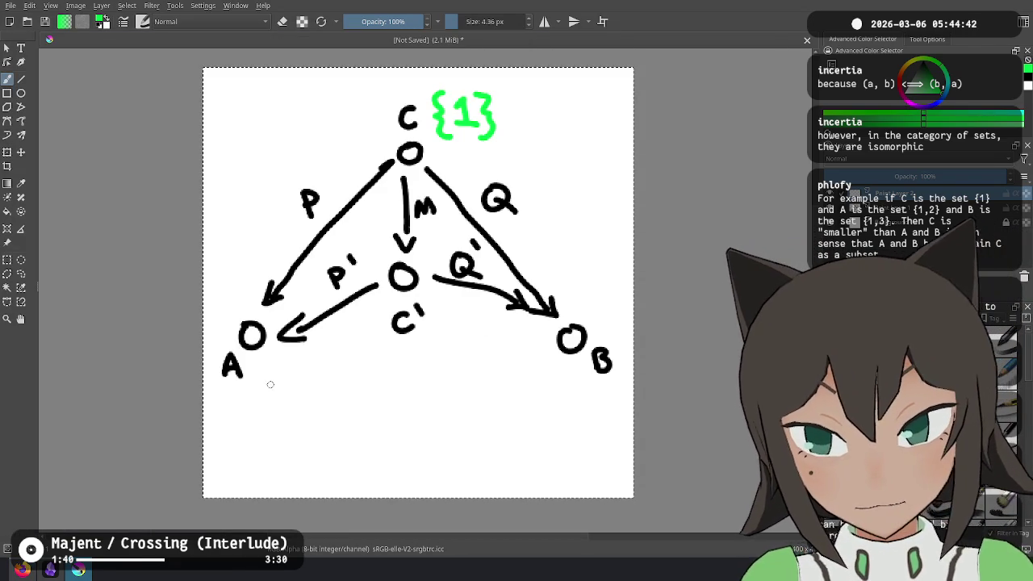
Write a green "{1,2" under A, check the Twitch chat, then undo the last green set
drag(259, 373, 266, 419)
mouse_move(276, 384)
mouse_down()
mouse_move(280, 416)
mouse_move(289, 401)
mouse_up()
mouse_move(296, 385)
mouse_down()
mouse_move(311, 409)
mouse_move(321, 403)
mouse_up()
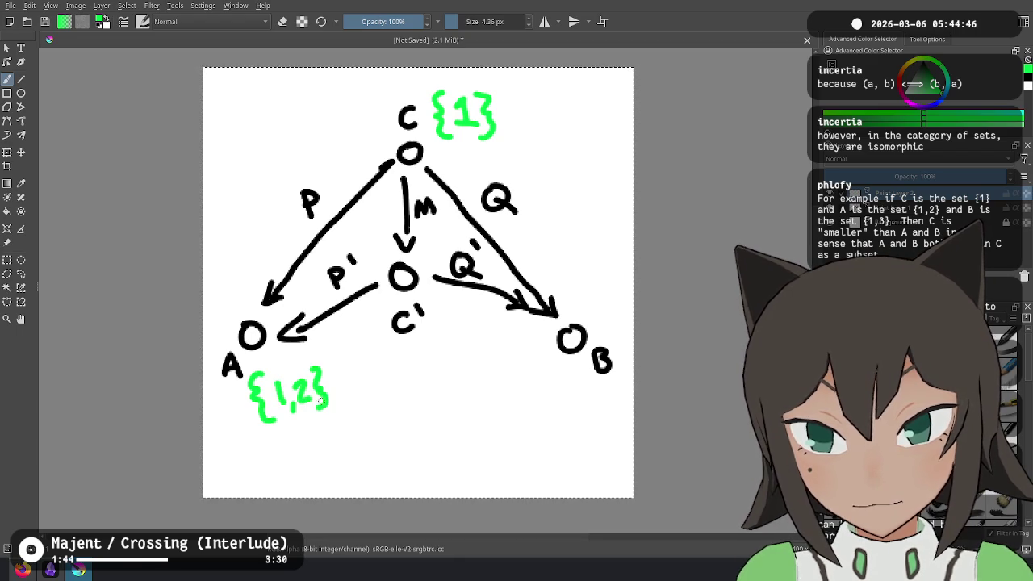
key(alt+Tab)
key(alt+Tab)
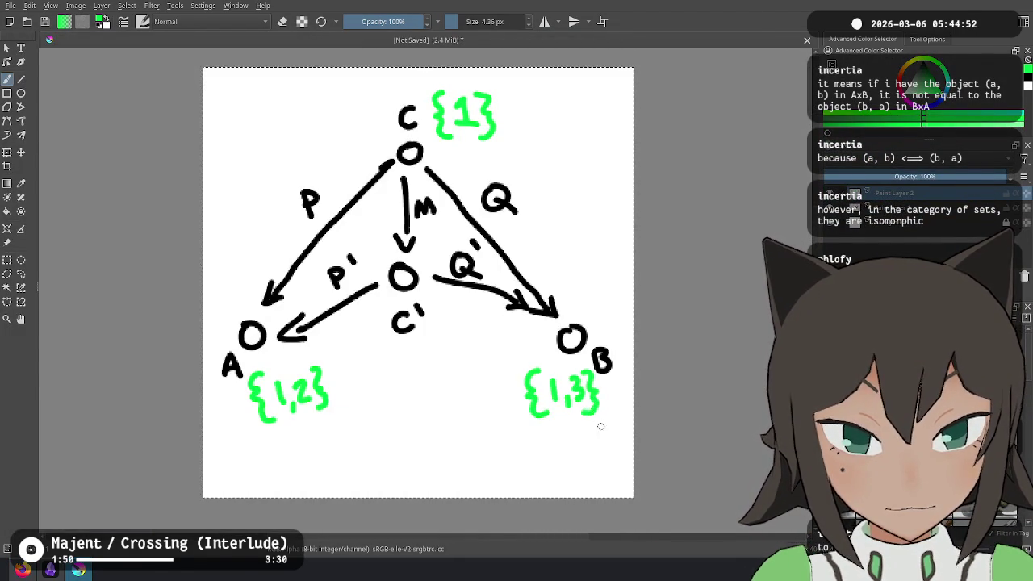
key(alt+Tab)
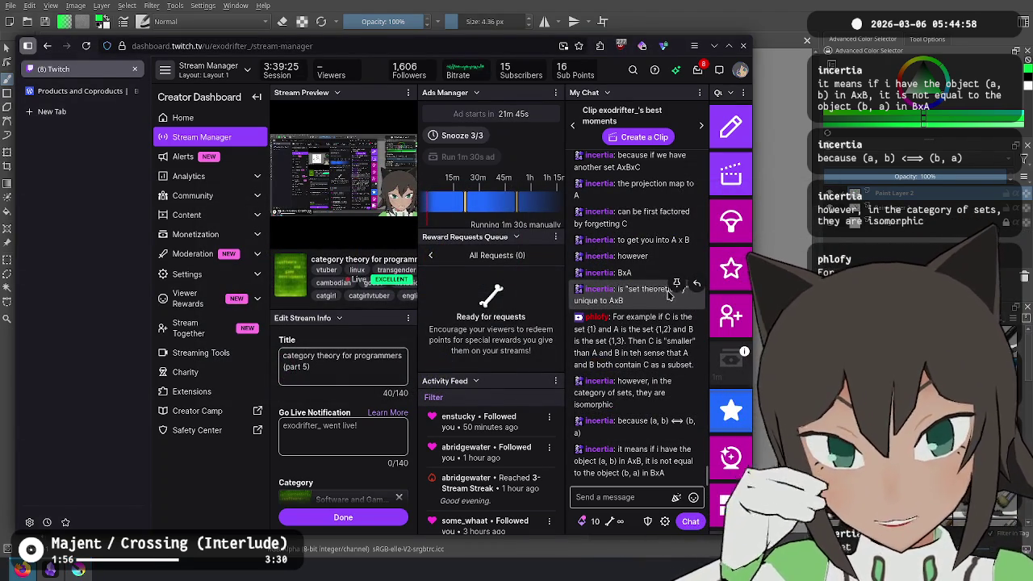
key(alt+Tab)
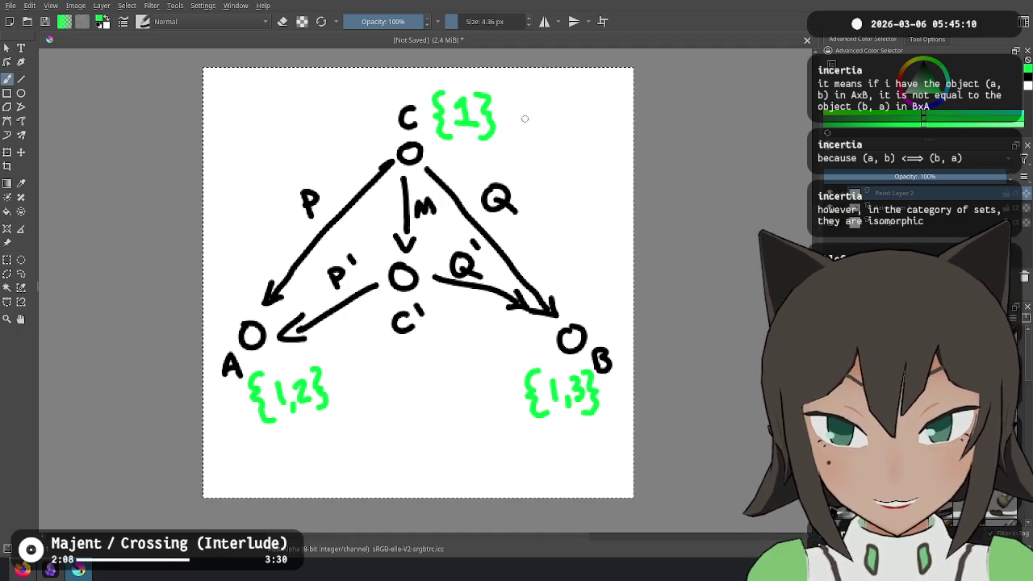
key(ctrl+z)
Undo the green number sets beside B and C, including a redrawn brace
key(ctrl+z)
key(ctrl+z)
key(ctrl+z)
key(ctrl+z)
key(ctrl+z)
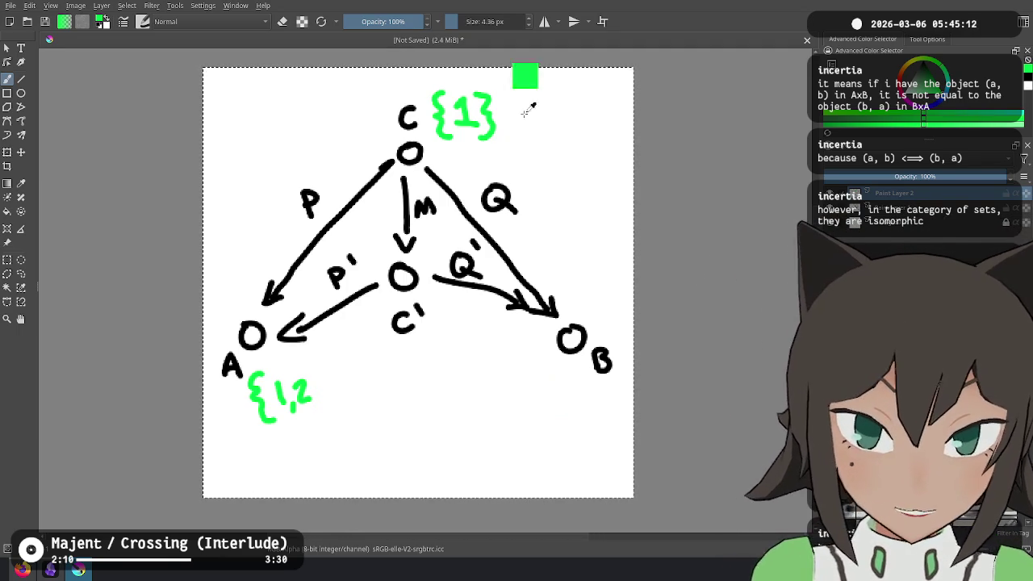
key(ctrl+z)
key(ctrl+z)
key(ctrl+z)
key(ctrl+z)
key(ctrl+z)
key(ctrl+z)
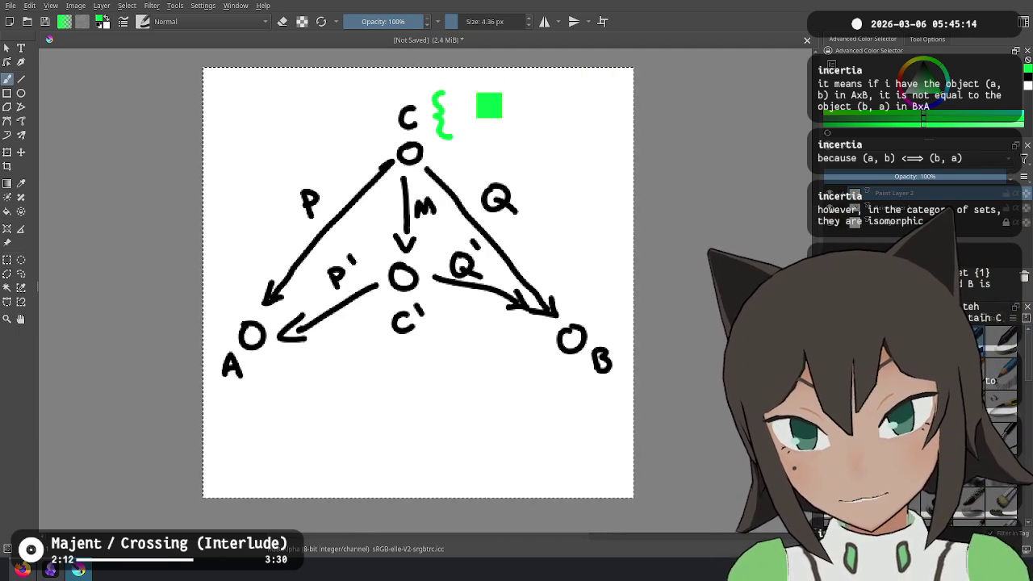
key(ctrl+z)
drag(445, 93, 439, 112)
key(ctrl+z)
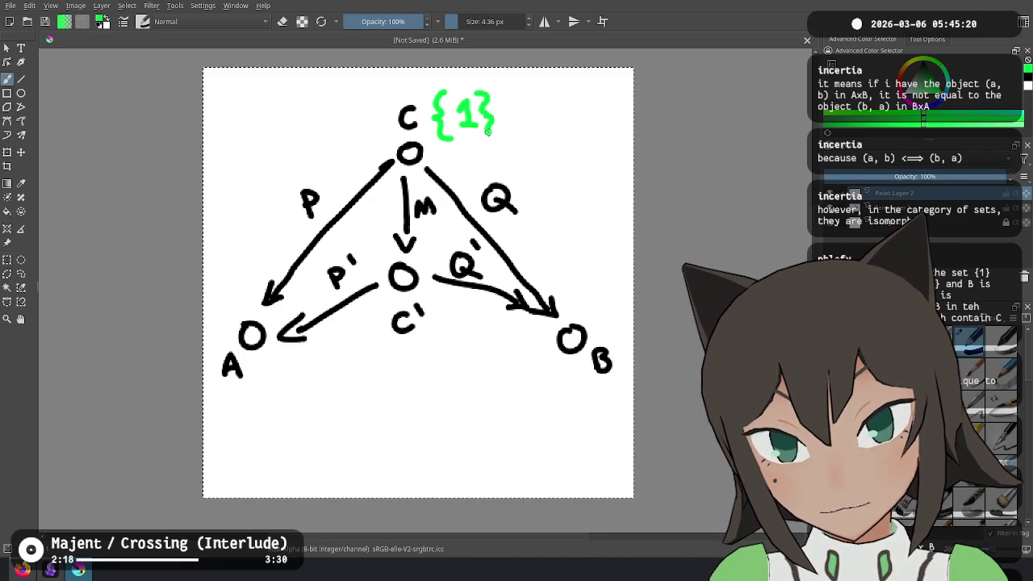
Undo a stray circle around P, draw a green brace under A, and switch to the Twitch chat
drag(288, 176, 301, 159)
key(ctrl+z)
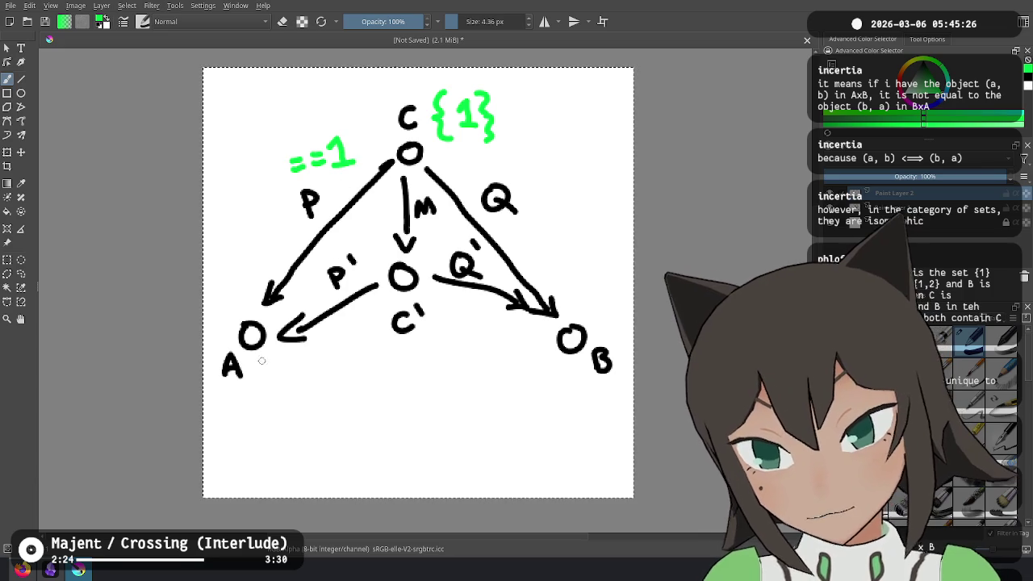
mouse_move(259, 374)
mouse_down()
mouse_move(258, 413)
mouse_move(288, 382)
mouse_move(289, 404)
mouse_move(342, 412)
mouse_up()
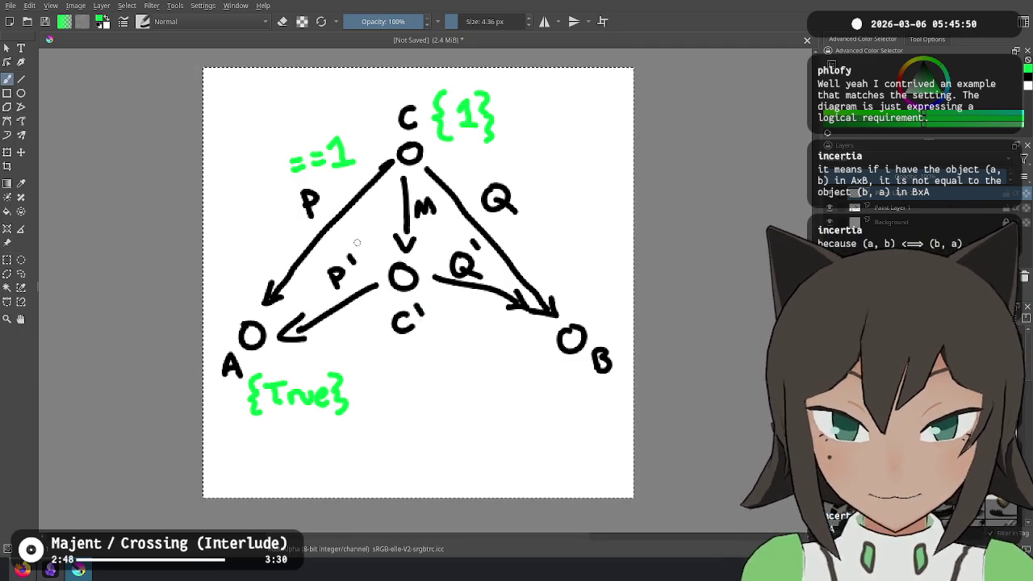
key(alt+Tab)
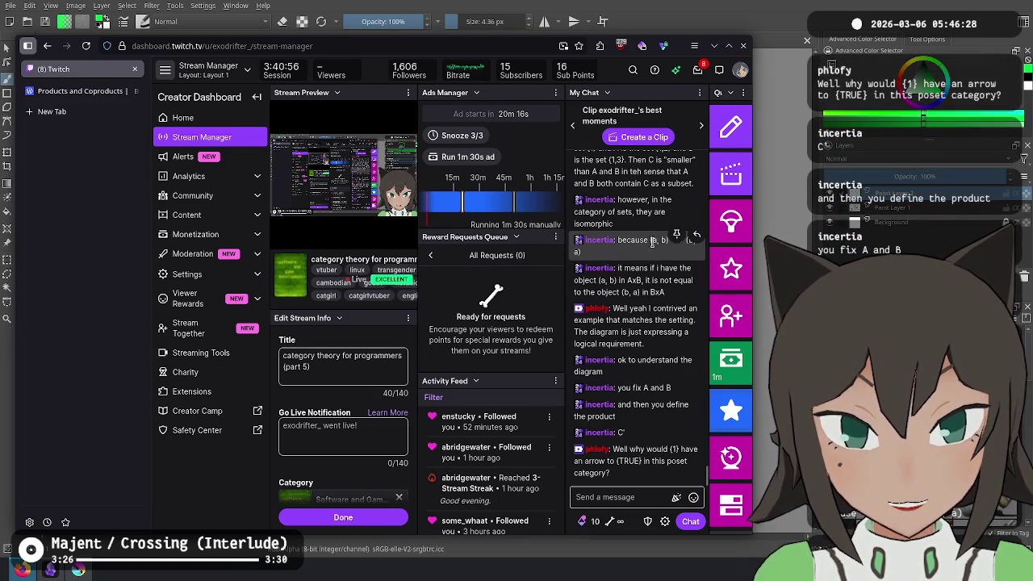
mouse_move(634, 268)
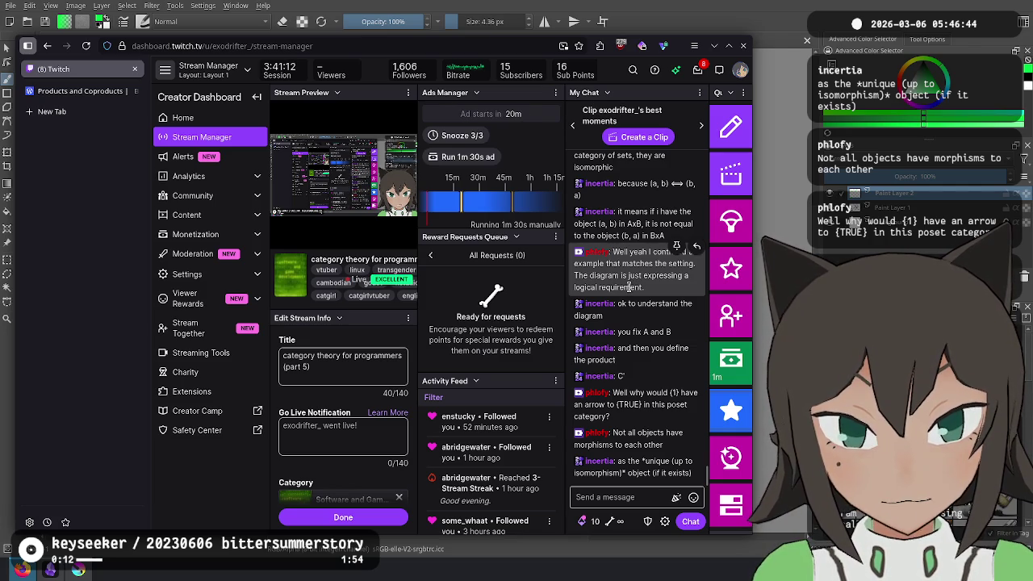
Undo the leftover green marks near C and write a green {T} under A
key(alt+Tab)
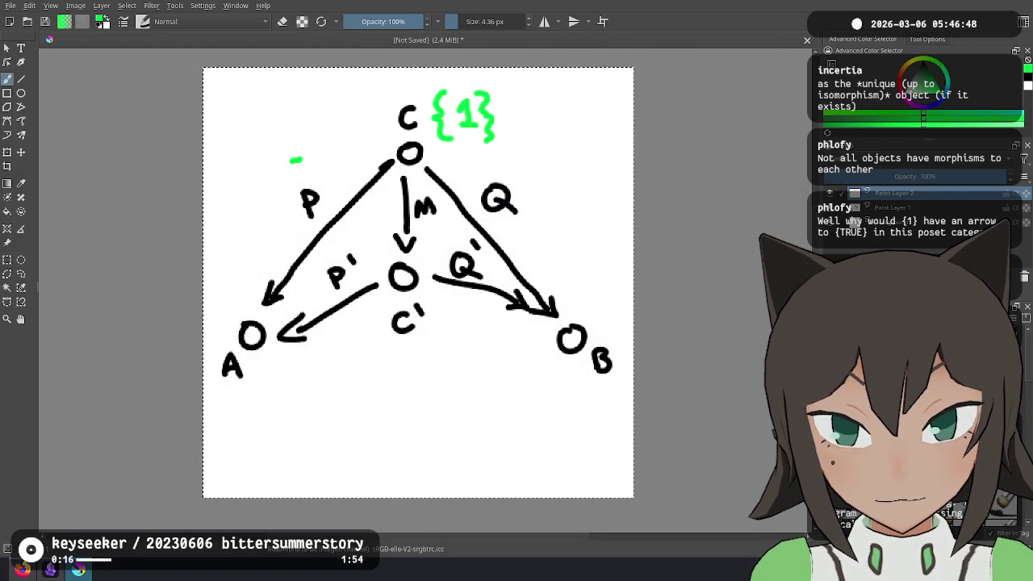
key(ctrl+z)
key(ctrl+z)
key(ctrl+z)
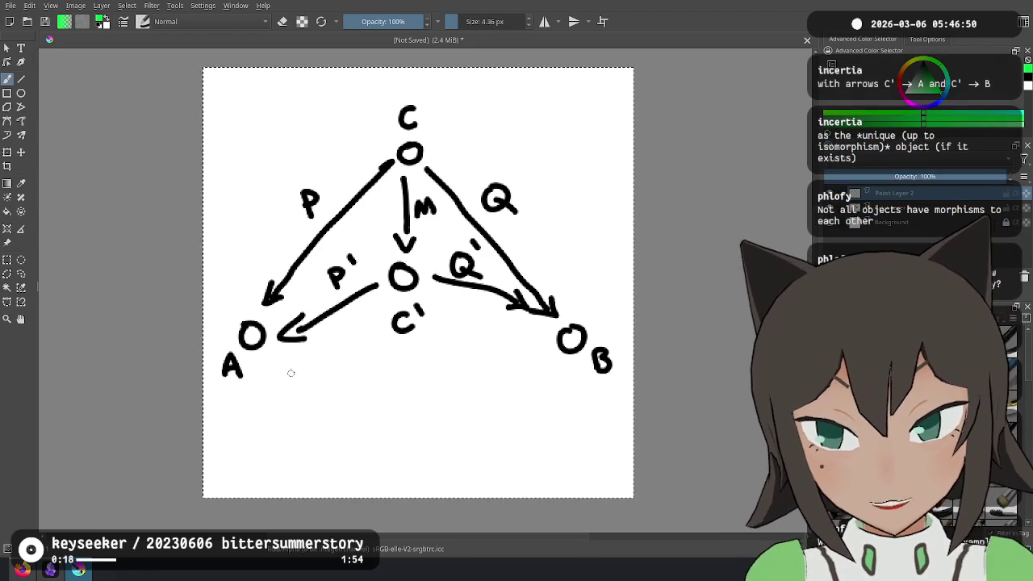
drag(250, 368, 251, 413)
key(ctrl+z)
mouse_move(256, 375)
mouse_down()
mouse_move(247, 392)
mouse_move(266, 415)
mouse_move(287, 380)
mouse_up()
mouse_move(278, 381)
mouse_down()
mouse_move(280, 398)
mouse_move(301, 380)
mouse_move(300, 412)
mouse_up()
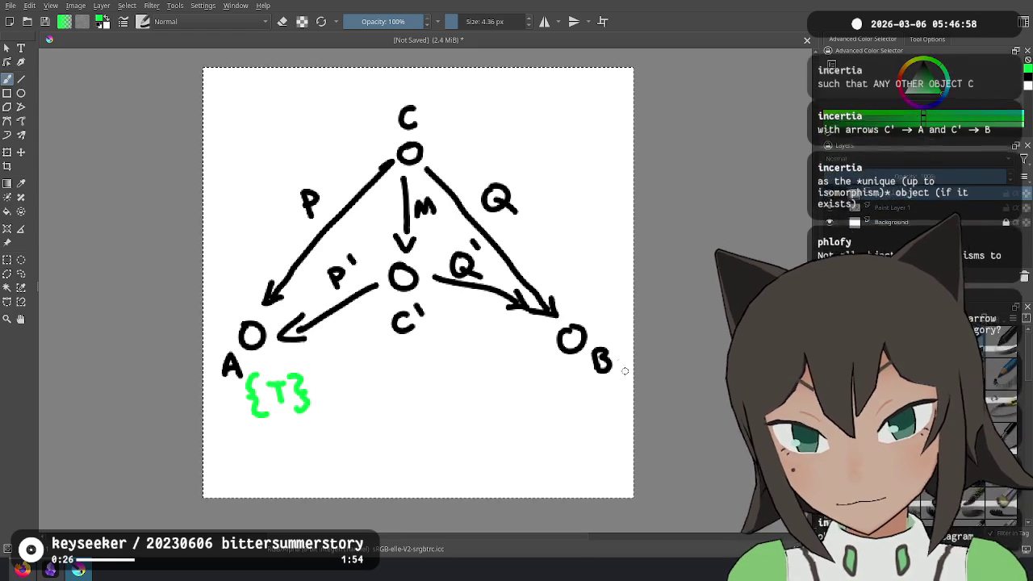
Write a green {π} set under B, then switch to the Twitch chat
drag(555, 369, 545, 381)
mouse_move(548, 394)
mouse_down()
mouse_move(552, 419)
mouse_move(588, 387)
mouse_move(582, 409)
mouse_up()
mouse_move(593, 370)
mouse_down()
mouse_move(603, 394)
mouse_move(595, 418)
mouse_up()
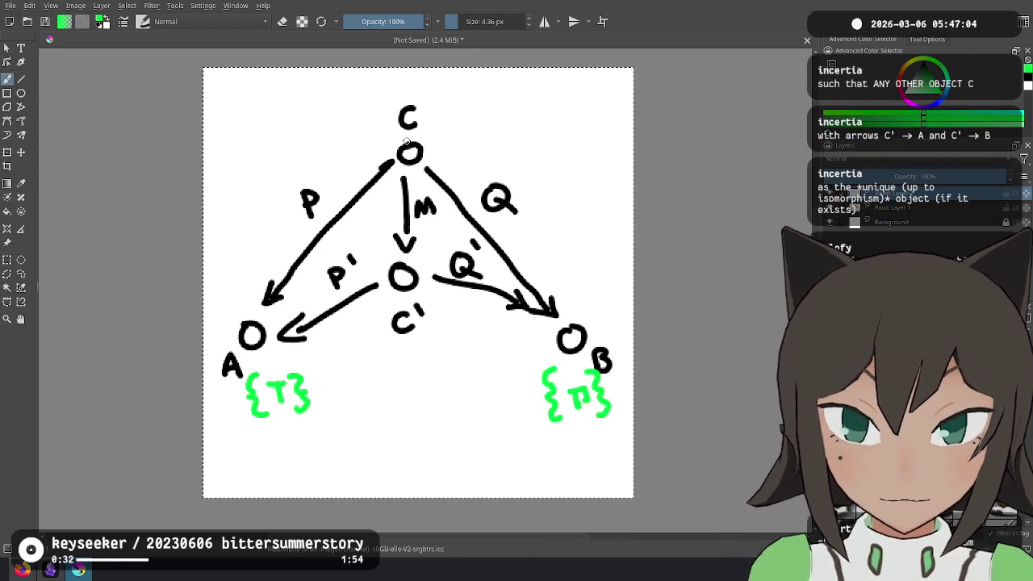
key(alt+Tab)
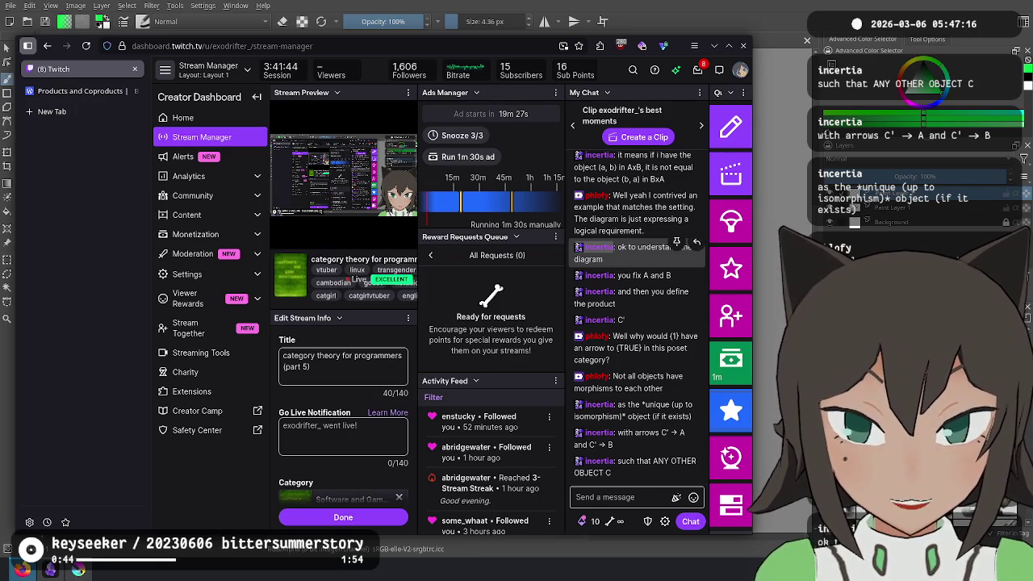
key(alt+Tab)
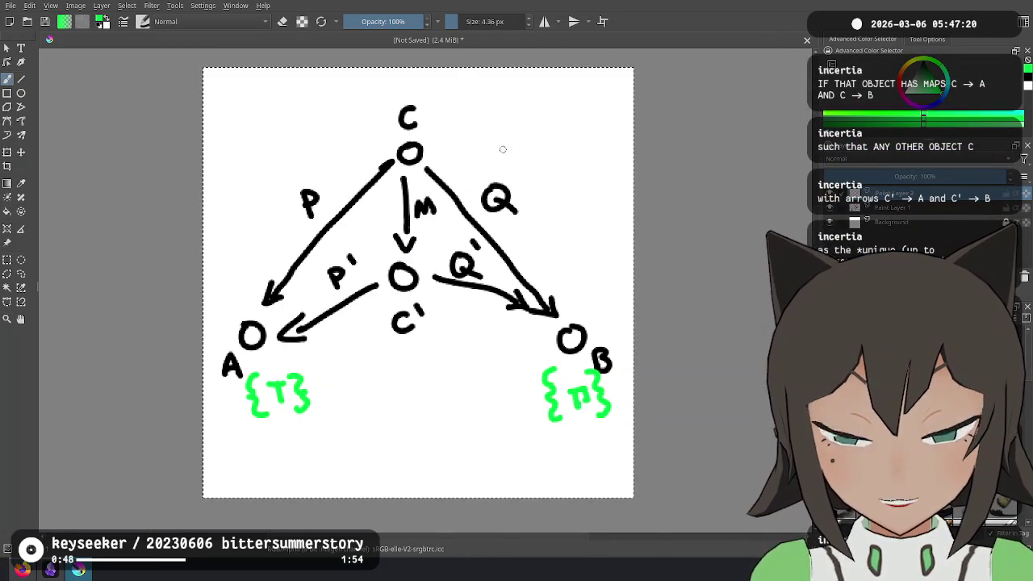
key(alt+Tab)
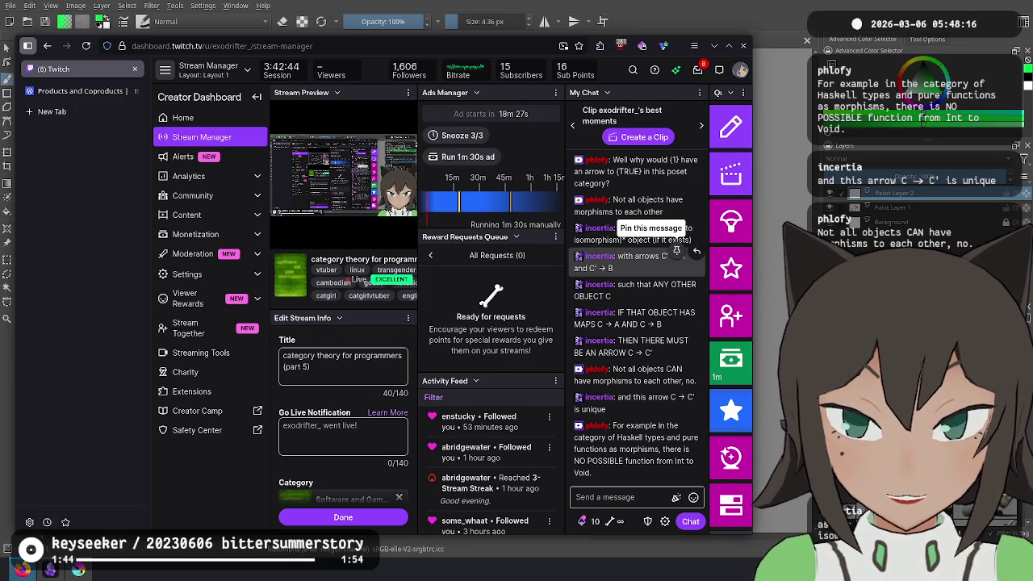
Try pinning a viewer's chat message, set its unpin option, and dismiss the pin-failure notice
click(676, 251)
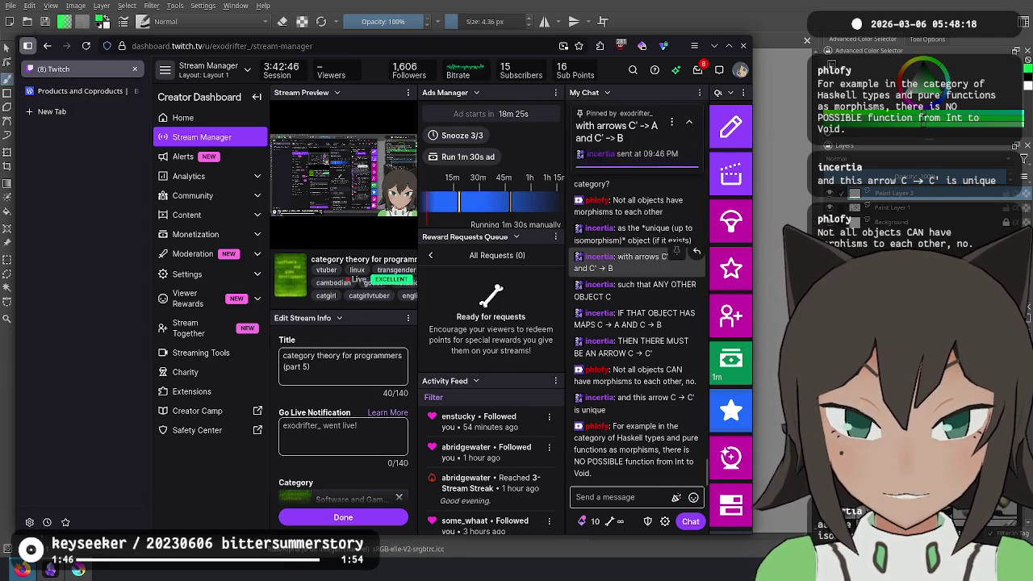
drag(676, 242, 452, 177)
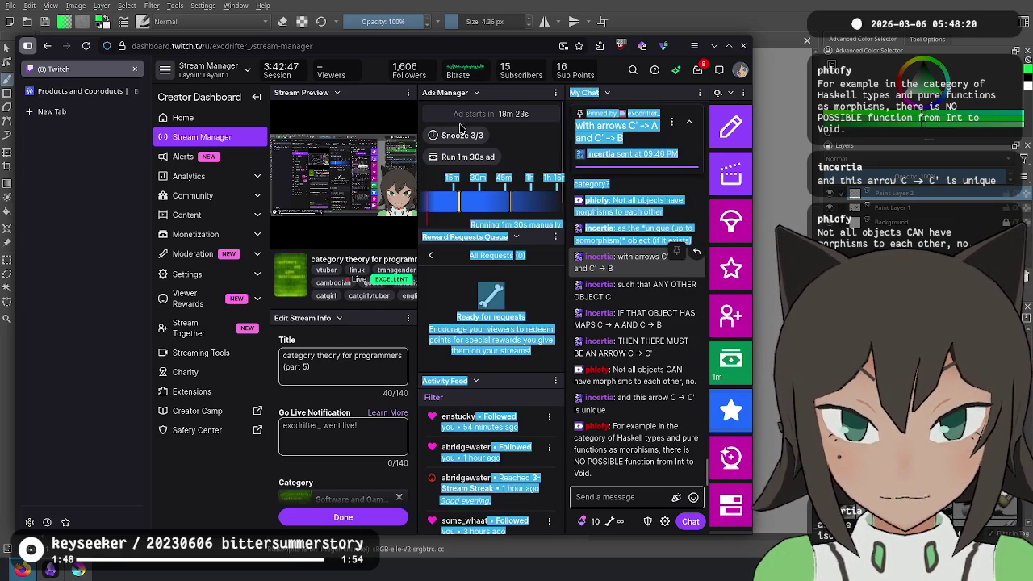
click(613, 319)
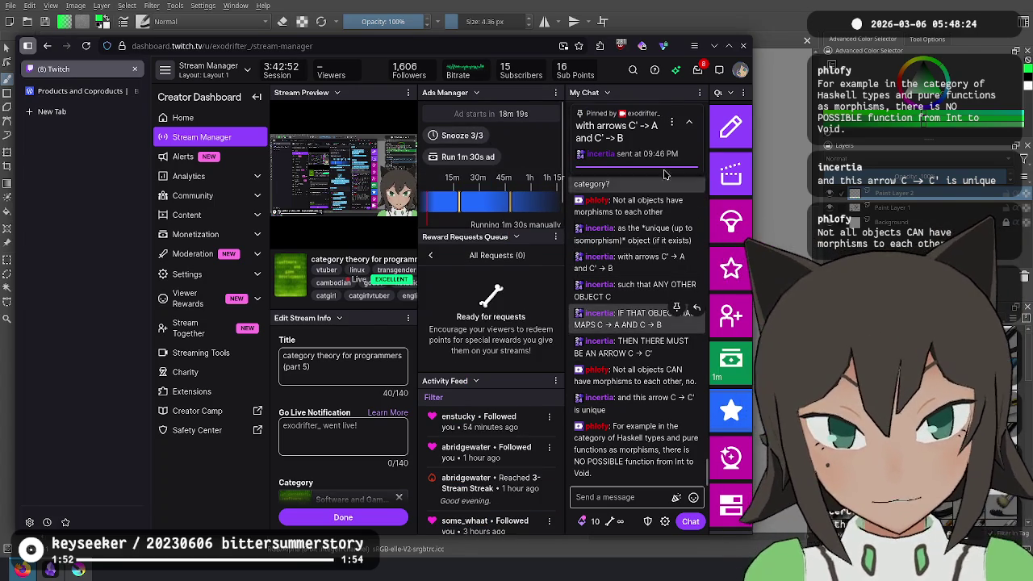
click(671, 122)
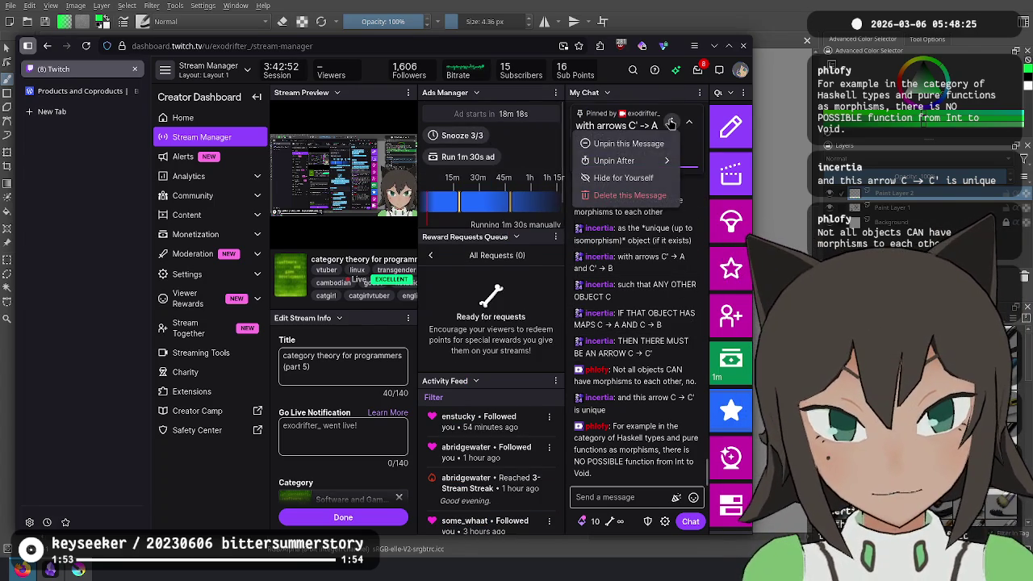
click(638, 144)
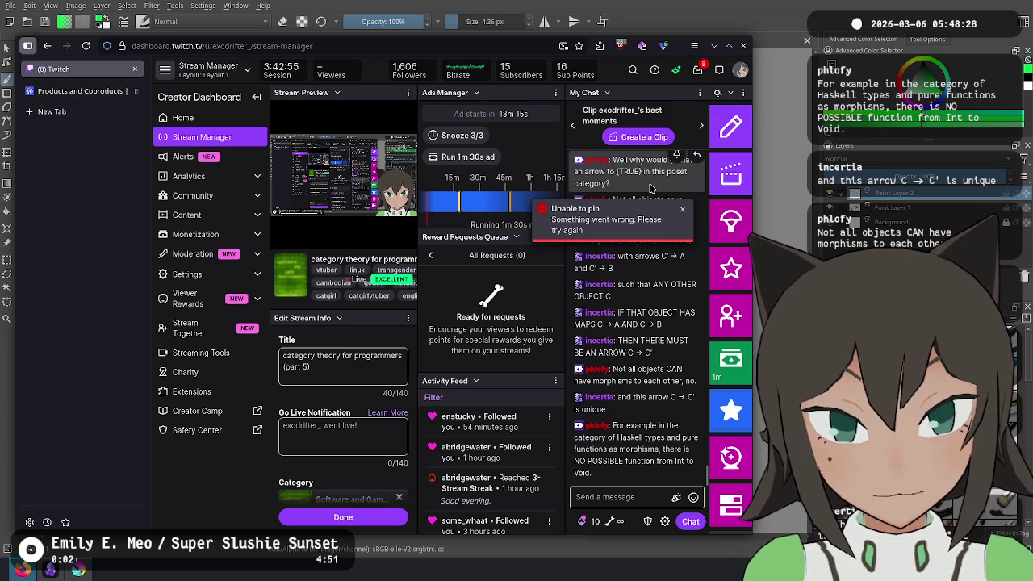
click(682, 209)
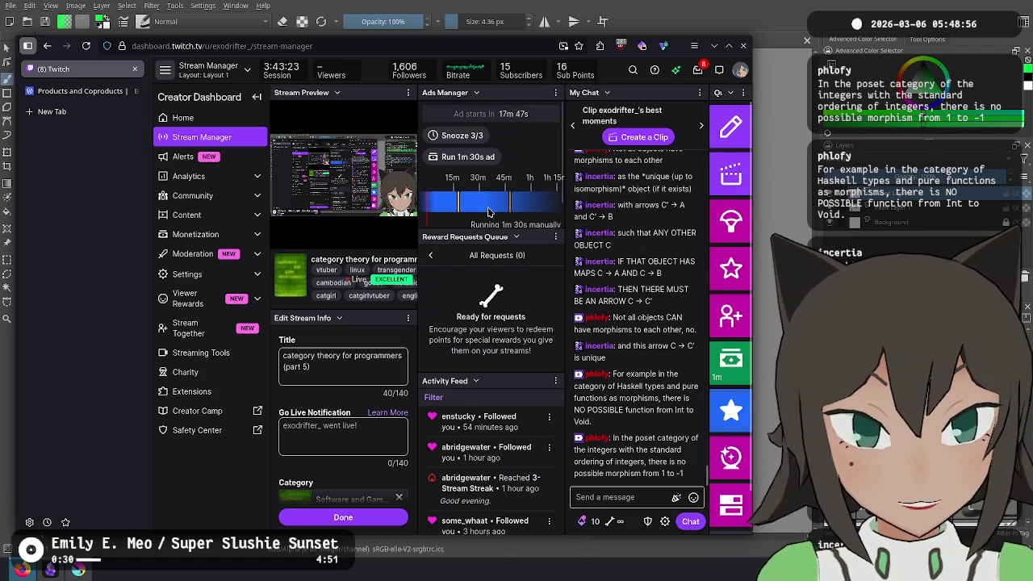
Scroll through the Twitch chat, then return to the Krita diagram
scroll(597, 258, up, 3)
scroll(597, 258, up, 2)
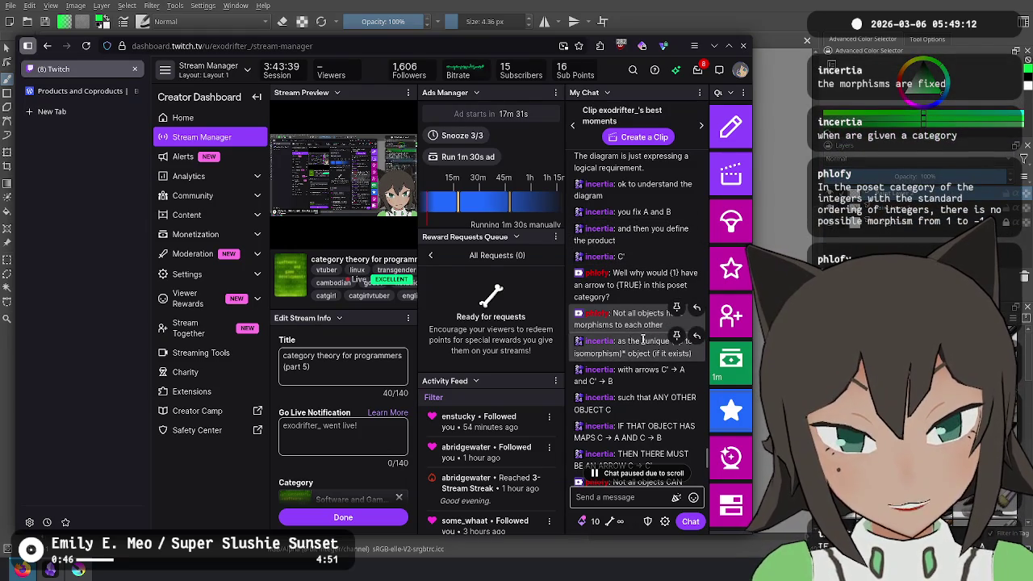
mouse_move(634, 322)
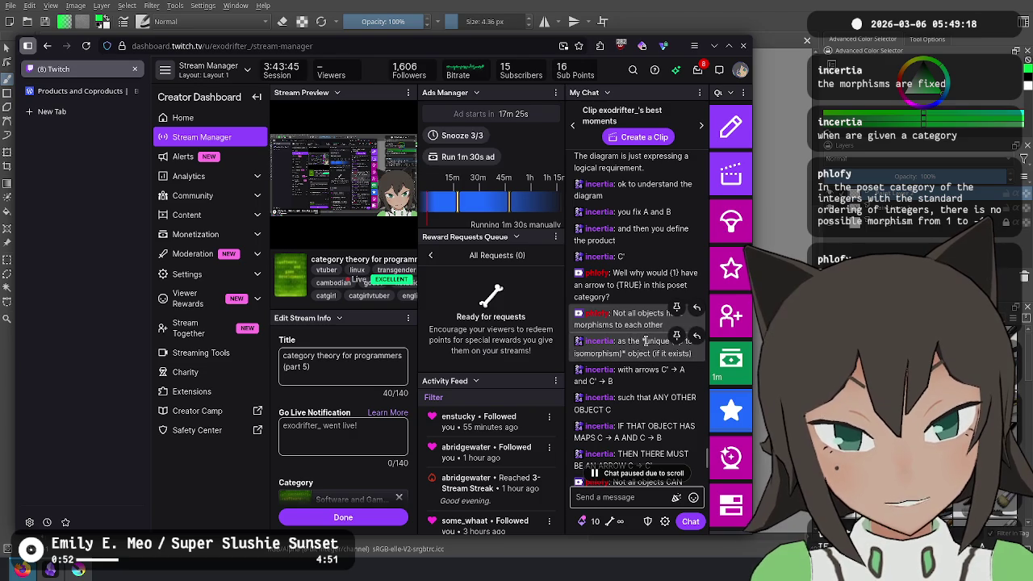
scroll(632, 369, down, 1)
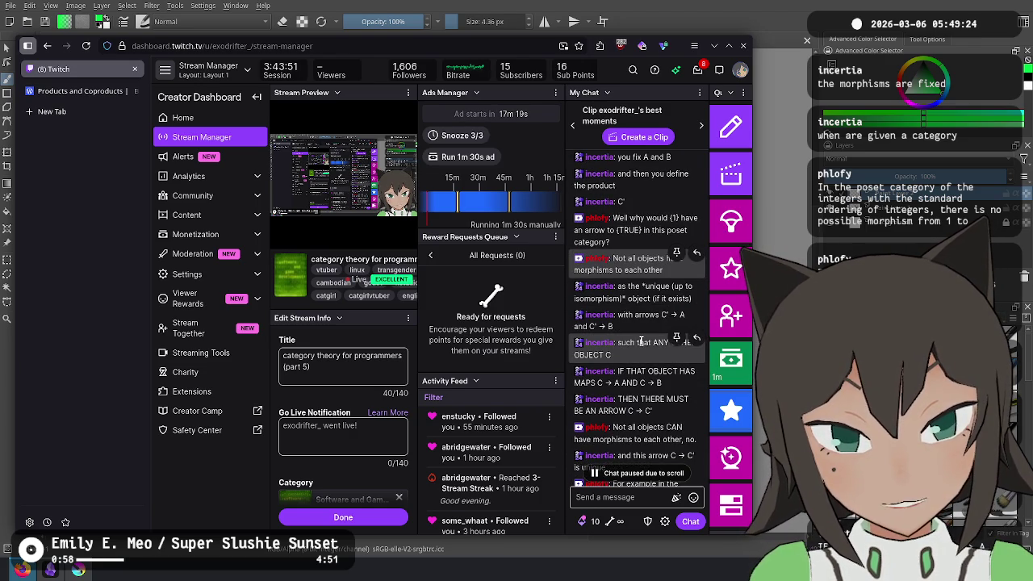
scroll(650, 314, down, 1)
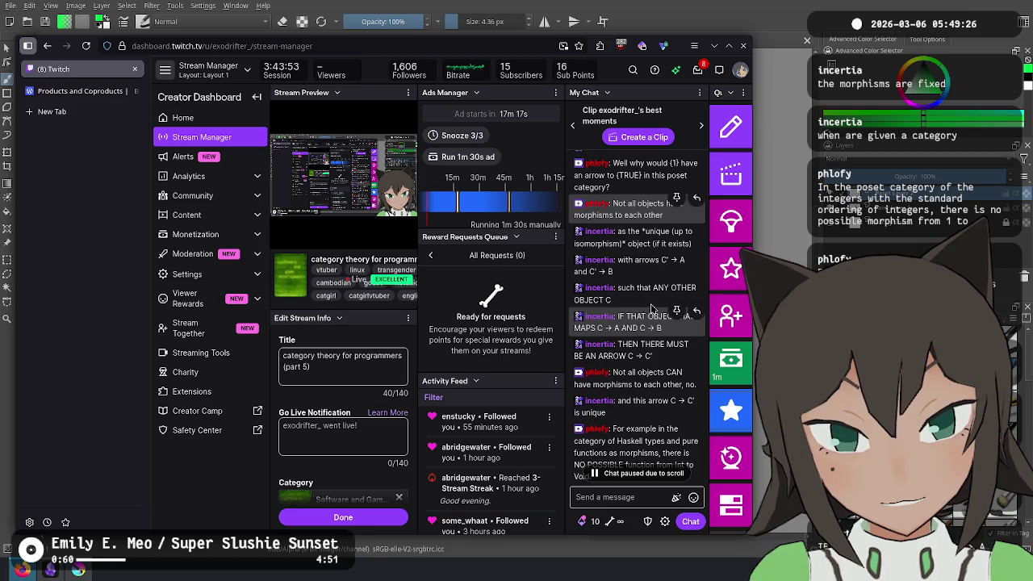
key(alt+Tab)
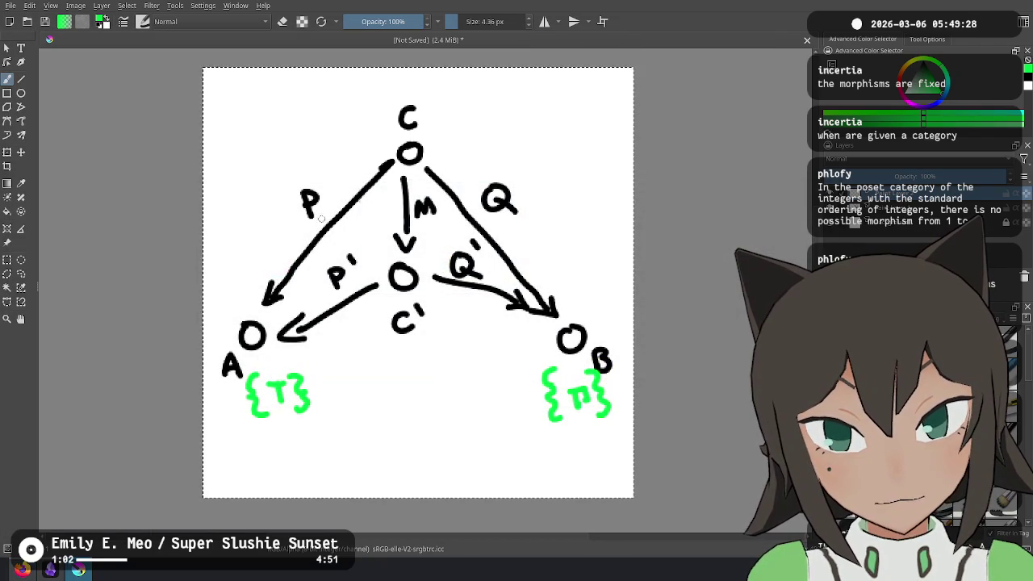
Draw a green line through C', undo it, and switch to the Twitch chat
key(alt+Tab)
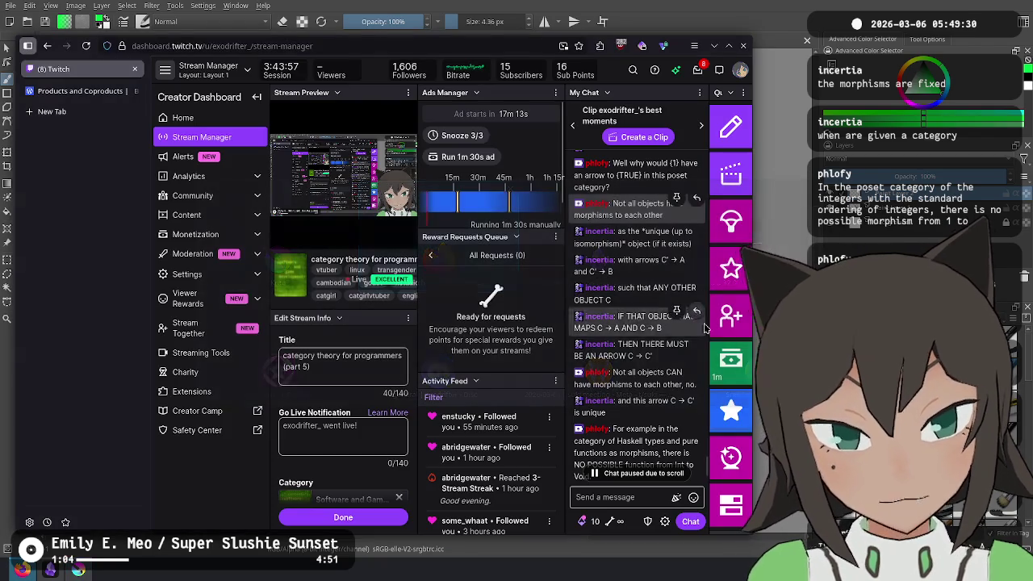
key(alt+Tab)
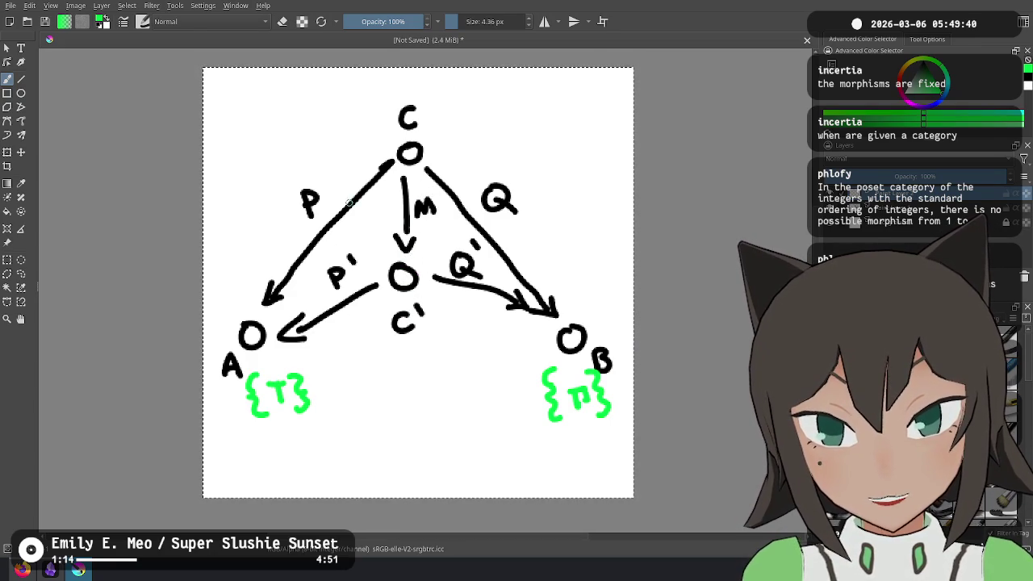
drag(402, 300, 399, 361)
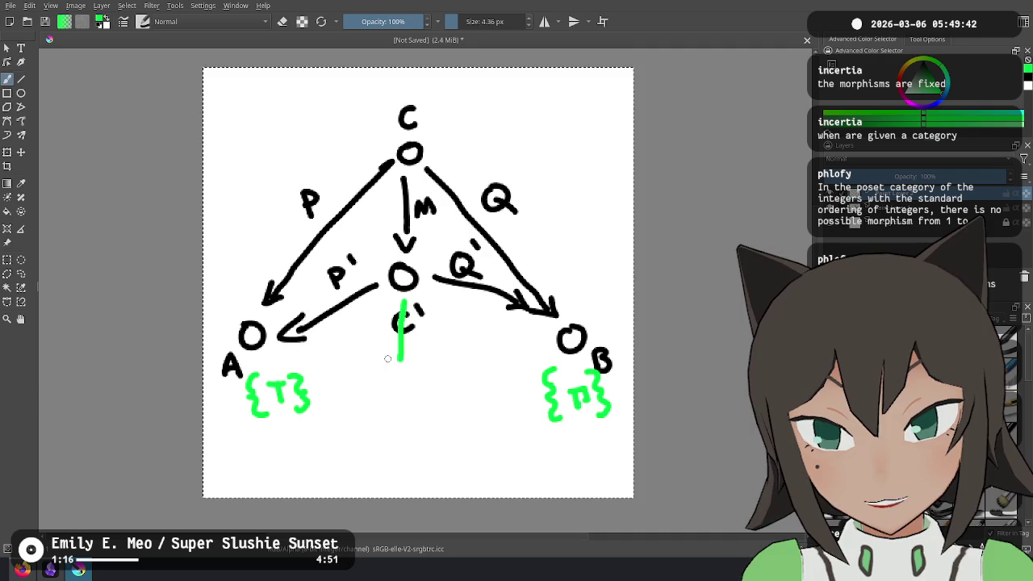
key(ctrl+z)
key(ctrl+z)
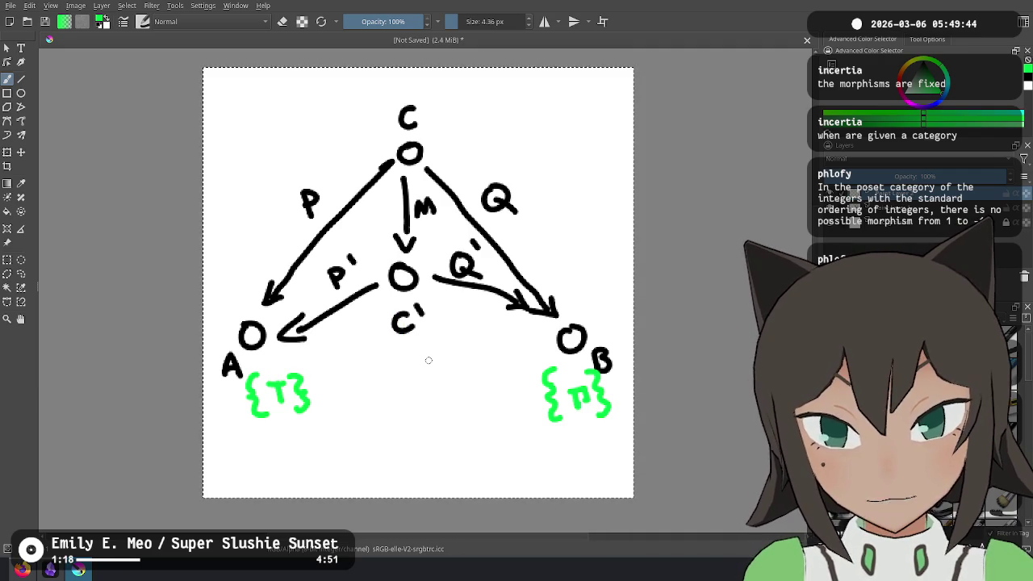
key(alt+Tab)
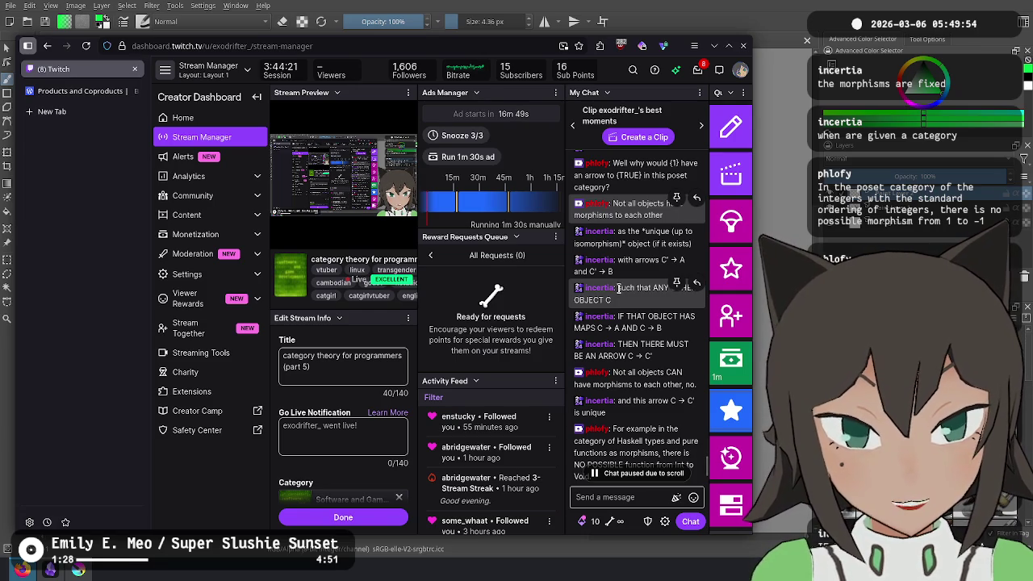
Scroll down the Twitch chat and dismiss a stray context menu
scroll(638, 243, down, 1)
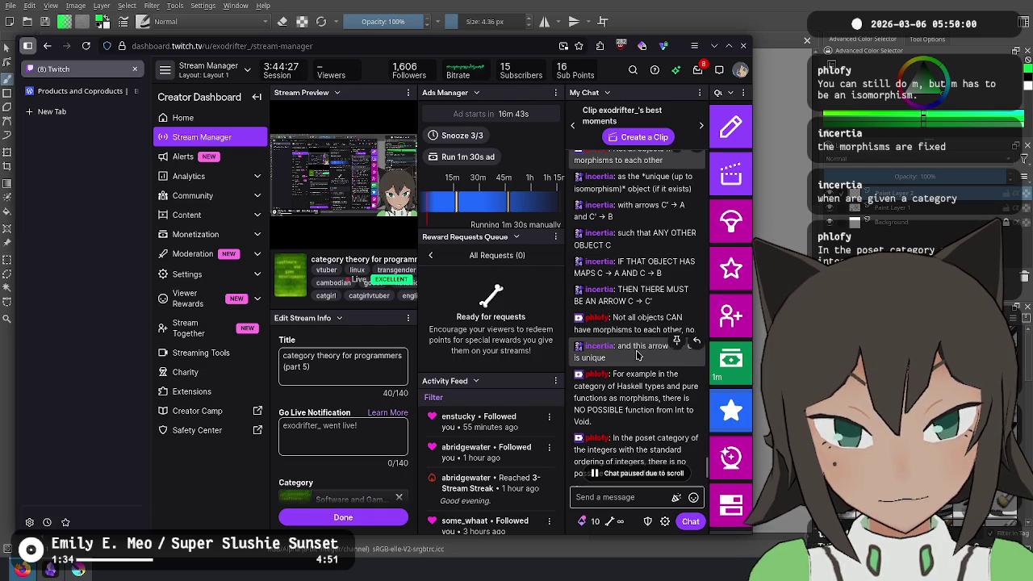
scroll(637, 323, down, 2)
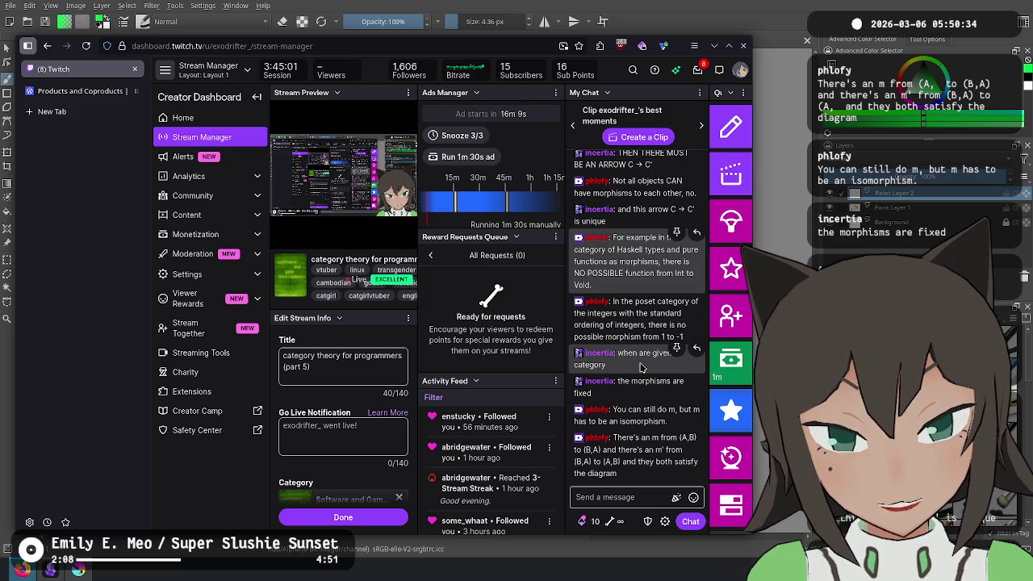
right_click(640, 367)
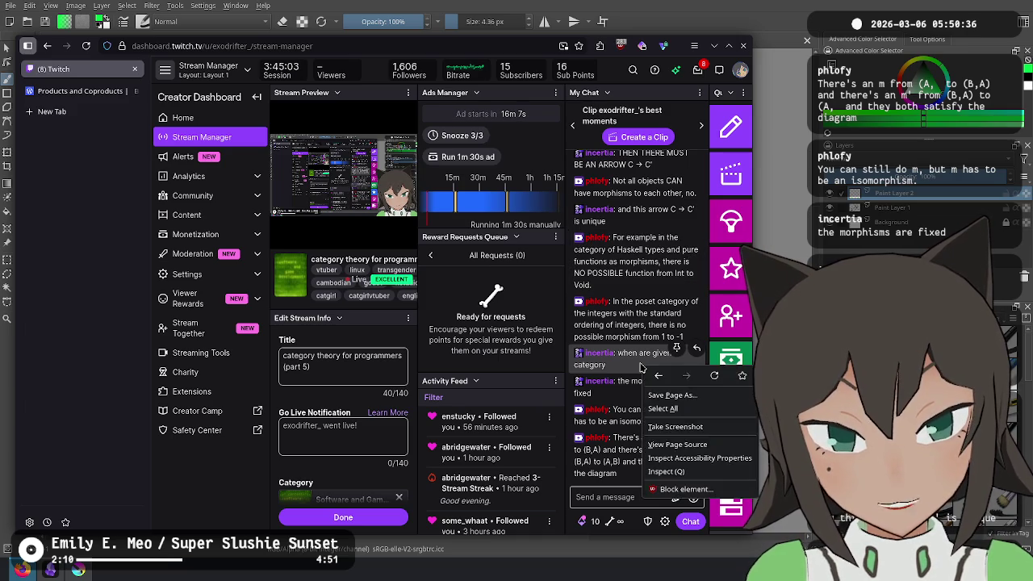
click(628, 363)
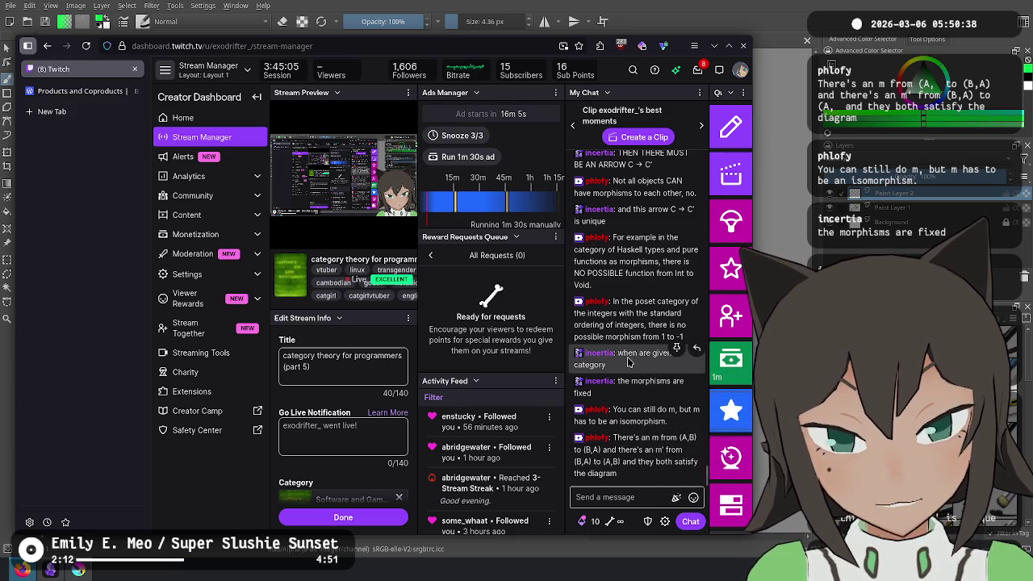
Return to Krita and start a green opening brace beneath C'
key(alt+Tab)
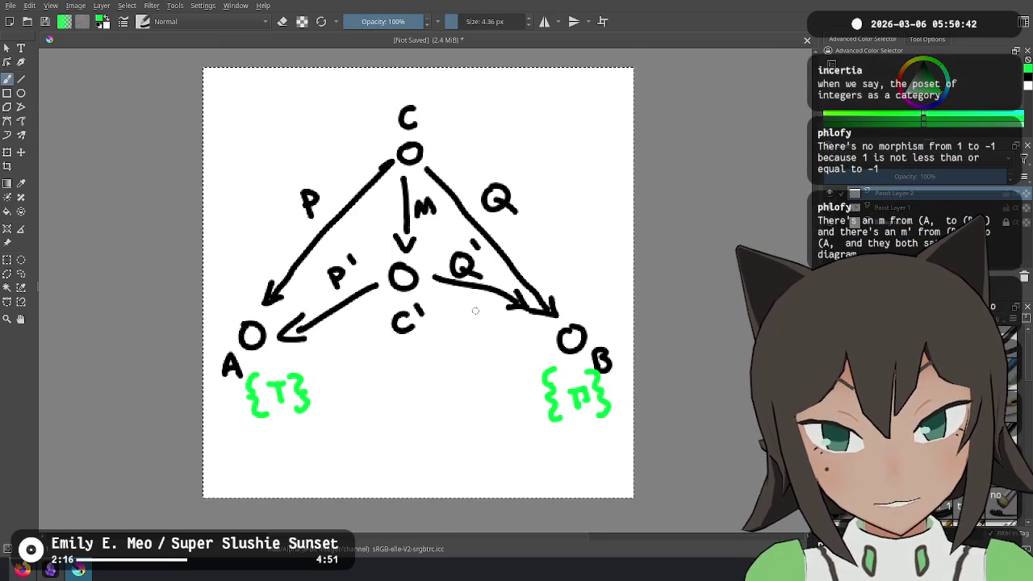
key(alt+Tab)
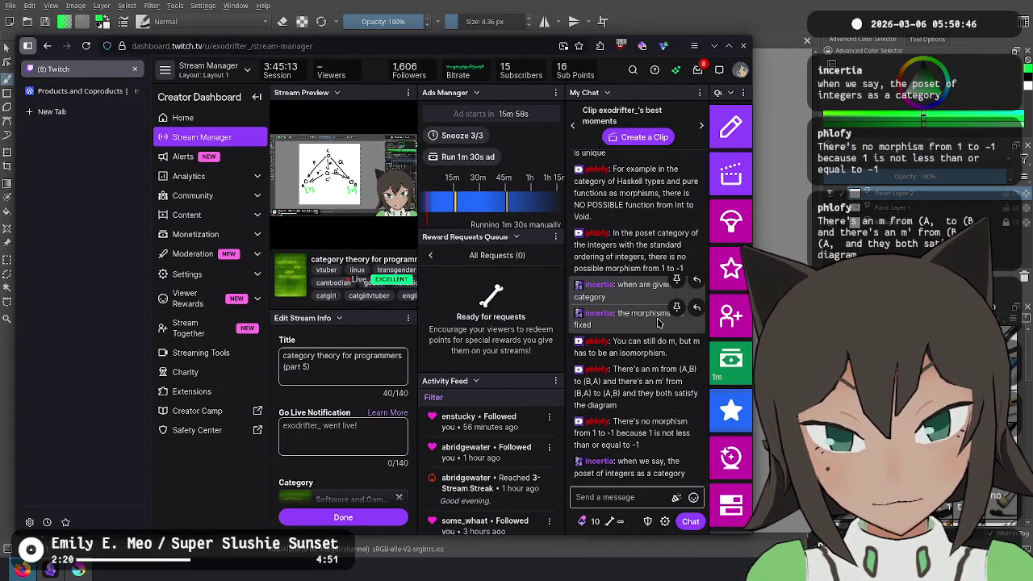
key(alt+Tab)
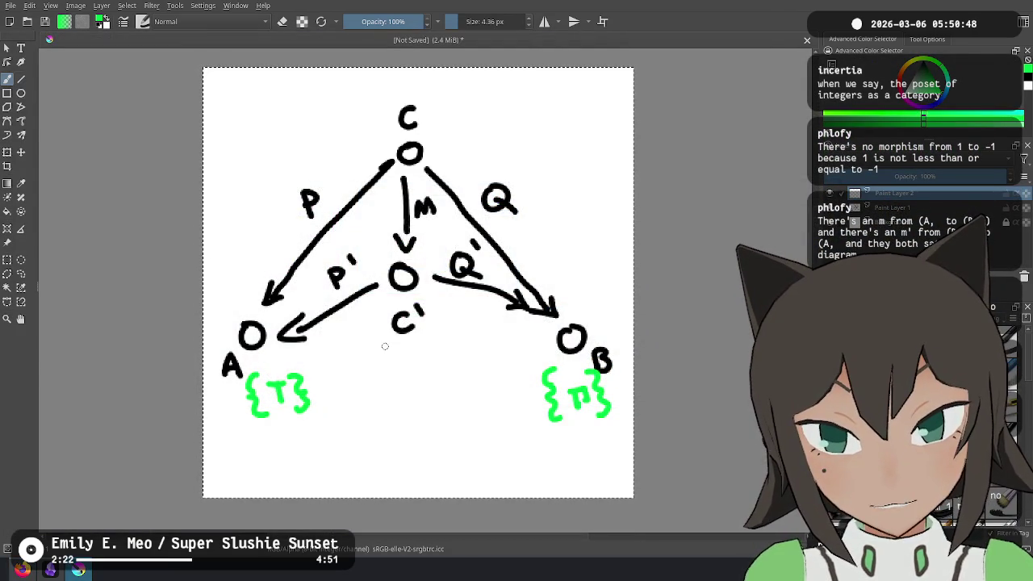
drag(375, 360, 385, 372)
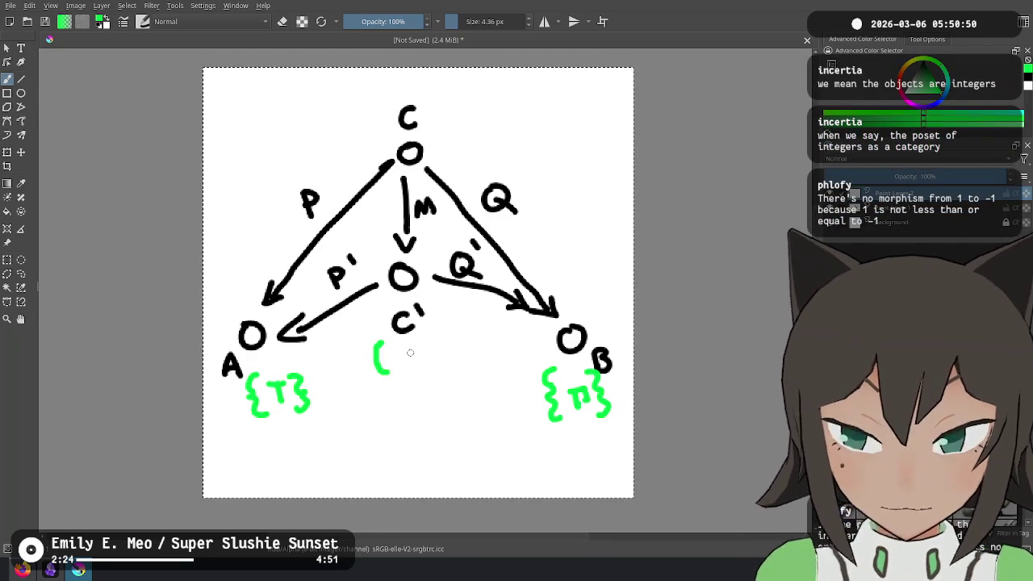
Remove the stray loop and the earlier green labels around C' stroke by stroke
drag(410, 353, 401, 373)
key(ctrl+z)
mouse_move(419, 365)
mouse_down()
mouse_move(418, 376)
mouse_move(448, 374)
mouse_up()
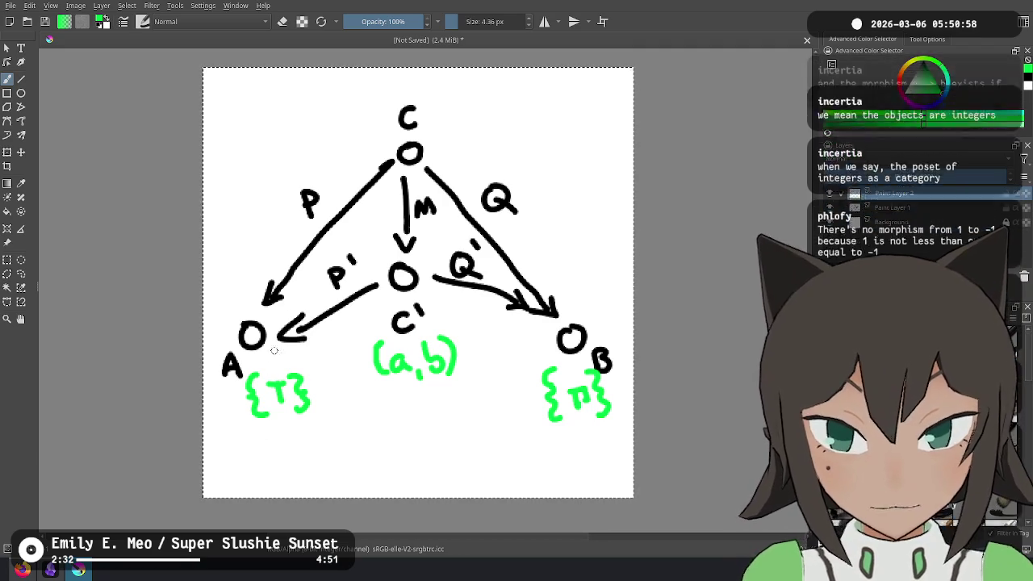
key(ctrl+z)
key(ctrl+z)
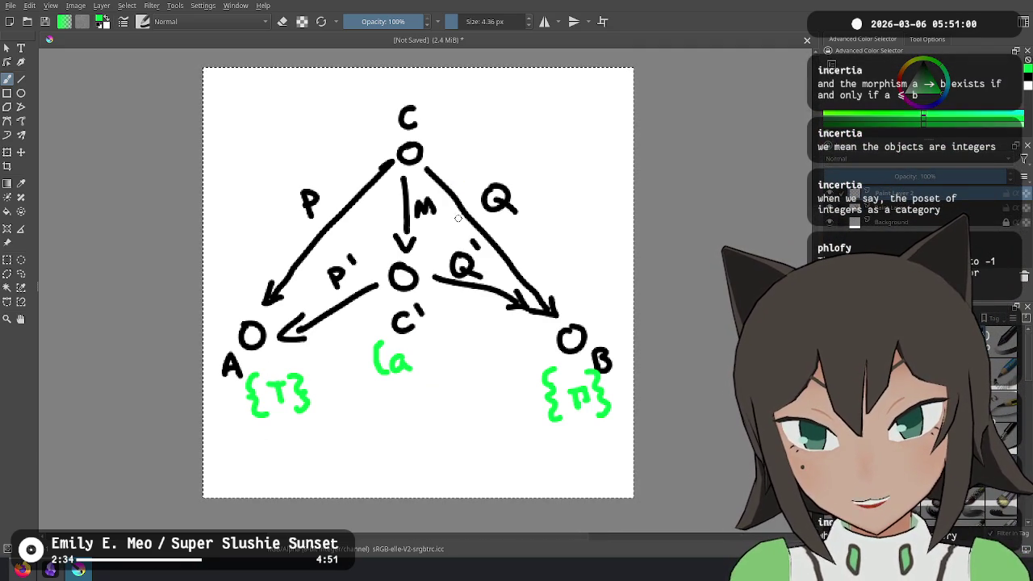
key(ctrl+z)
key(ctrl+z)
key(ctrl+z)
key(ctrl+z)
key(ctrl+z)
key(ctrl+z)
key(ctrl+z)
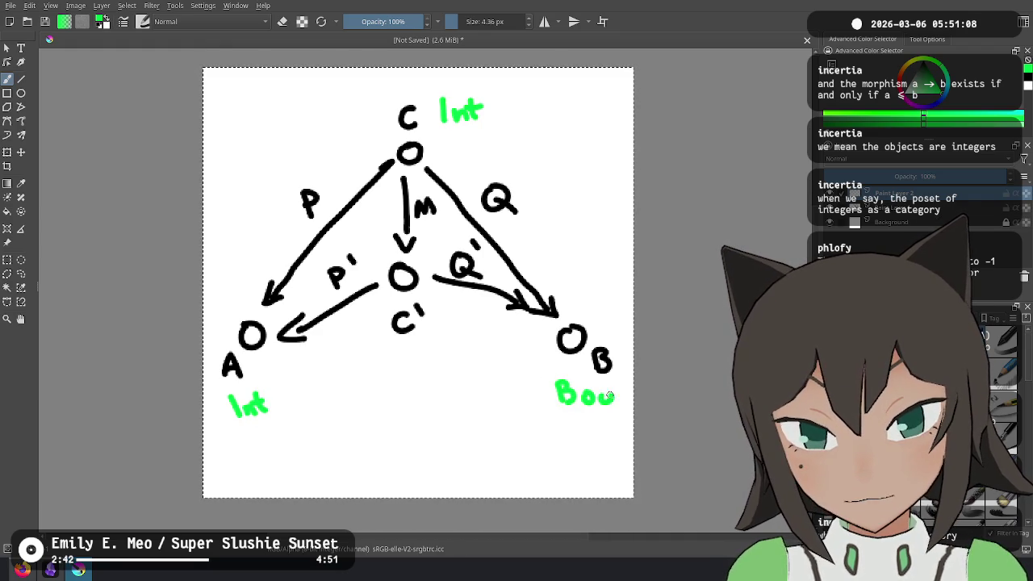
Write const True beside Q and label the arrow P as id in green
mouse_move(568, 189)
mouse_down()
mouse_move(559, 203)
mouse_move(582, 202)
mouse_up()
drag(573, 188, 590, 186)
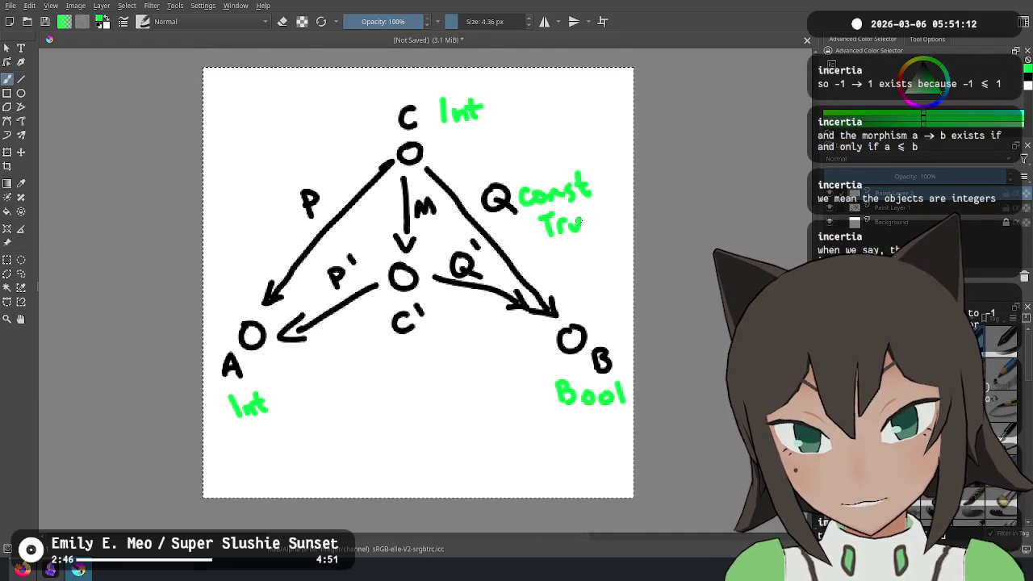
mouse_move(275, 177)
mouse_down()
mouse_move(279, 190)
mouse_move(300, 186)
mouse_up()
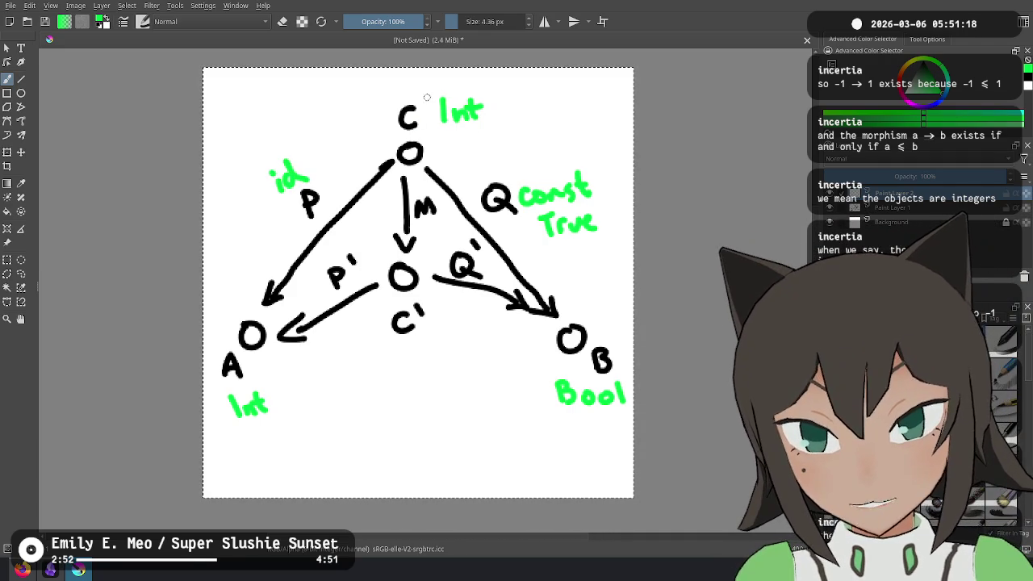
Write (Int,Bool) below C' with "more true" beneath it
drag(372, 345, 381, 374)
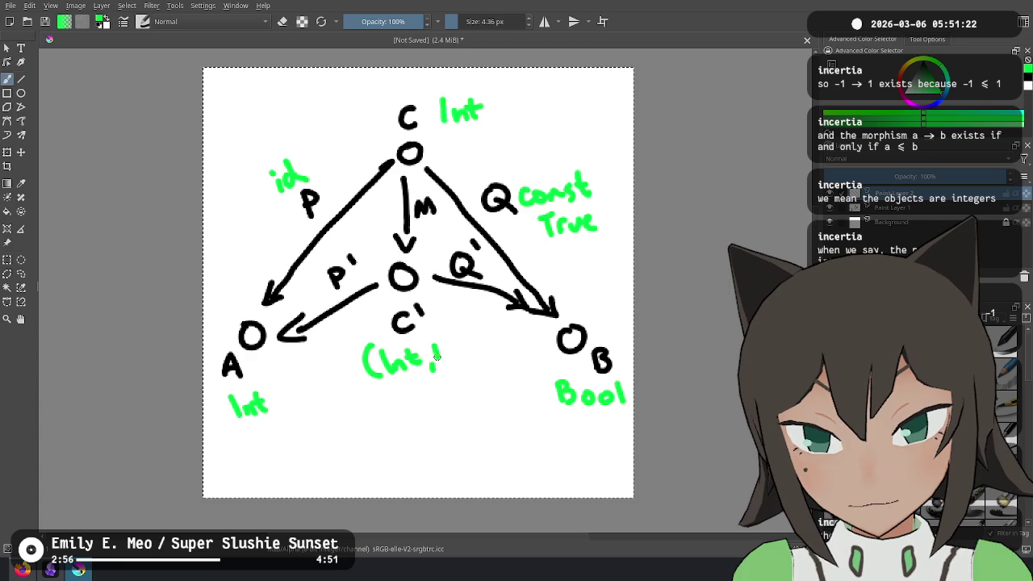
drag(442, 348, 452, 365)
drag(464, 349, 495, 365)
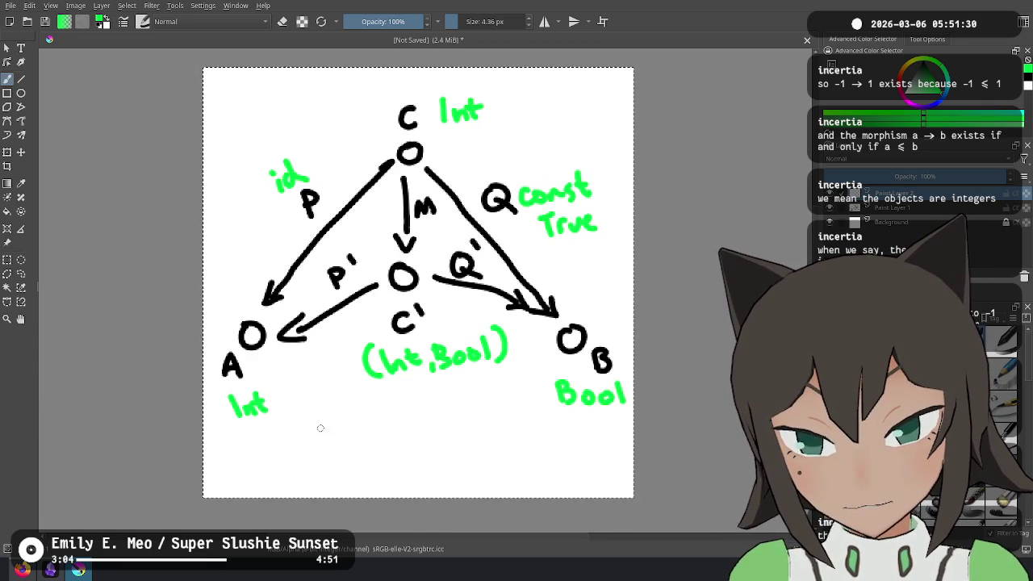
mouse_move(337, 423)
mouse_down()
mouse_move(403, 424)
mouse_move(433, 411)
mouse_up()
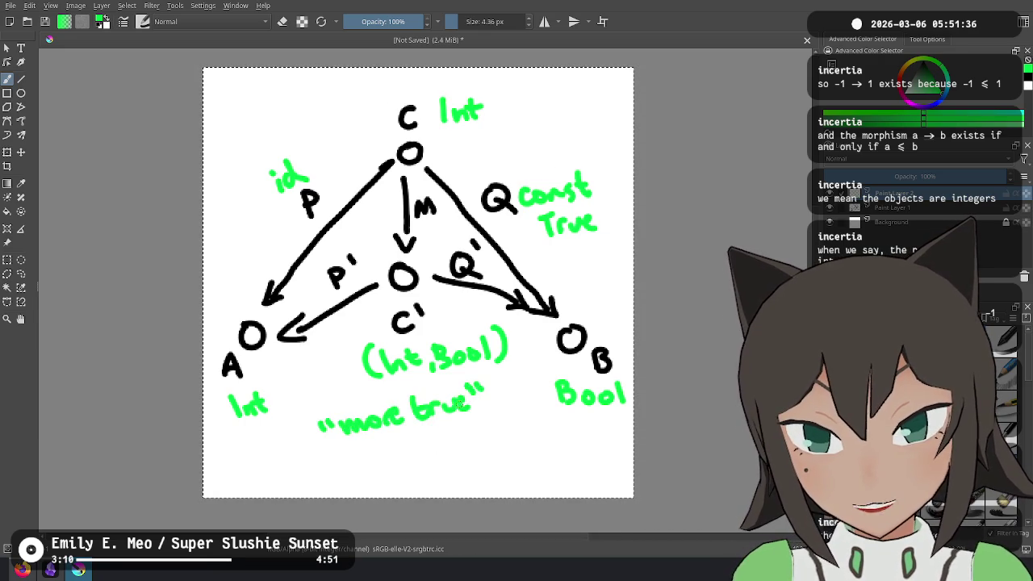
key(alt+Tab)
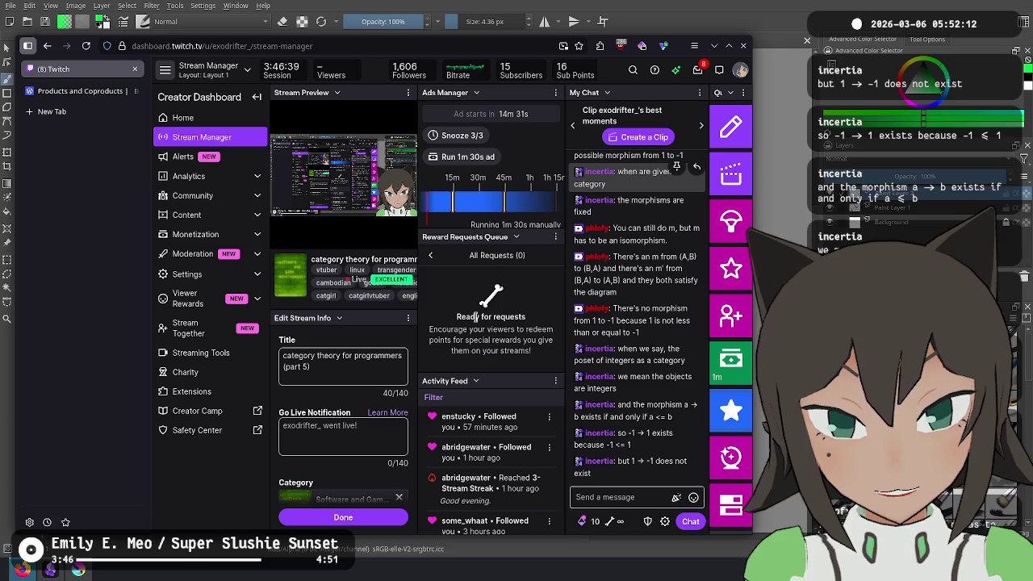
Read the Twitch chat, then undo all green Haskell-type labels on the Krita diagram
key(alt+Tab)
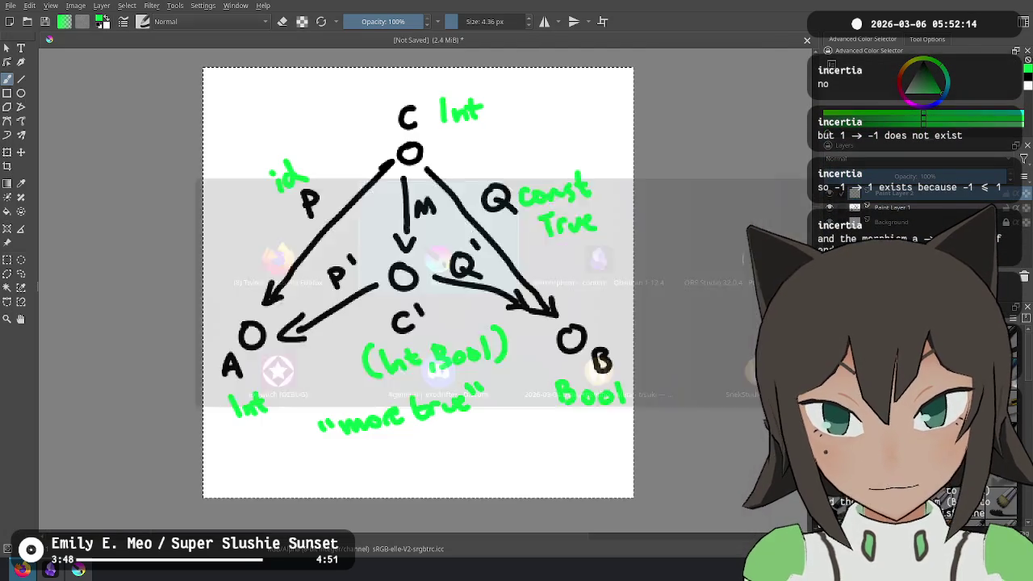
key(alt+Tab)
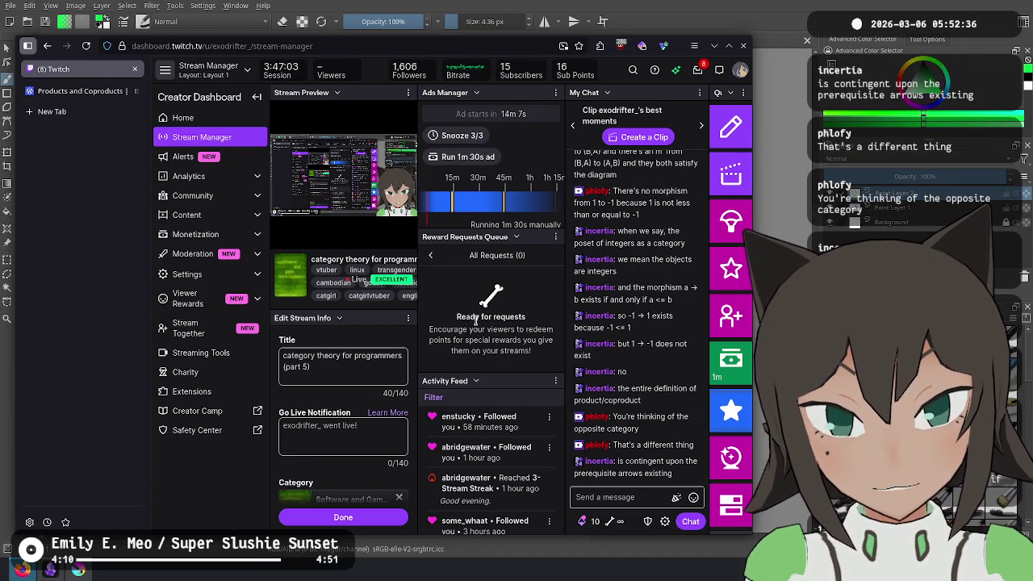
key(alt+Tab)
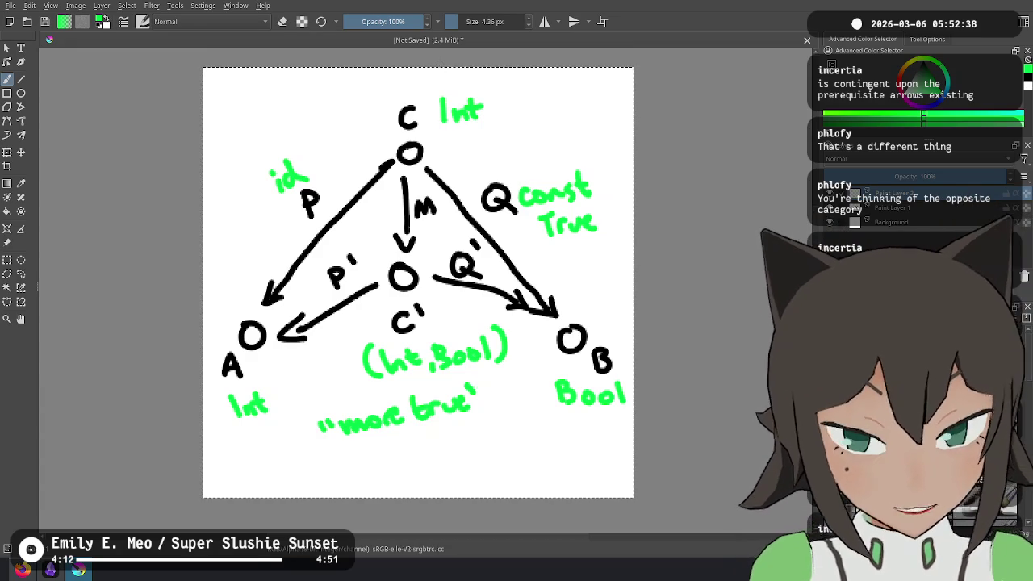
key(ctrl+z)
key(ctrl+z)
key(ctrl+z)
key(ctrl+z)
key(ctrl+z)
key(ctrl+z)
key(ctrl+z)
key(ctrl+z)
key(ctrl+z)
key(ctrl+z)
key(ctrl+z)
key(ctrl+z)
key(ctrl+z)
key(ctrl+z)
key(ctrl+z)
key(ctrl+z)
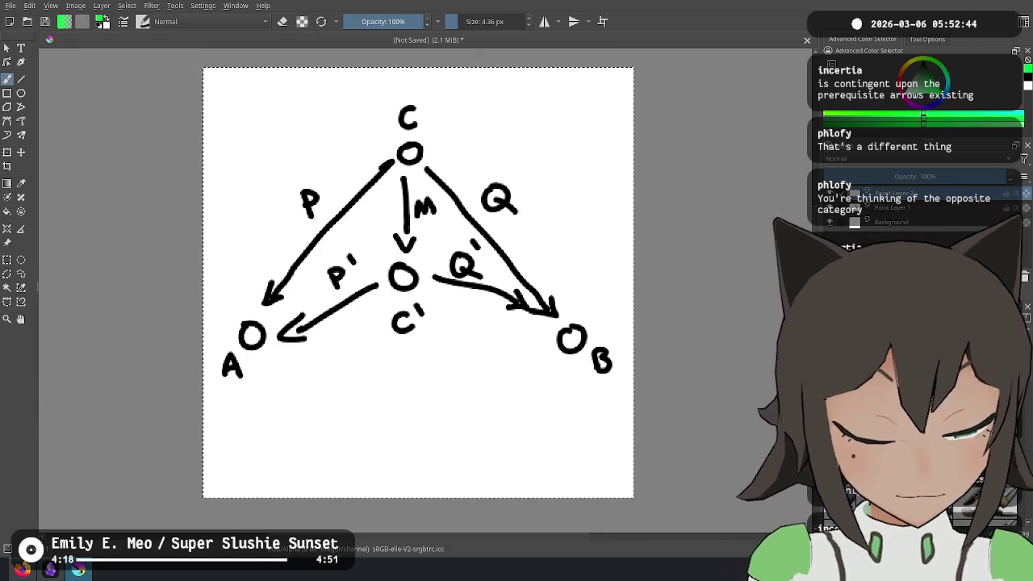
Deselect, then mark C with a green 0 and B with a 1, removing a stray arrow by Q
key(ctrl+shift+a)
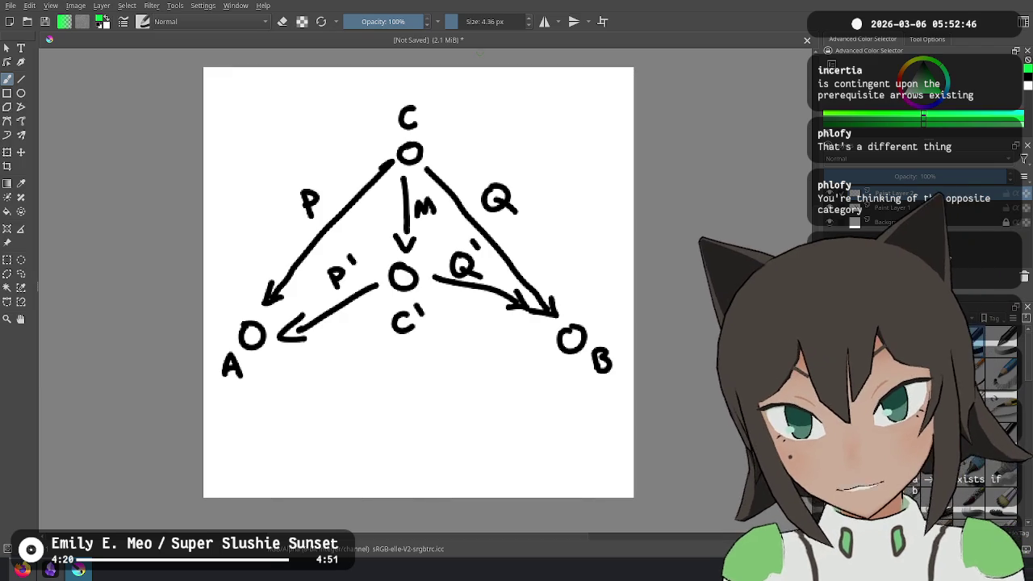
mouse_move(435, 91)
mouse_down()
mouse_move(441, 108)
mouse_move(434, 91)
mouse_up()
drag(582, 373, 580, 401)
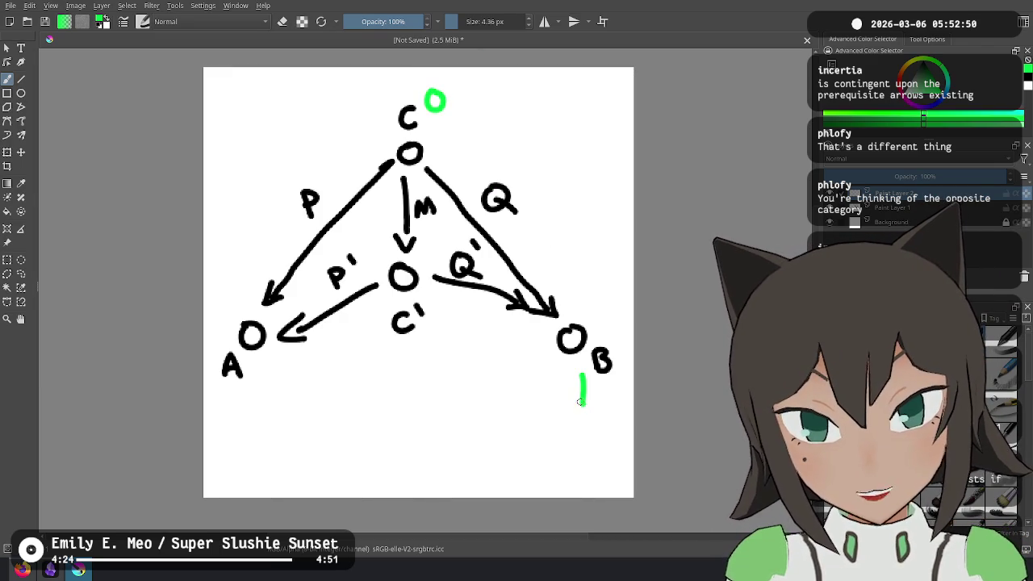
mouse_move(485, 120)
mouse_down()
mouse_move(541, 208)
mouse_move(528, 220)
mouse_move(550, 206)
mouse_up()
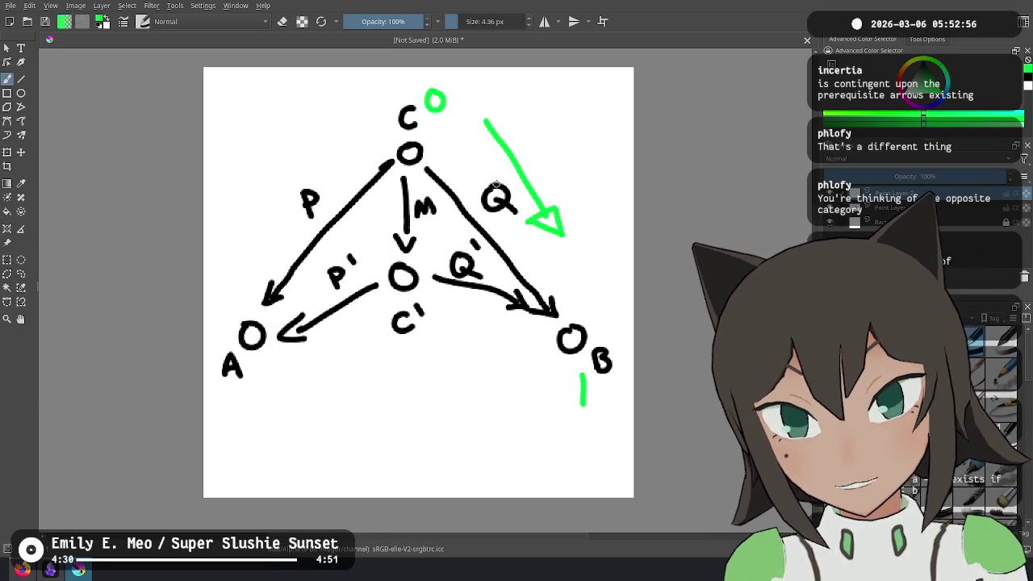
key(ctrl+z)
key(ctrl+z)
key(ctrl+z)
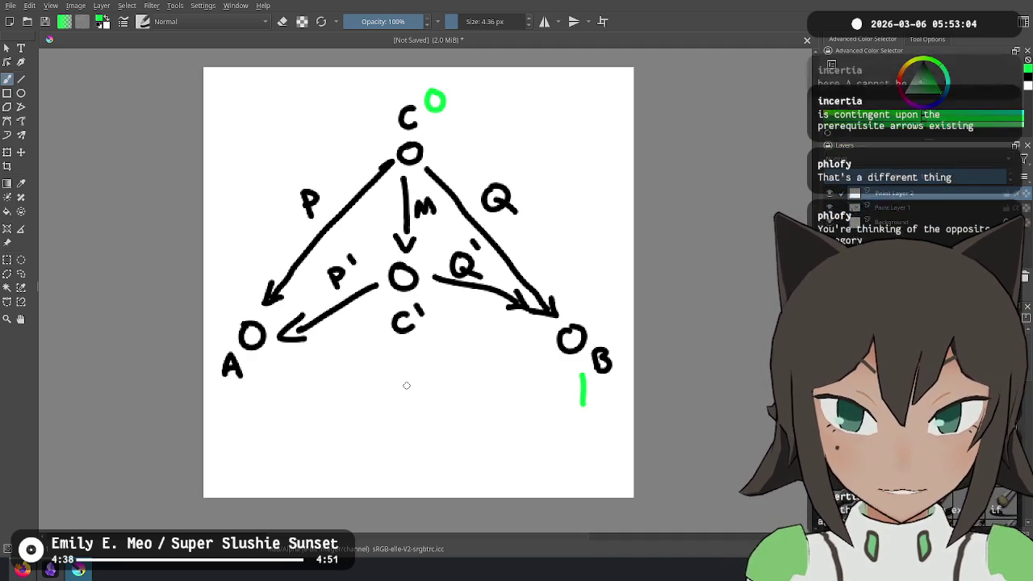
Sketch a small green poset of objects and arrows below C', then check the Twitch chat
drag(410, 376, 412, 377)
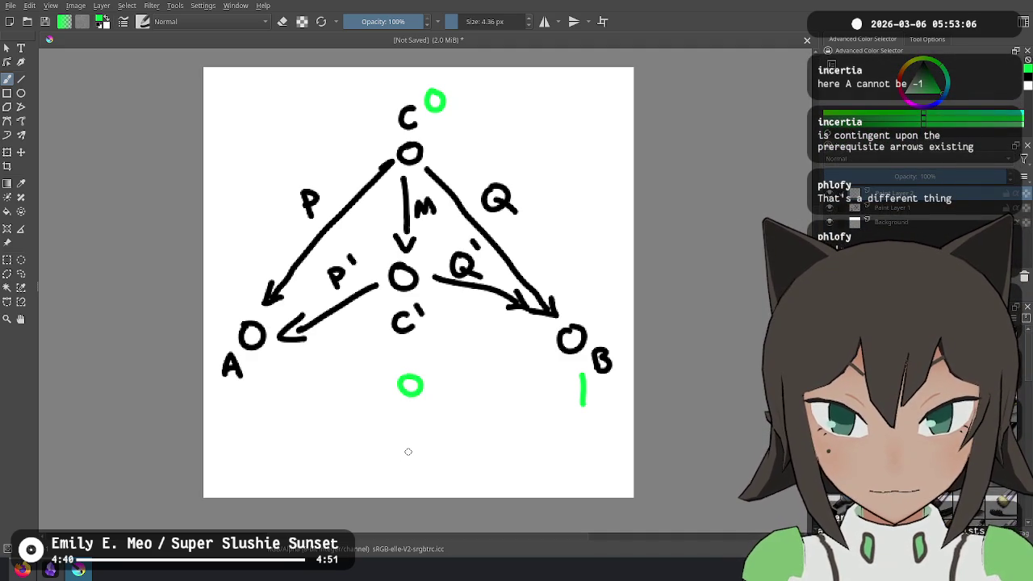
drag(408, 452, 411, 454)
drag(334, 463, 381, 405)
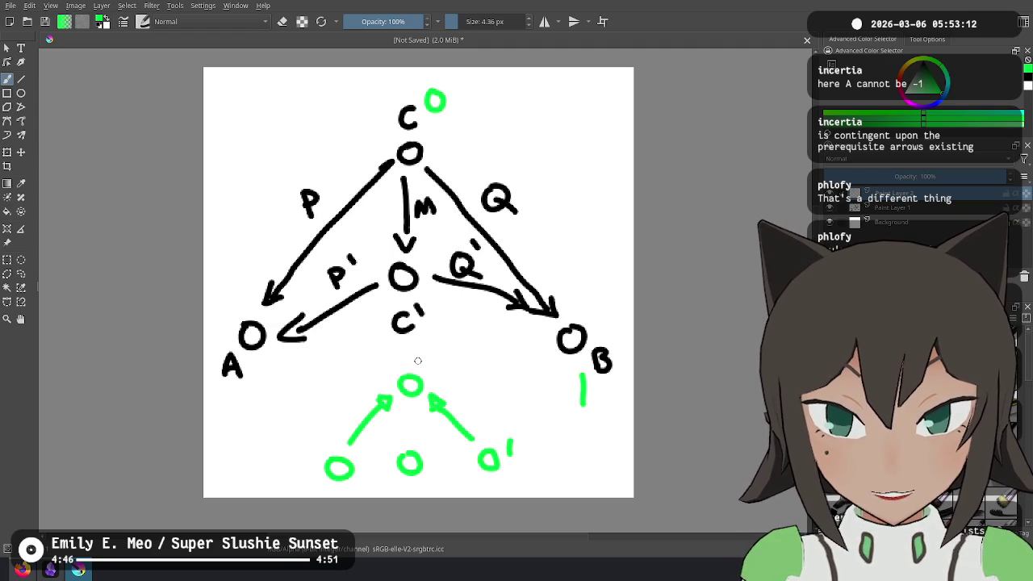
drag(418, 361, 427, 360)
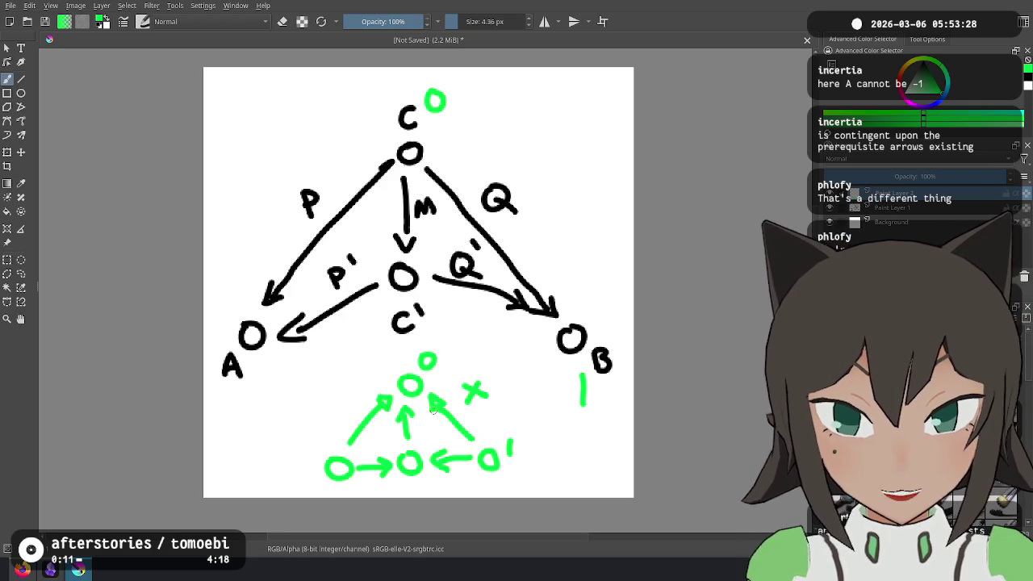
key(alt+Tab)
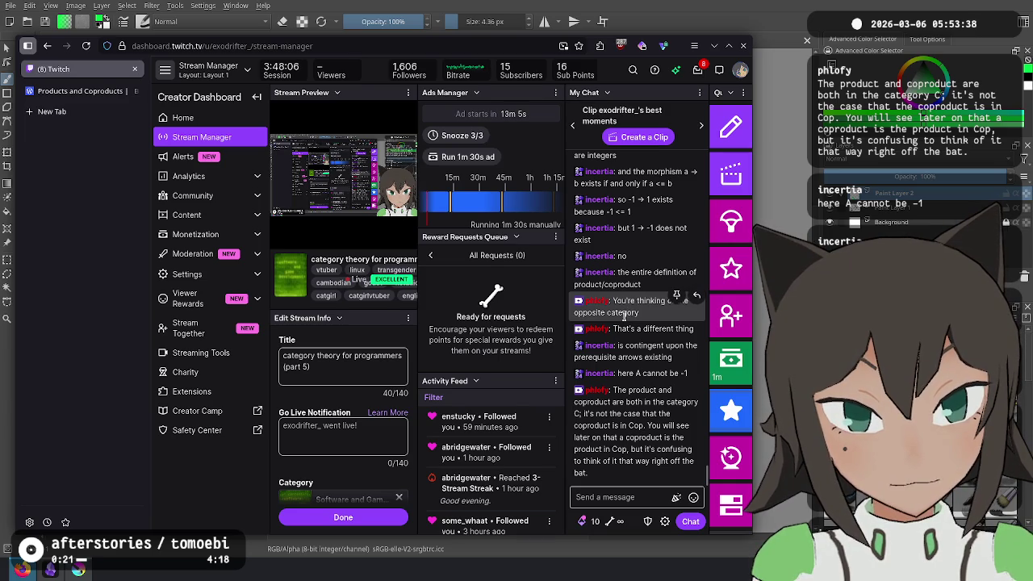
key(alt+Tab)
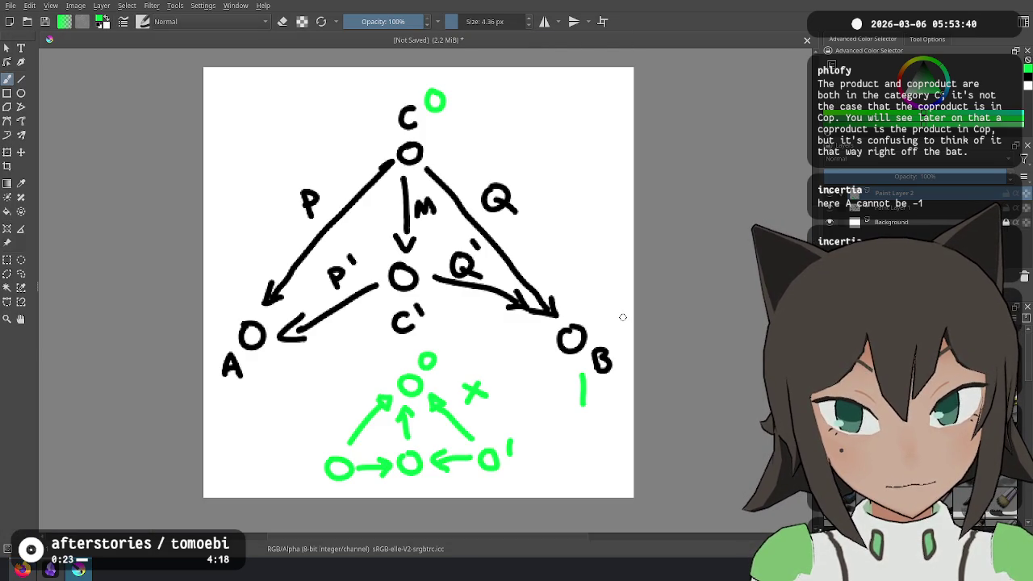
key(alt+Tab)
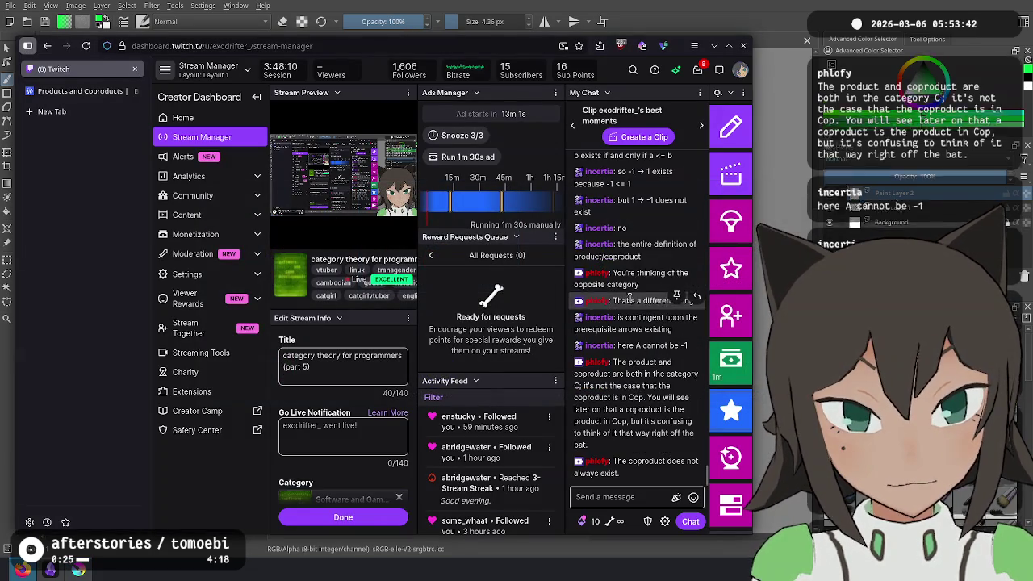
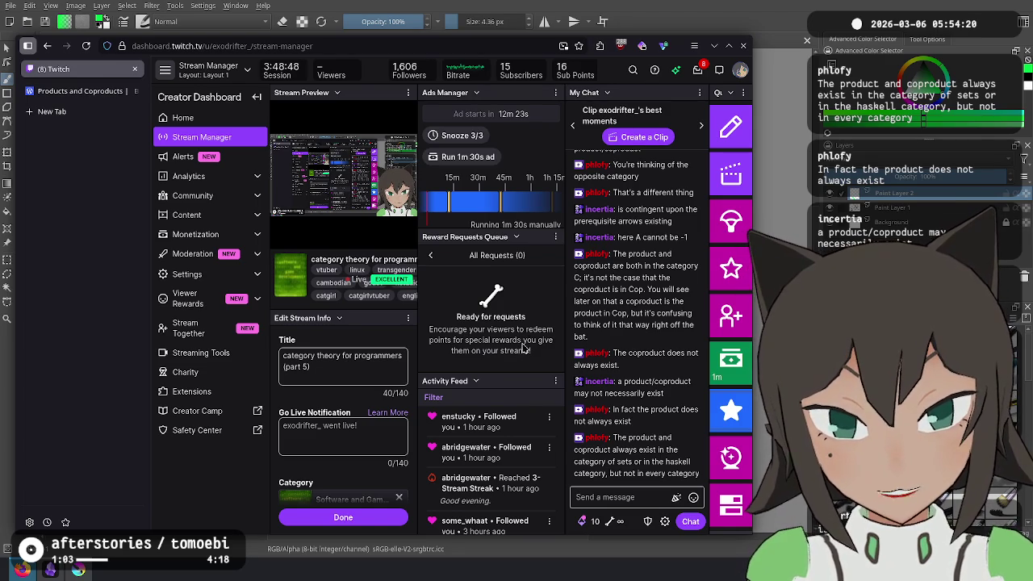
Undo the green set-diagram strokes at the bottom of the drawing
key(alt+Tab)
key(ctrl+z)
key(ctrl+z)
key(ctrl+z)
key(ctrl+z)
key(ctrl+z)
key(ctrl+z)
key(ctrl+z)
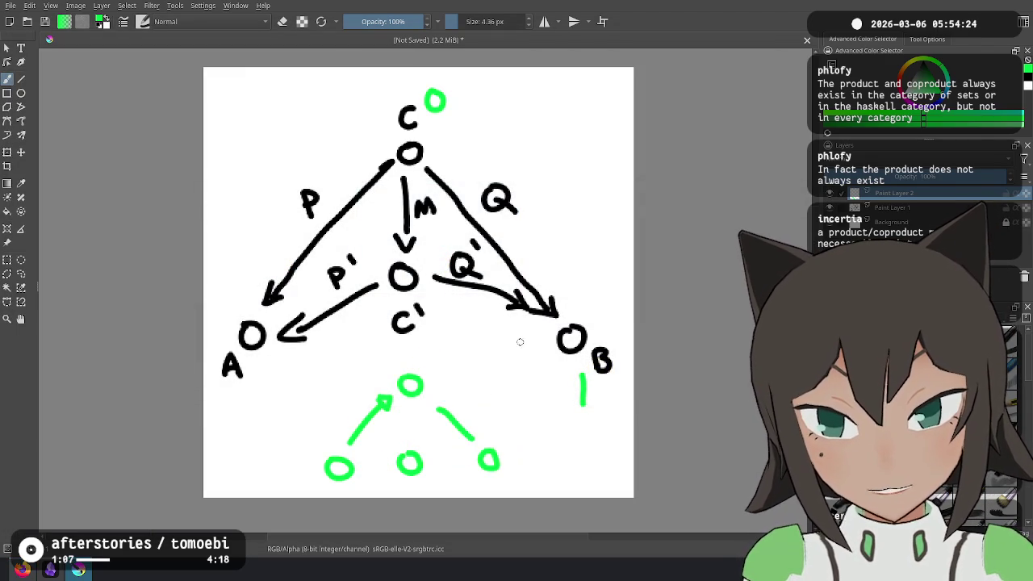
key(ctrl+z)
key(ctrl+z)
key(ctrl+z)
key(ctrl+z)
key(ctrl+z)
key(ctrl+z)
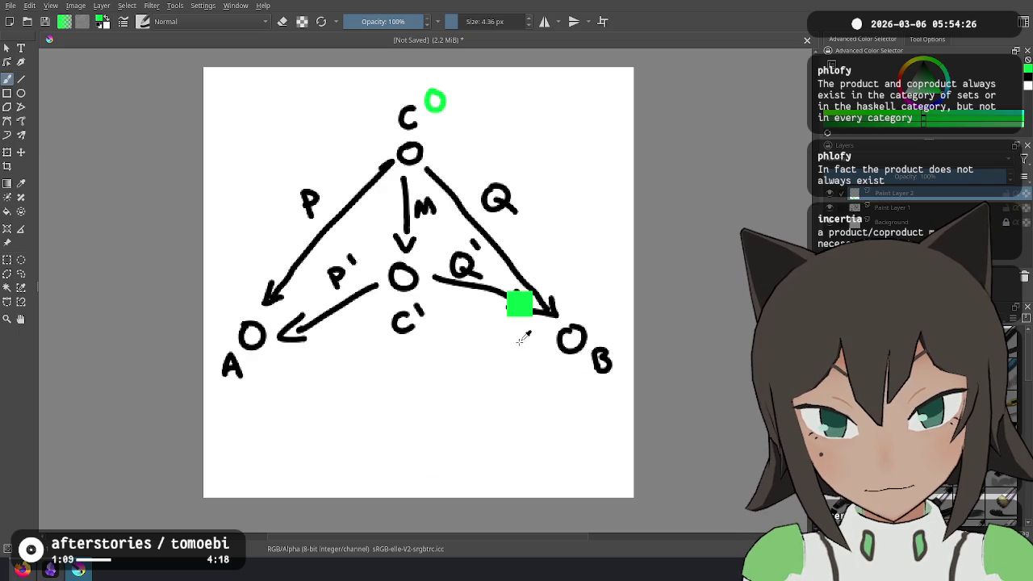
key(ctrl+z)
key(ctrl+z)
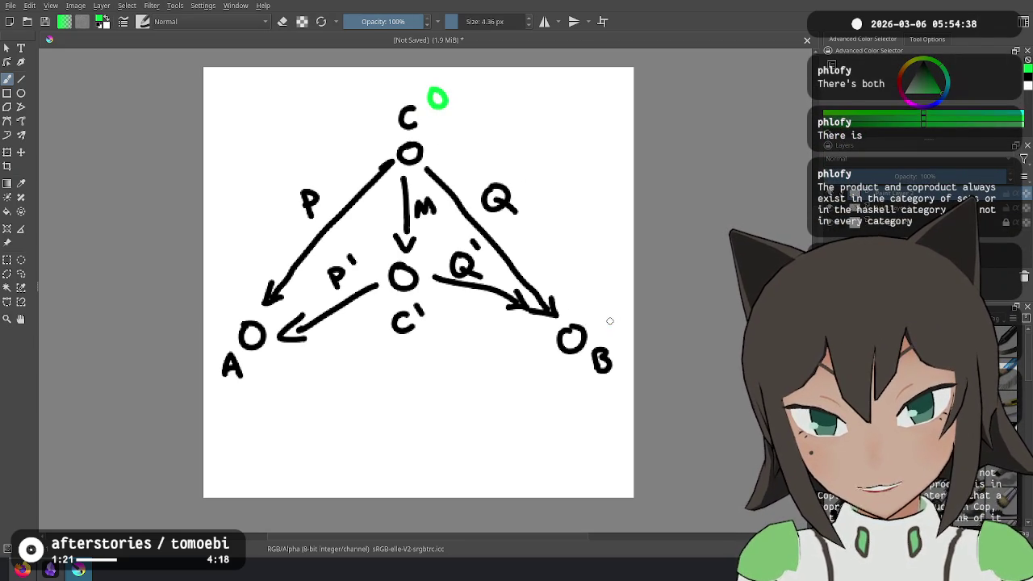
Write green value labels beside A and B, discarding a trial circle around C′
drag(251, 368, 277, 386)
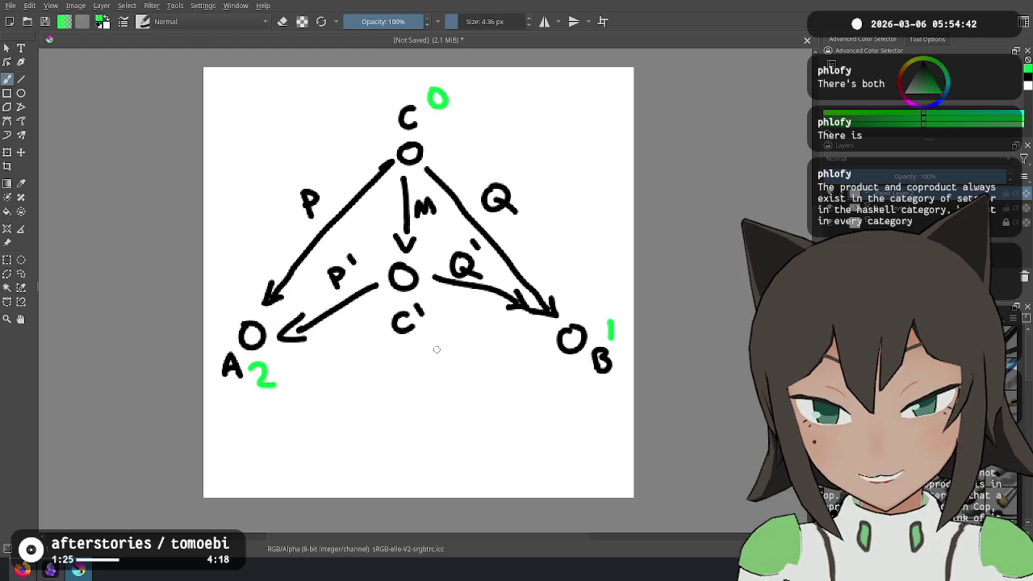
key(ctrl+z)
key(ctrl+z)
key(ctrl+z)
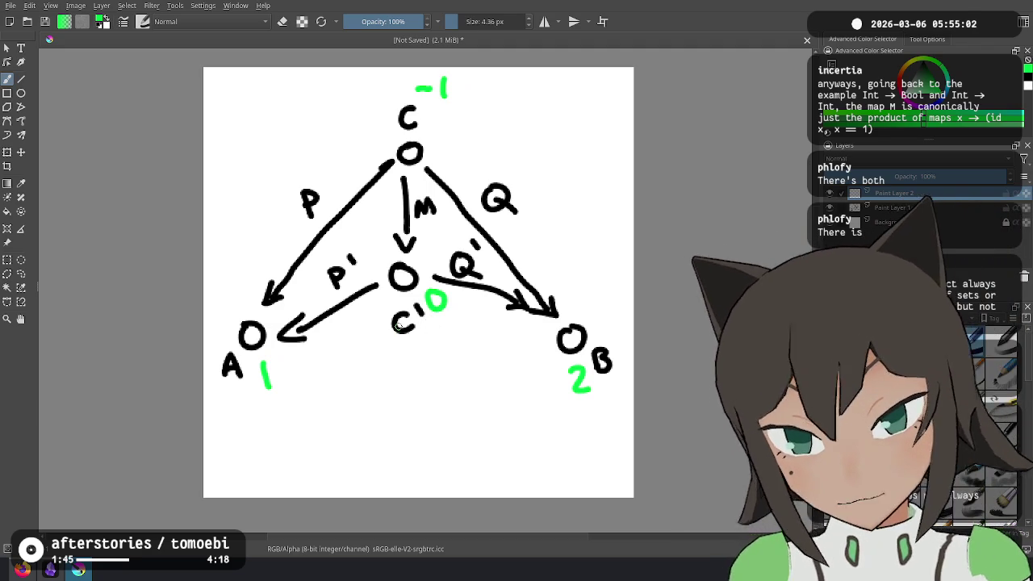
drag(408, 298, 413, 305)
key(ctrl+z)
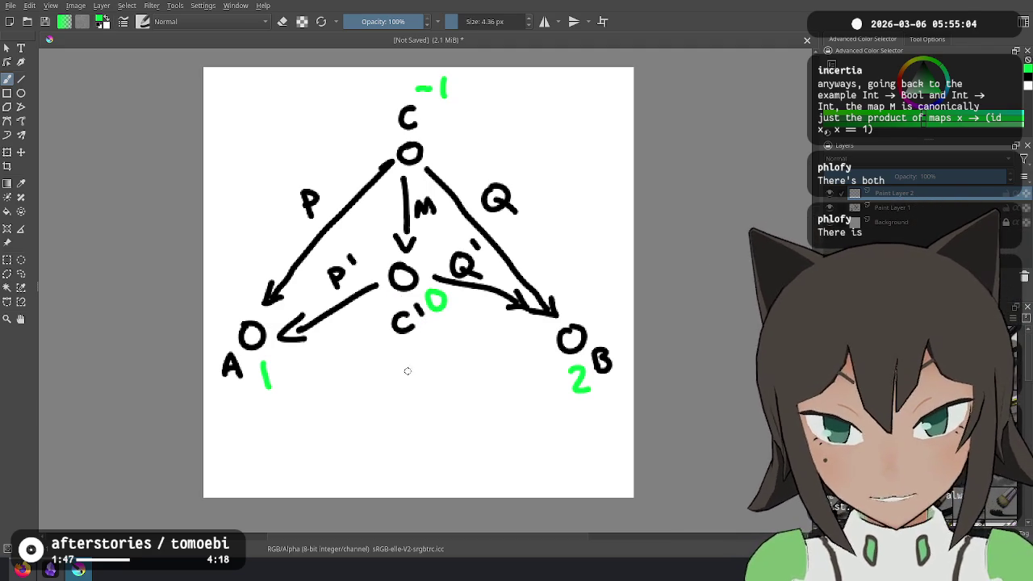
Write the green note '0 is product?' under C′
mouse_move(362, 375)
mouse_down()
mouse_move(355, 396)
mouse_move(373, 378)
mouse_move(396, 391)
mouse_move(453, 374)
mouse_move(458, 382)
mouse_up()
click(391, 372)
drag(472, 373, 501, 383)
mouse_move(515, 355)
mouse_down()
mouse_move(517, 379)
mouse_move(527, 363)
mouse_up()
click(530, 369)
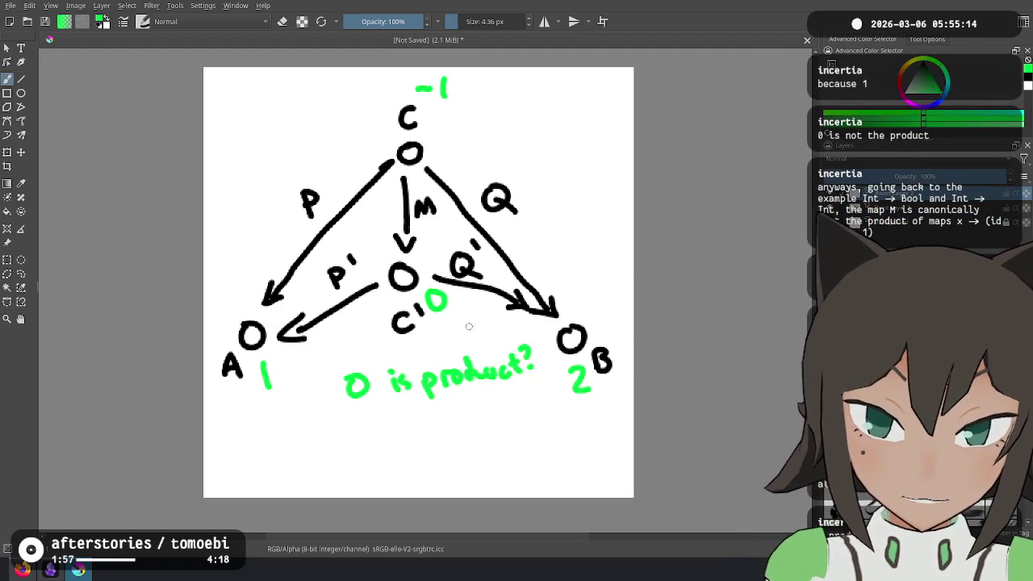
key(alt+Tab)
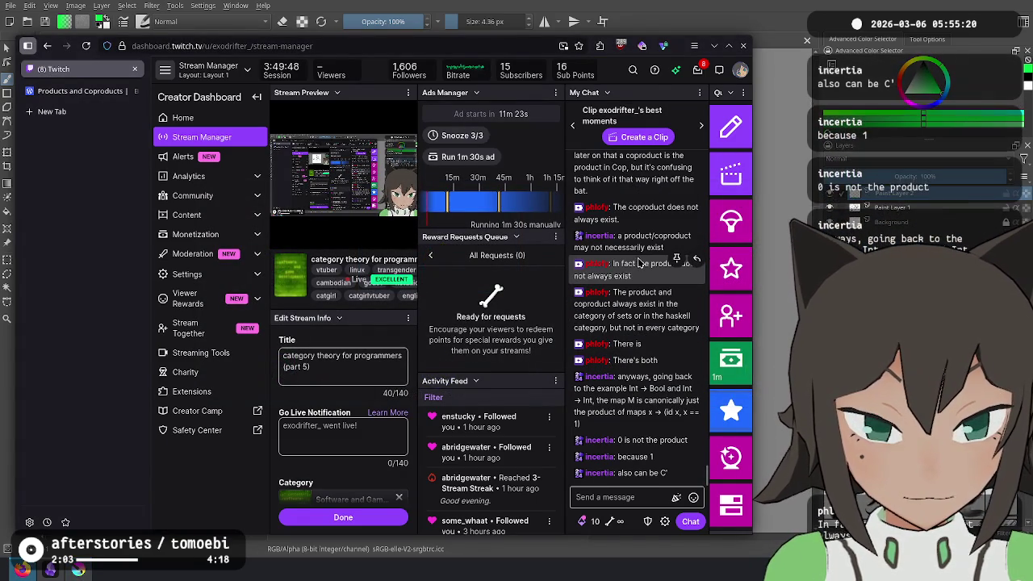
key(alt+Tab)
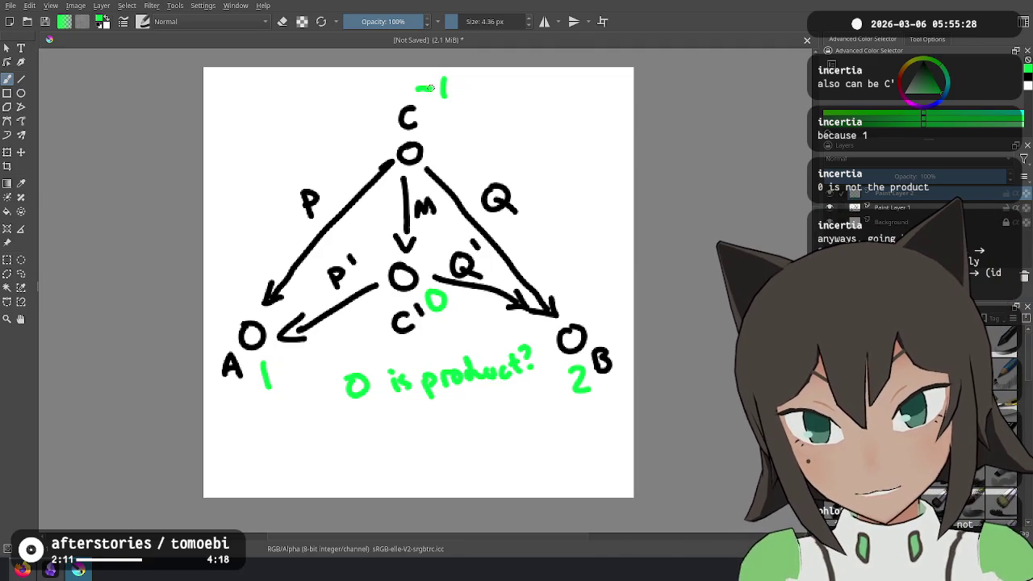
Scribble out -1 at C and the 0s, writing replacement values 0 and 1 in green
drag(420, 85, 478, 95)
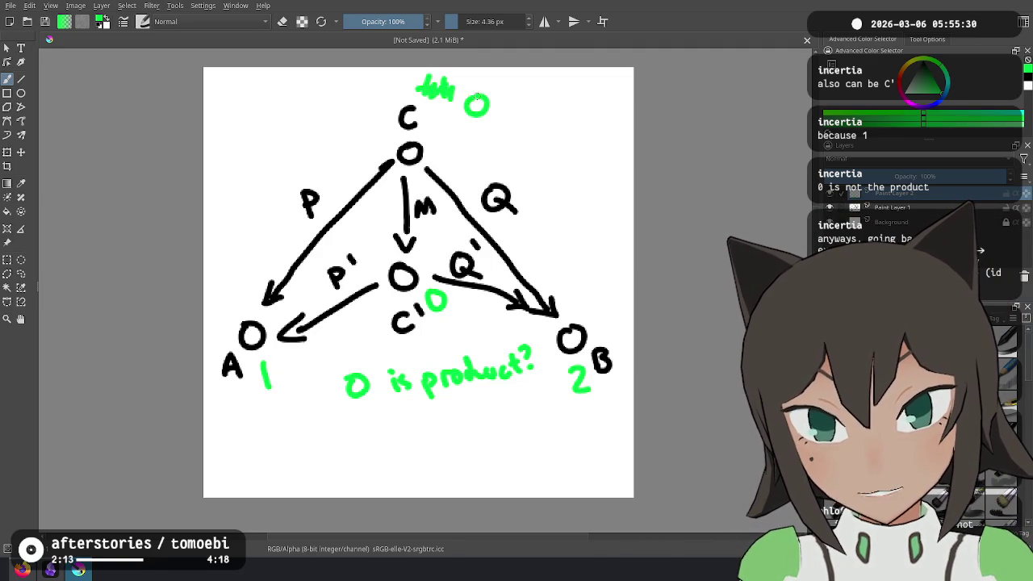
drag(432, 294, 464, 329)
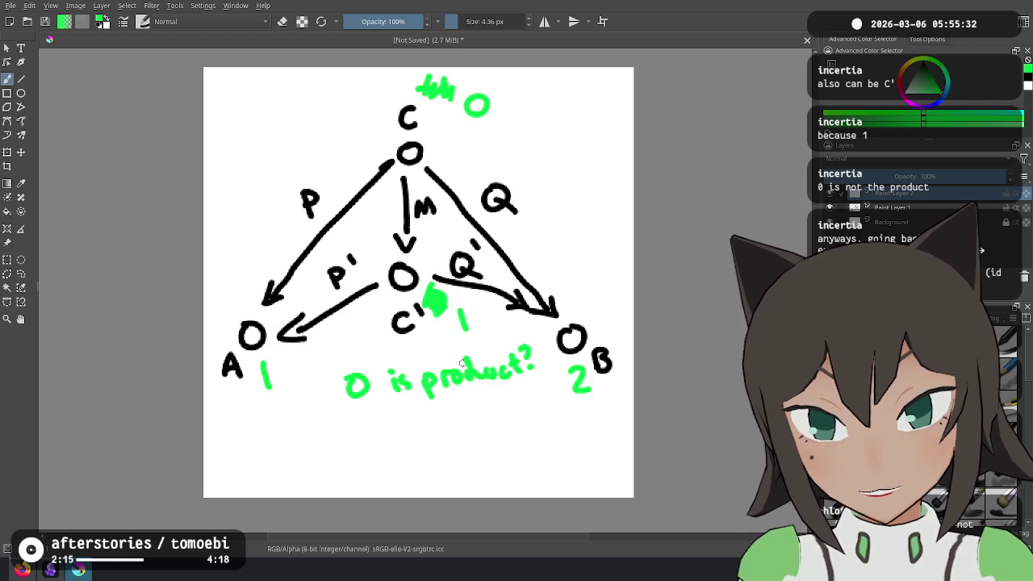
drag(348, 375, 367, 395)
drag(374, 422, 377, 438)
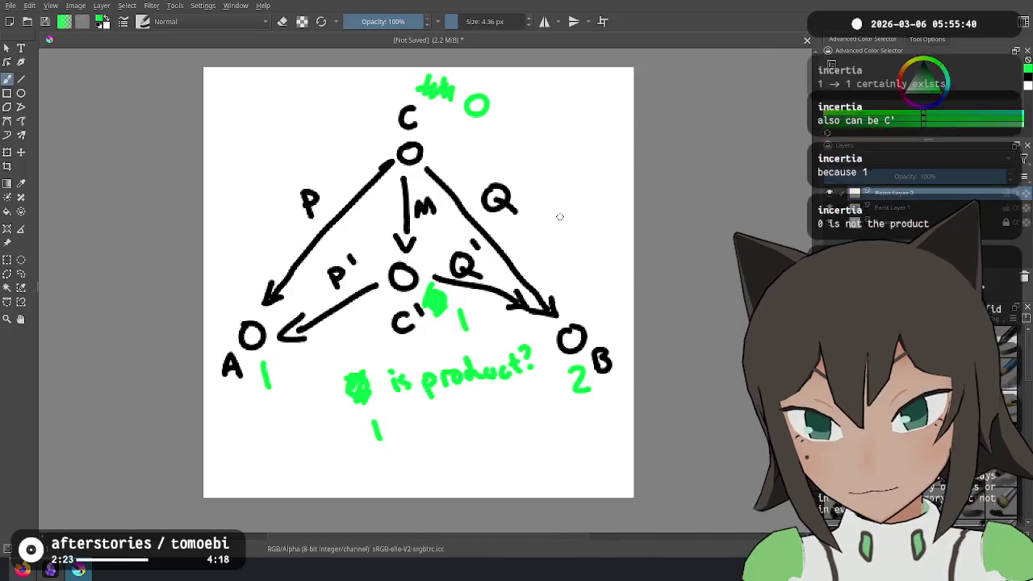
key(alt+Tab)
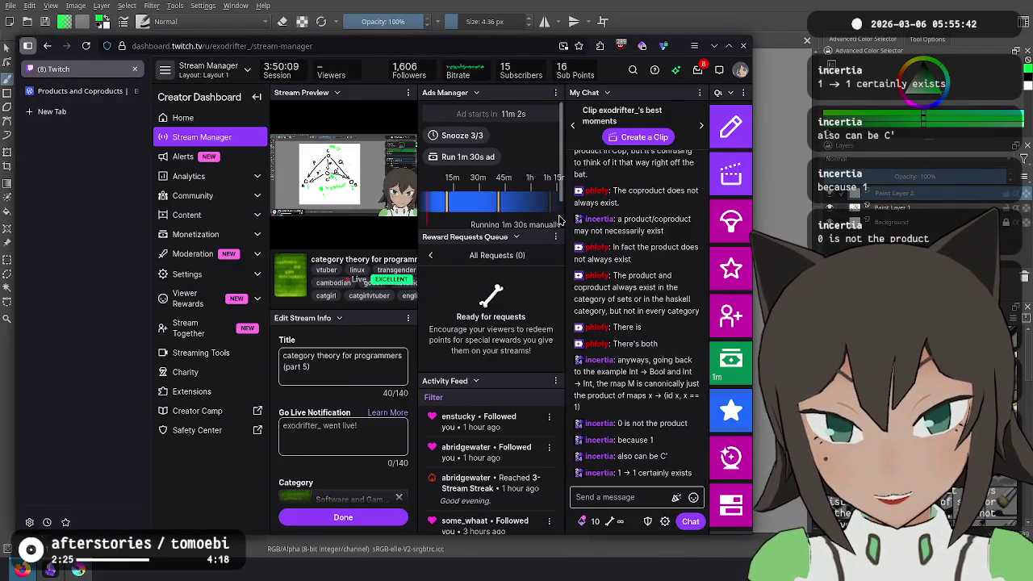
key(alt+Tab)
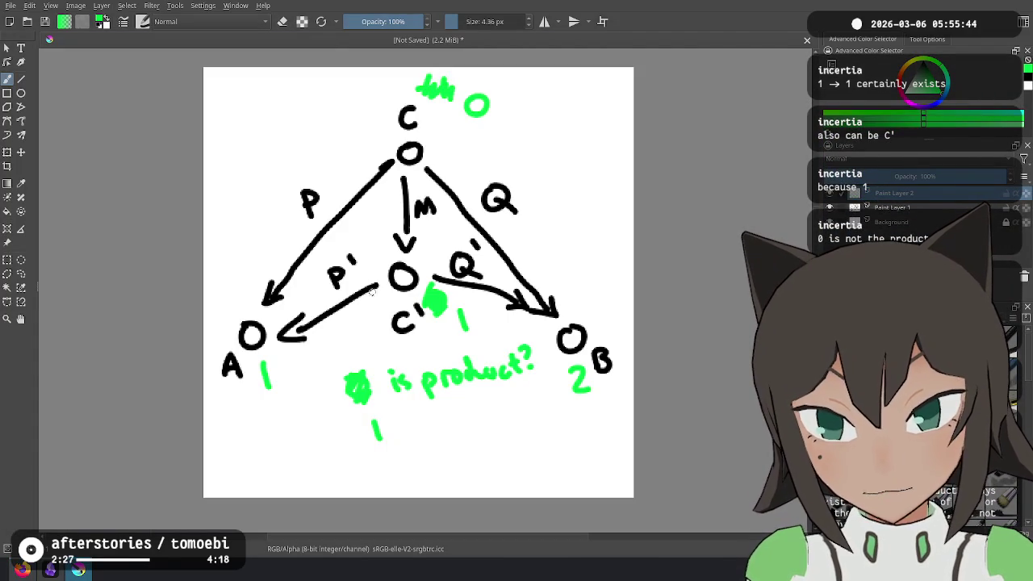
Write ID beside the P′ arrow and a green Z=1 note at the bottom
mouse_move(329, 330)
mouse_down()
mouse_move(331, 347)
mouse_move(343, 349)
mouse_up()
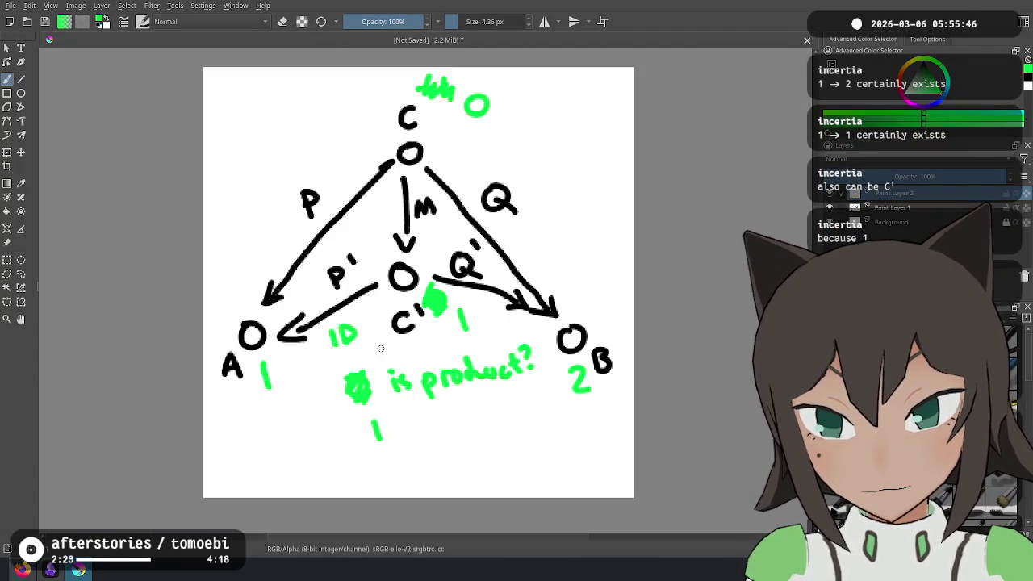
key(alt+Tab)
key(alt+Tab)
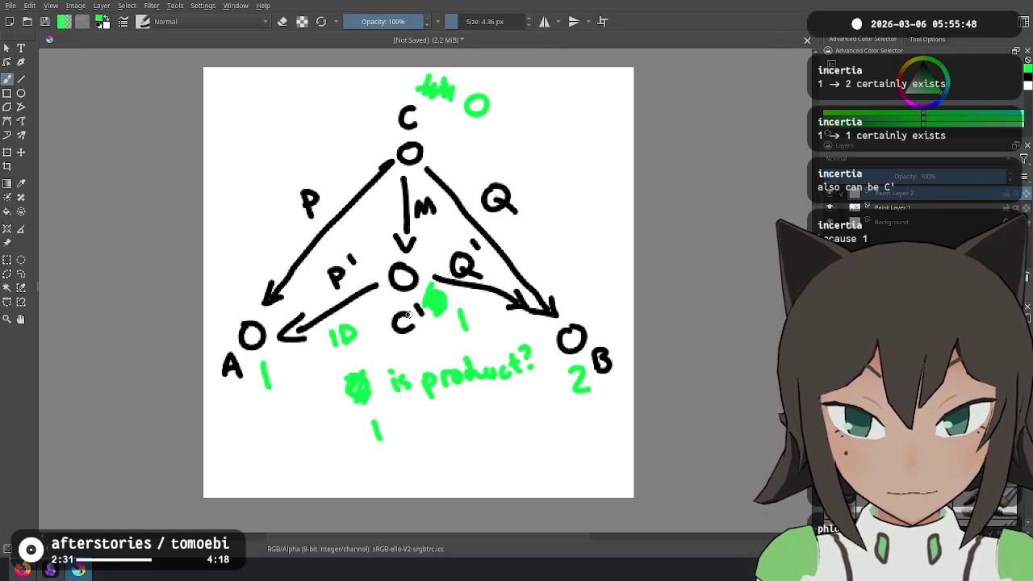
key(alt+Tab)
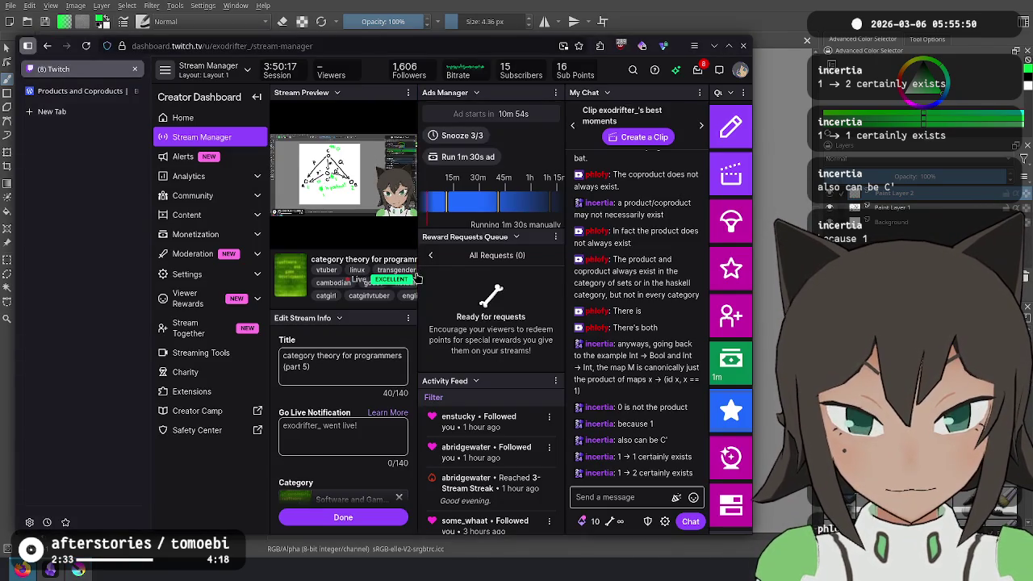
key(alt+Tab)
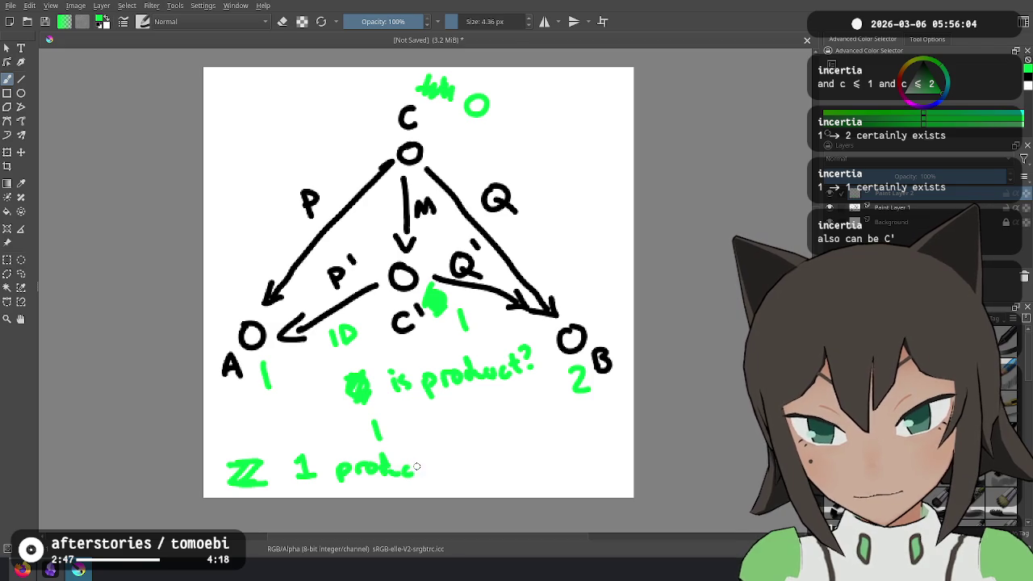
key(ctrl+z)
key(ctrl+z)
key(ctrl+z)
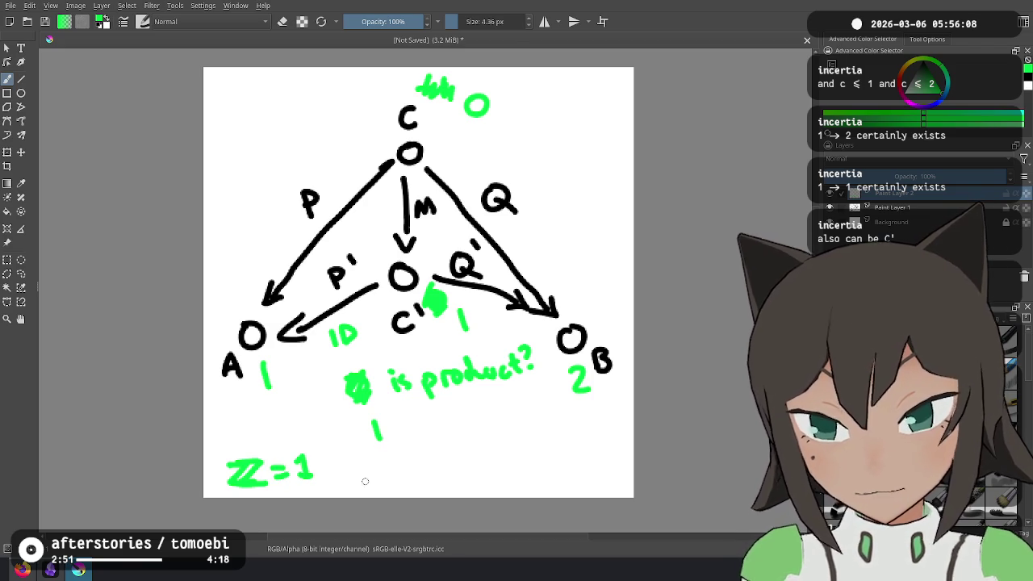
key(alt+Tab)
key(alt+Tab)
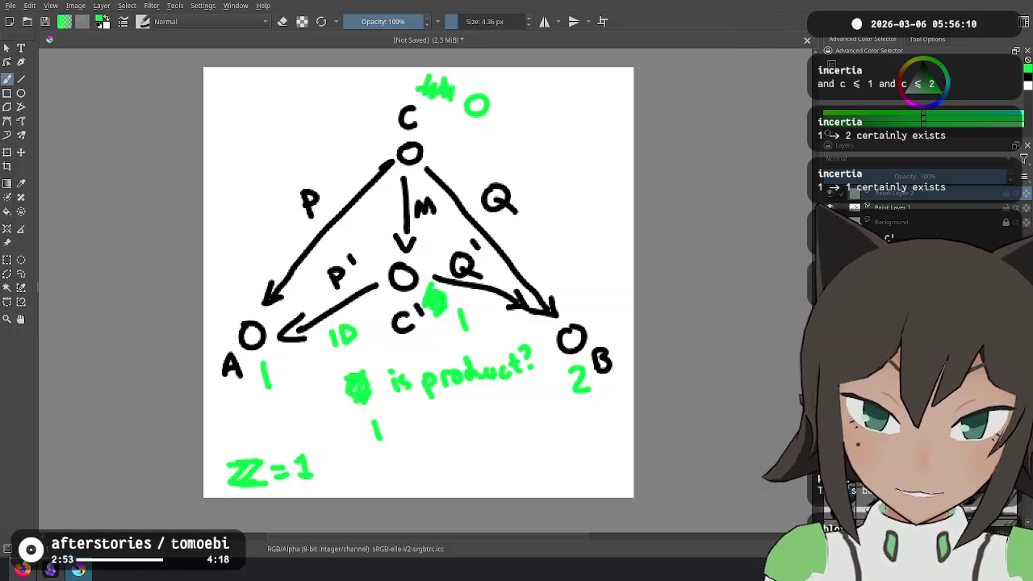
Circle A with its 1 and the 2 beside B in green, then remove both circles
mouse_move(246, 335)
mouse_down()
mouse_move(219, 371)
mouse_move(251, 333)
mouse_up()
drag(593, 344, 588, 338)
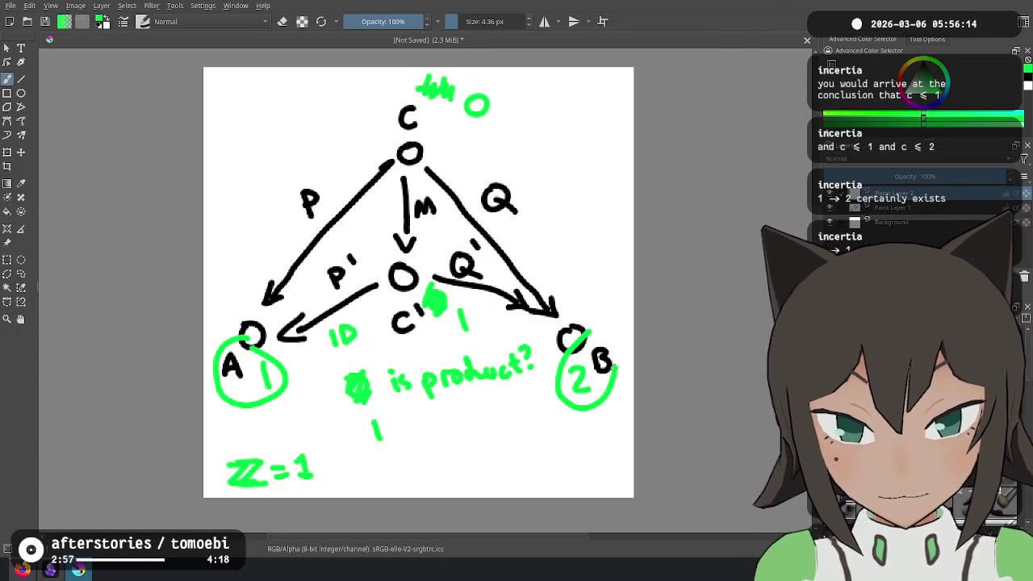
key(ctrl+z)
key(ctrl+z)
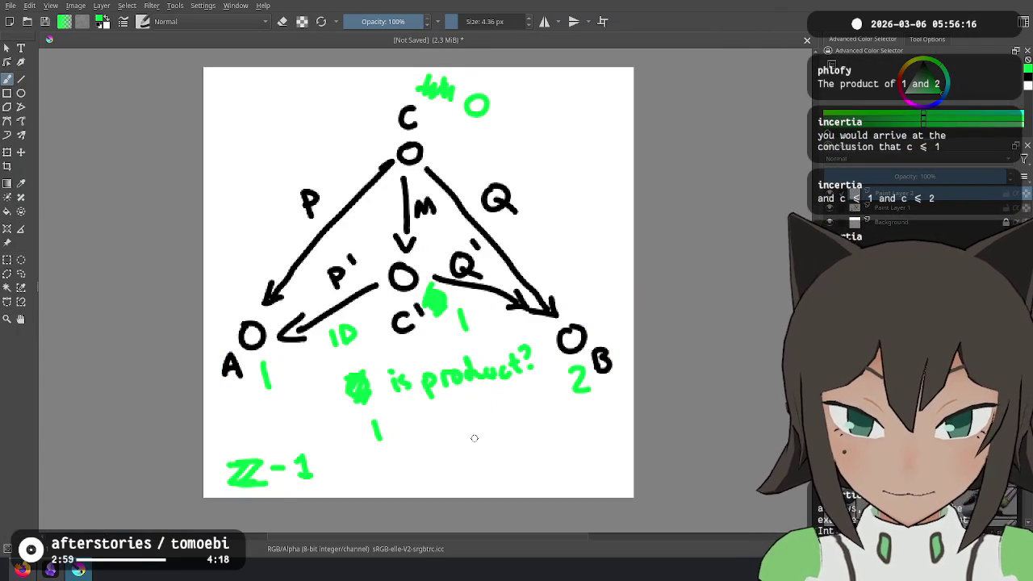
Undo the Z=1 note and the replacement values, then begin a green formula at lower left
key(ctrl+z)
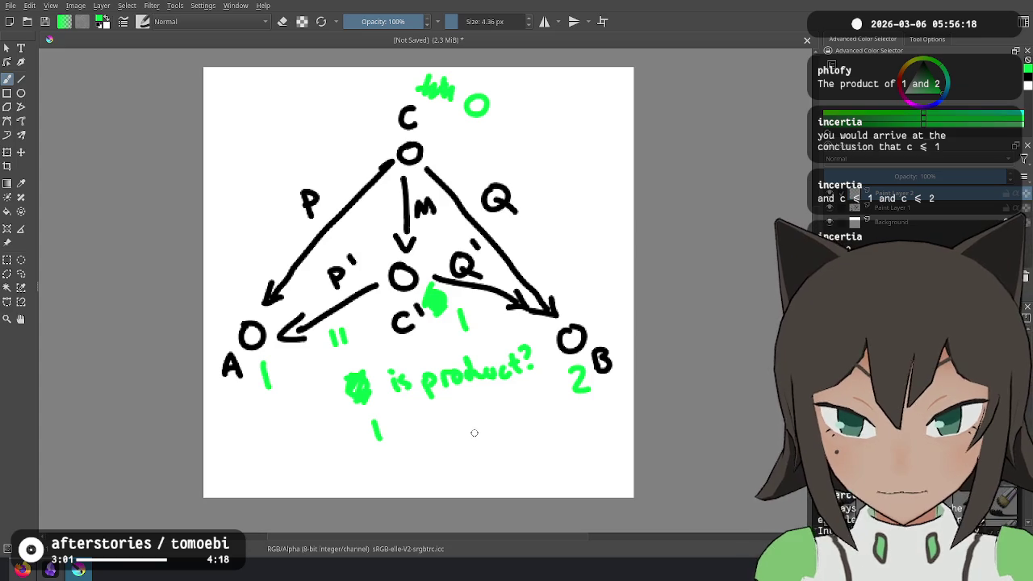
key(ctrl+z)
key(ctrl+z)
key(ctrl+z)
key(ctrl+z)
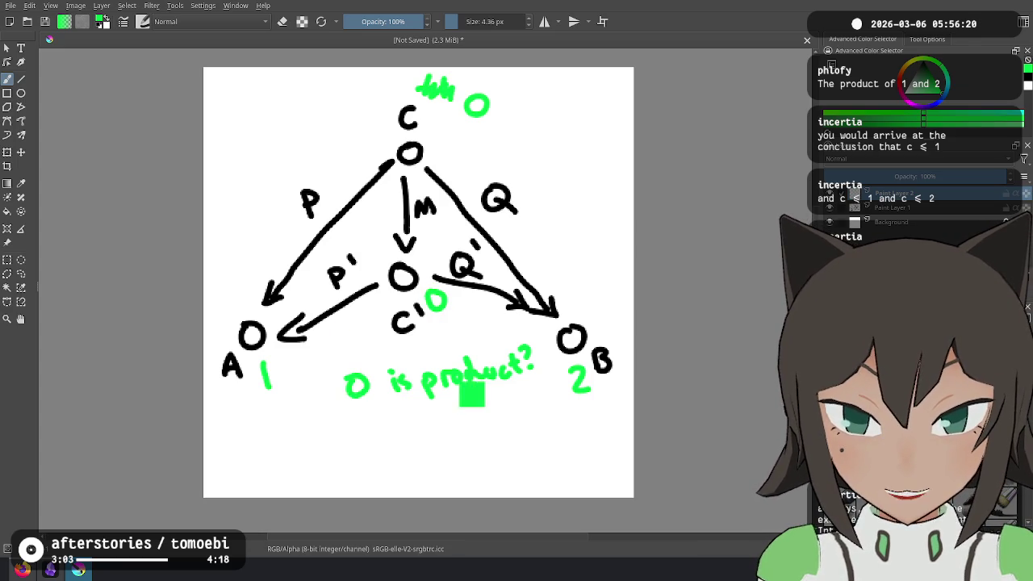
key(ctrl+z)
key(ctrl+z)
key(ctrl+z)
key(ctrl+z)
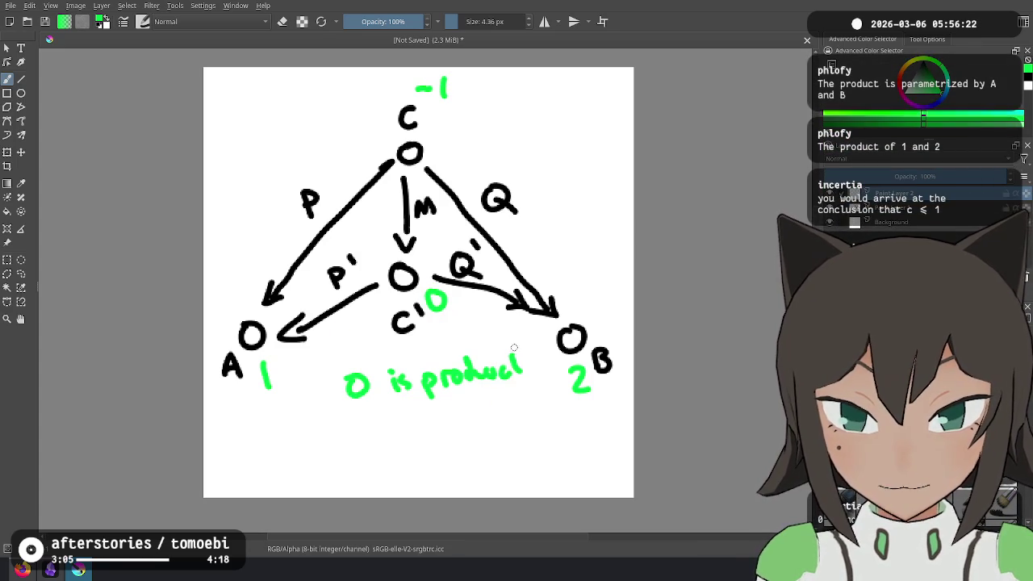
key(alt+Tab)
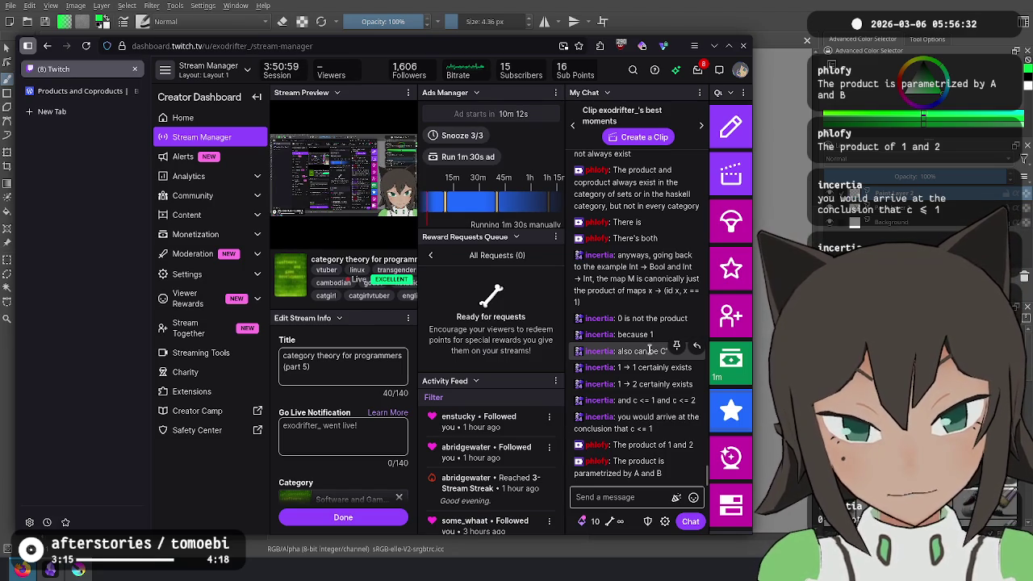
key(alt+Tab)
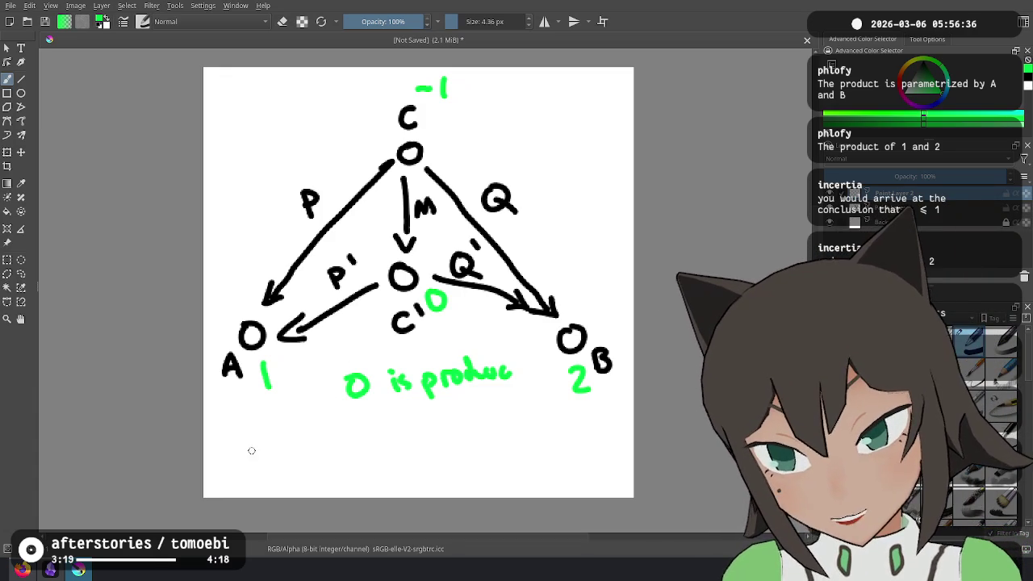
mouse_move(221, 457)
mouse_down()
mouse_move(228, 477)
mouse_move(225, 469)
mouse_up()
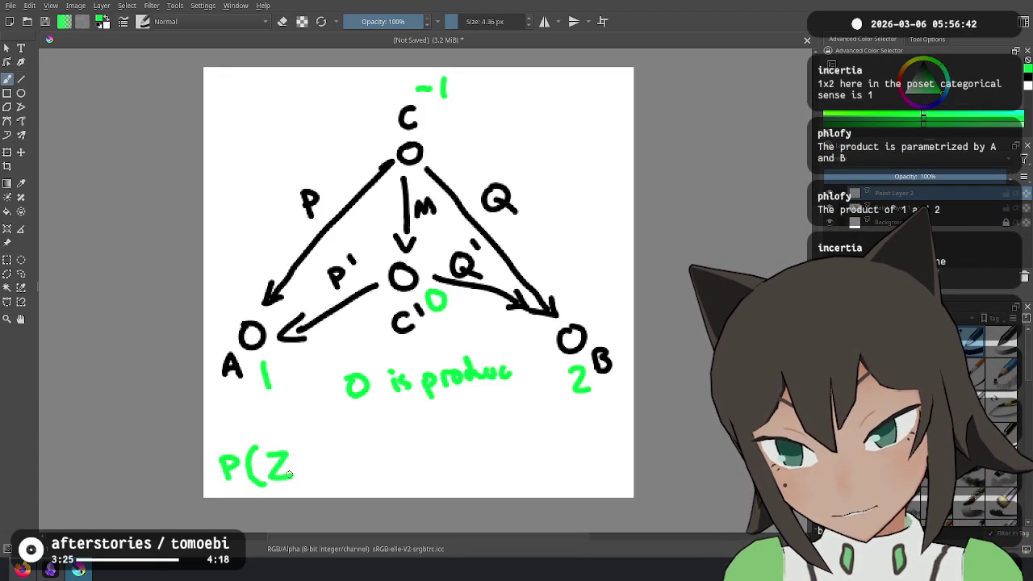
Complete the green equation P(ℤ,1,2) = 1 with a double-struck ℤ
drag(279, 457, 277, 472)
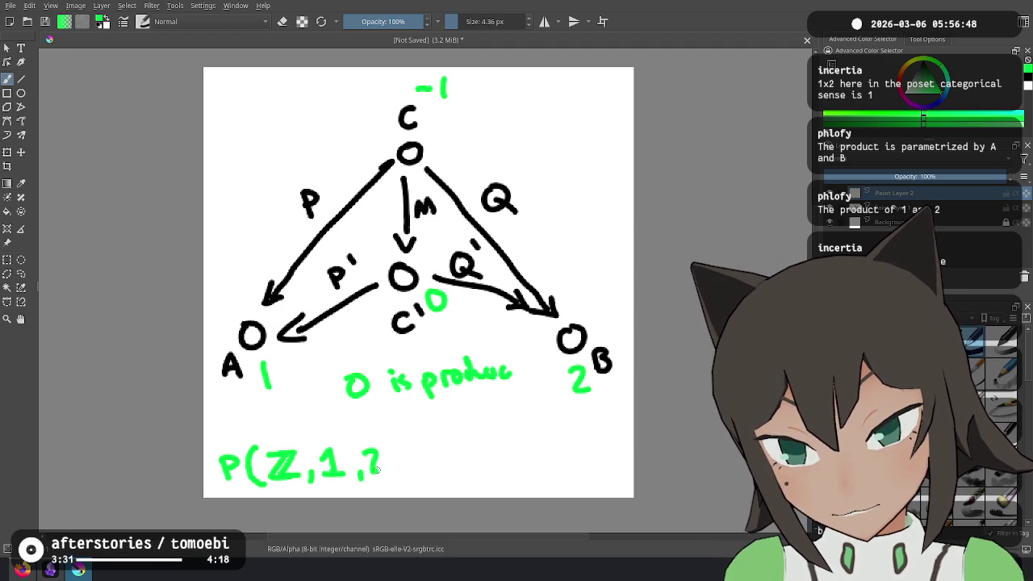
drag(421, 452, 437, 450)
drag(422, 461, 460, 466)
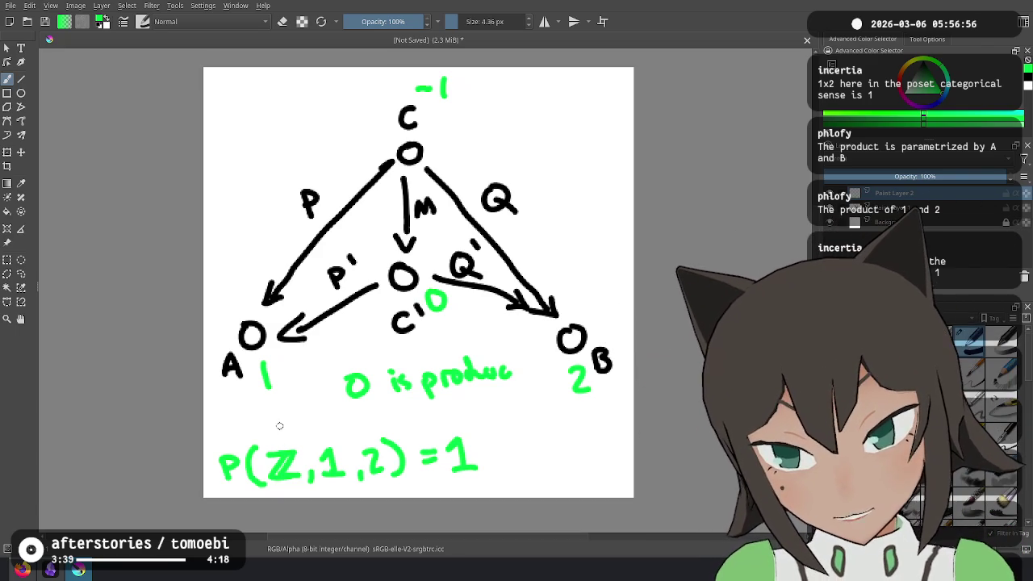
Write P(ℤ) = min in green above it, redrawing the min strokes
mouse_move(269, 411)
mouse_down()
mouse_move(275, 428)
mouse_move(344, 432)
mouse_up()
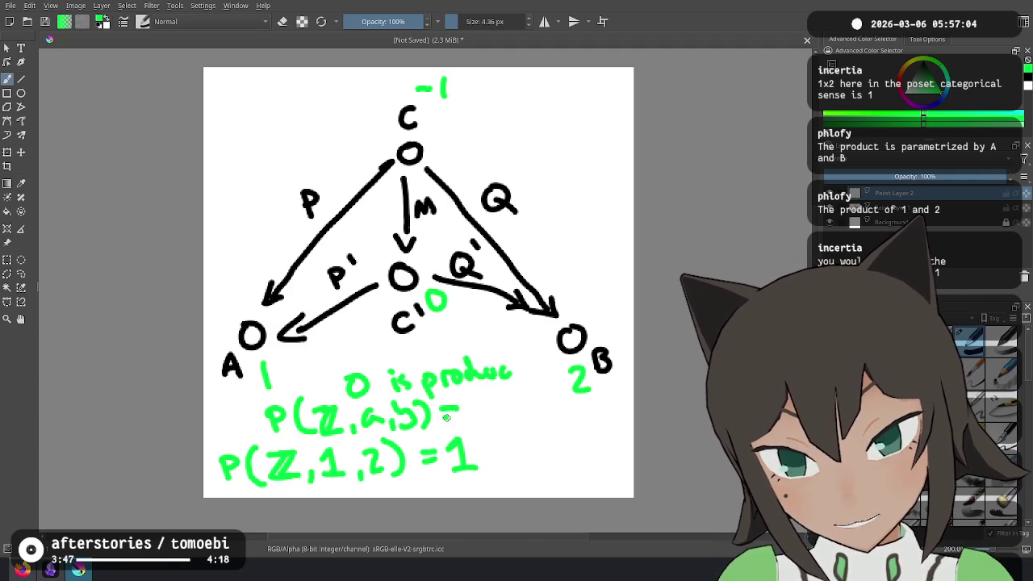
drag(509, 408, 510, 421)
drag(515, 421, 526, 421)
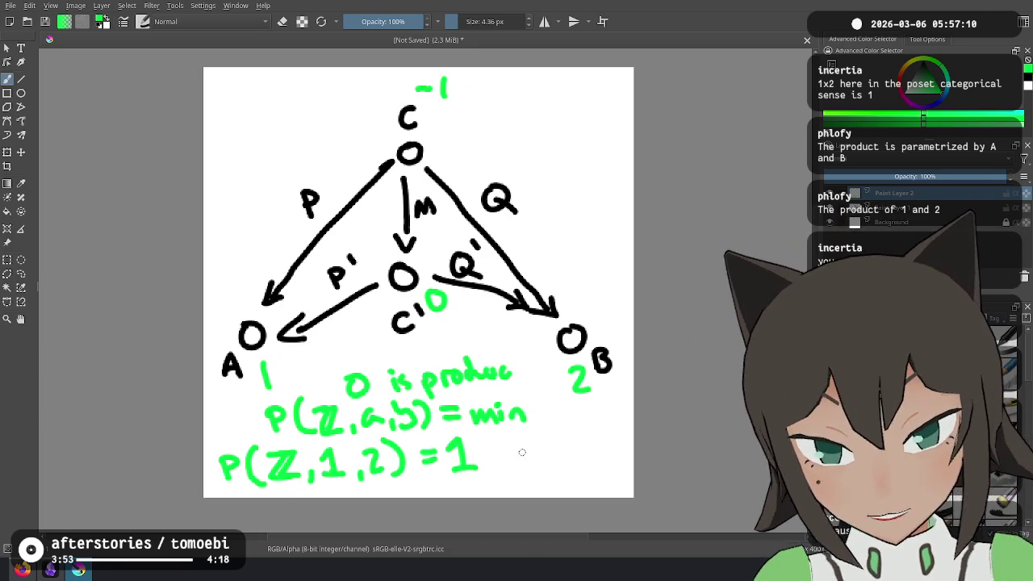
key(ctrl+z)
key(ctrl+z)
key(ctrl+z)
key(ctrl+z)
key(ctrl+z)
key(ctrl+z)
key(ctrl+z)
key(ctrl+z)
key(ctrl+z)
key(ctrl+z)
mouse_move(352, 404)
mouse_down()
mouse_move(356, 431)
mouse_move(393, 410)
mouse_up()
drag(374, 420, 436, 424)
click(443, 403)
mouse_move(443, 411)
mouse_down()
mouse_move(443, 424)
mouse_move(471, 424)
mouse_up()
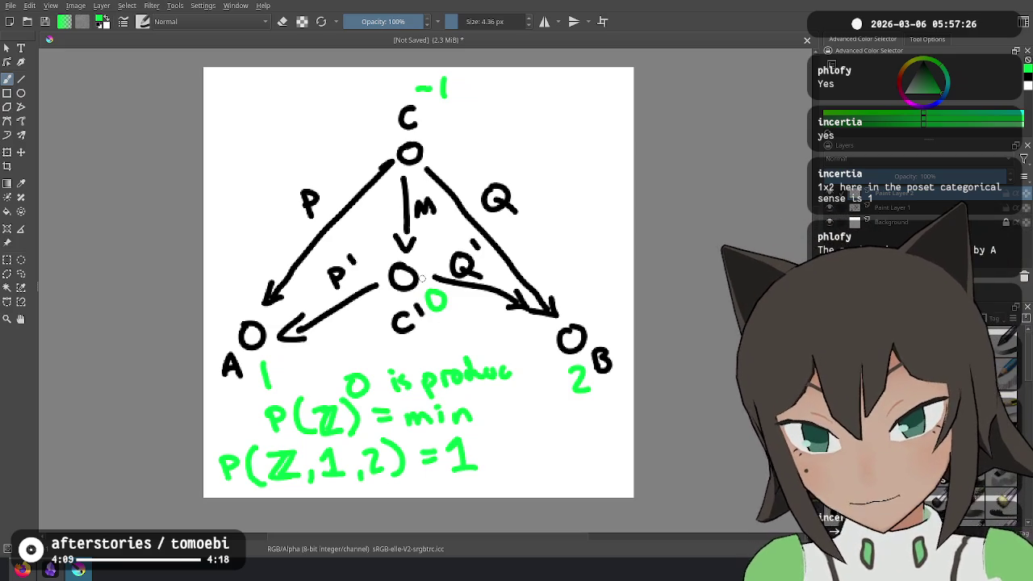
drag(228, 208, 301, 162)
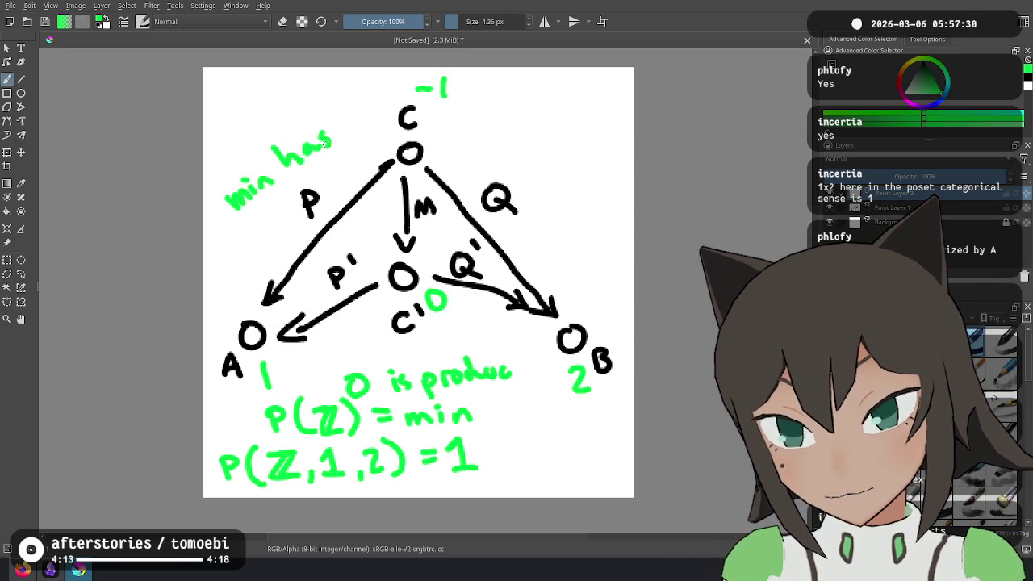
Write 'min has no coproduct' in green at upper left, then undo the coproduct strokes
drag(273, 201, 263, 224)
mouse_move(281, 207)
mouse_down()
mouse_move(290, 228)
mouse_move(311, 189)
mouse_move(348, 160)
mouse_up()
mouse_move(359, 152)
mouse_down()
mouse_move(355, 163)
mouse_move(370, 156)
mouse_up()
drag(363, 149, 375, 144)
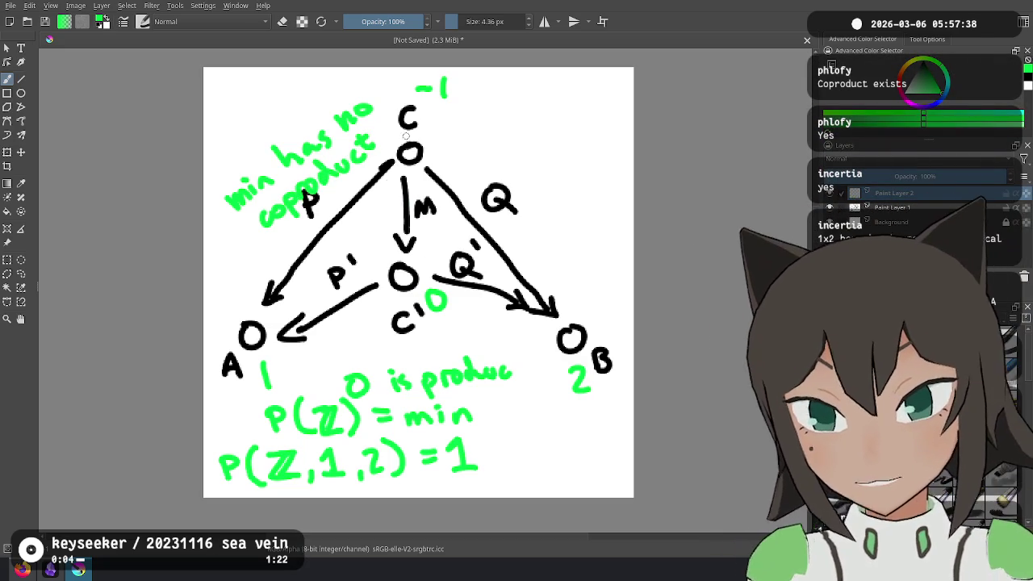
key(ctrl+z)
key(ctrl+z)
key(ctrl+z)
key(ctrl+z)
key(ctrl+z)
key(ctrl+z)
key(ctrl+z)
key(ctrl+z)
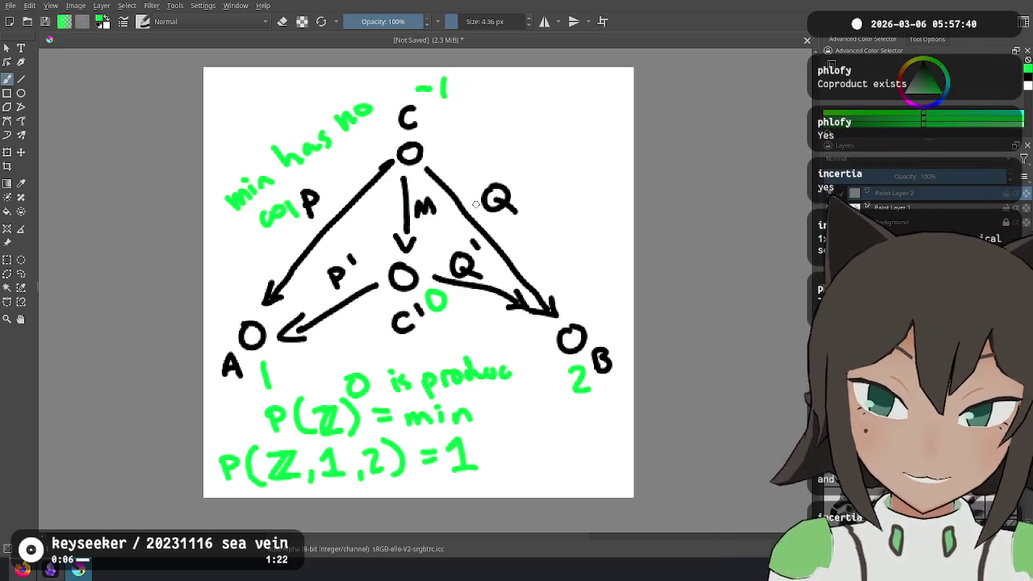
key(ctrl+z)
key(ctrl+z)
key(ctrl+z)
key(ctrl+z)
key(ctrl+z)
key(ctrl+z)
key(ctrl+z)
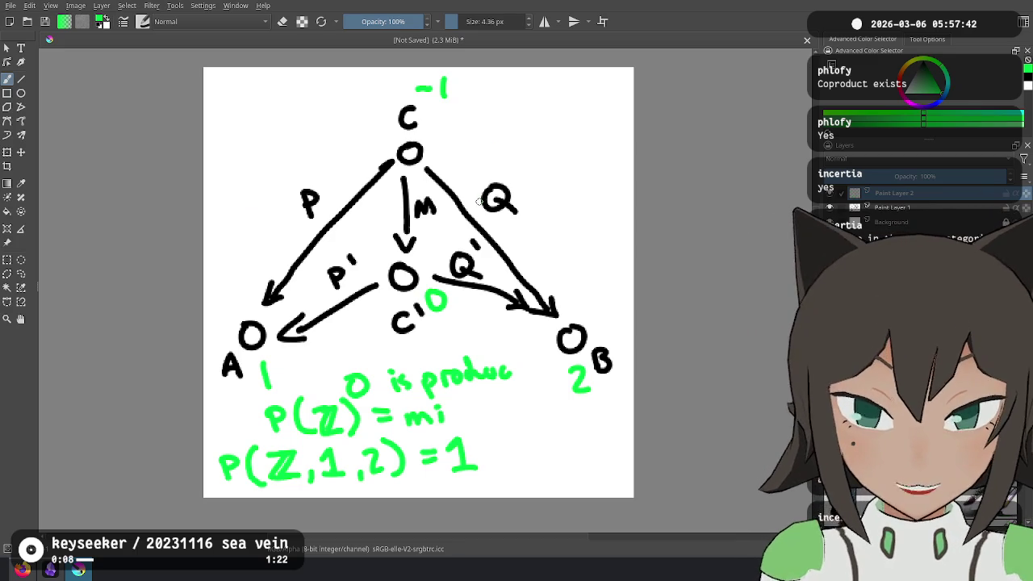
key(ctrl+shift+z)
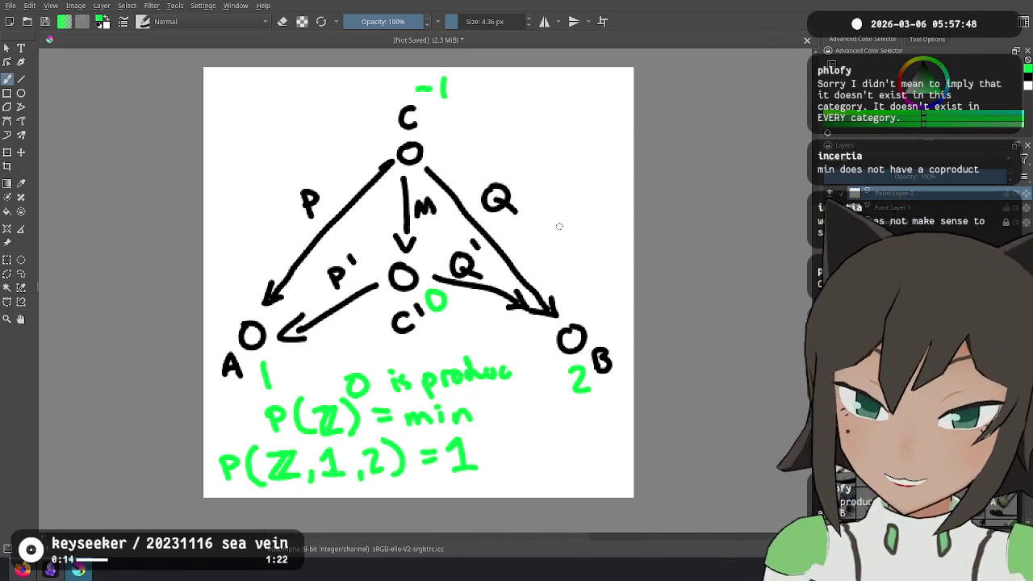
key(alt+Tab)
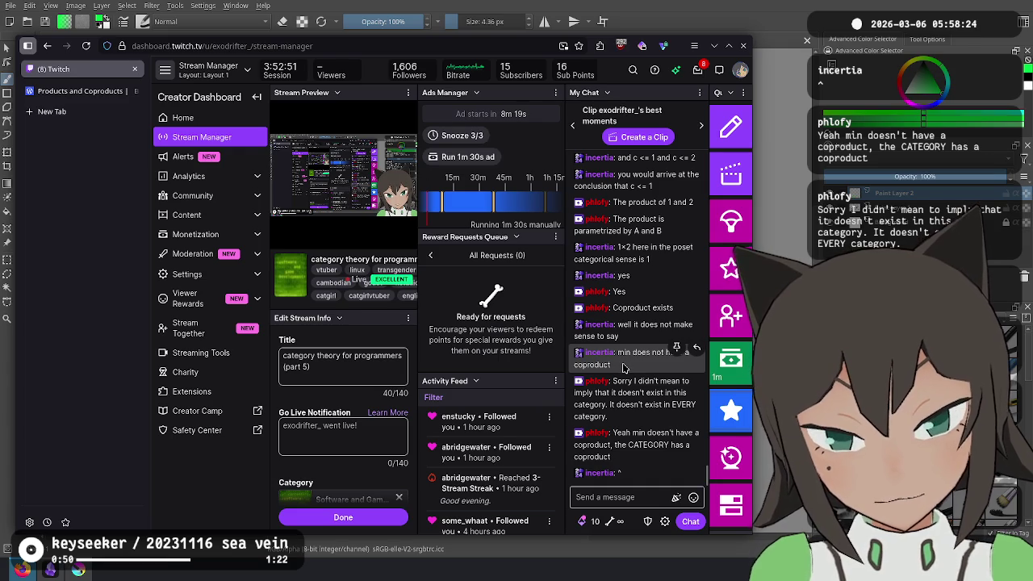
Redraw the bottom equation's closing parenthesis after ℤ, then undo the parenthesis and equals sign
key(alt+Tab)
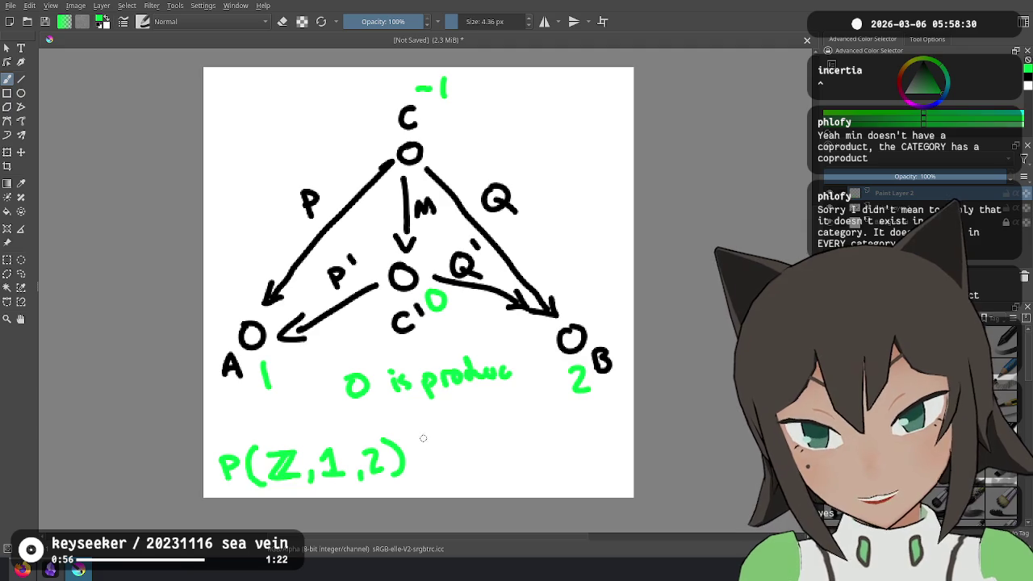
key(ctrl+z)
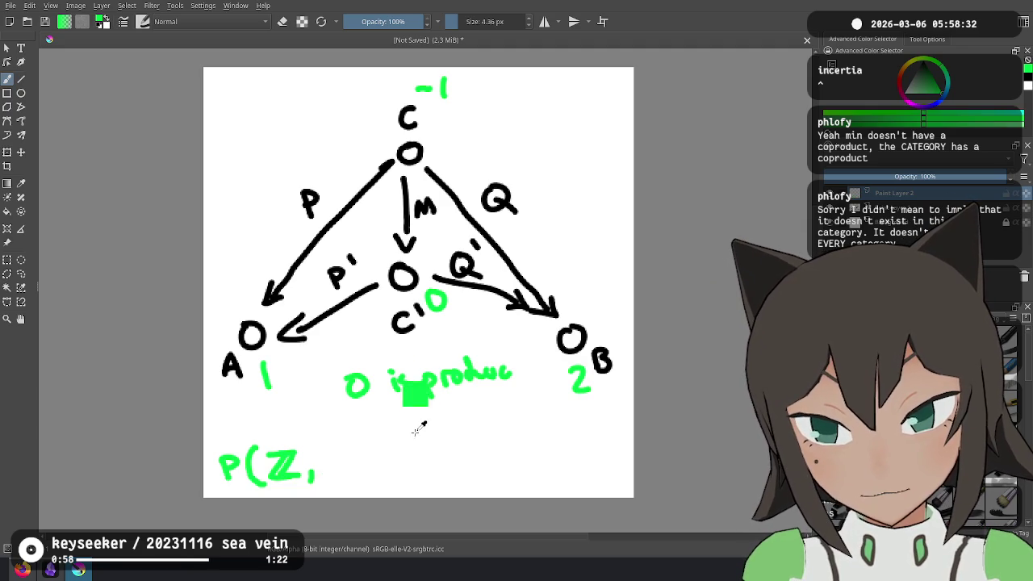
mouse_move(299, 435)
mouse_down()
mouse_move(306, 481)
mouse_move(353, 460)
mouse_up()
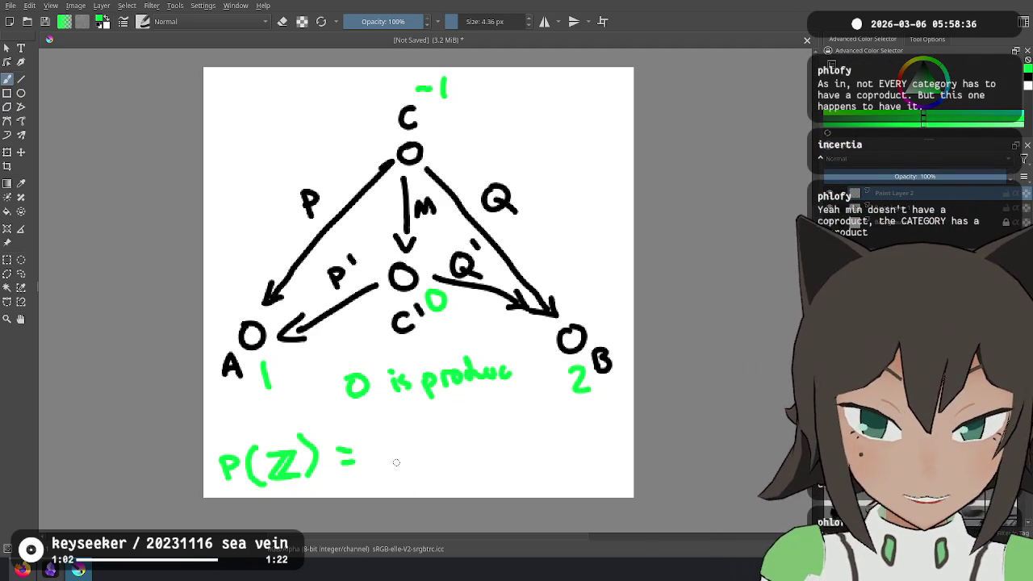
key(ctrl+z)
key(ctrl+z)
key(ctrl+z)
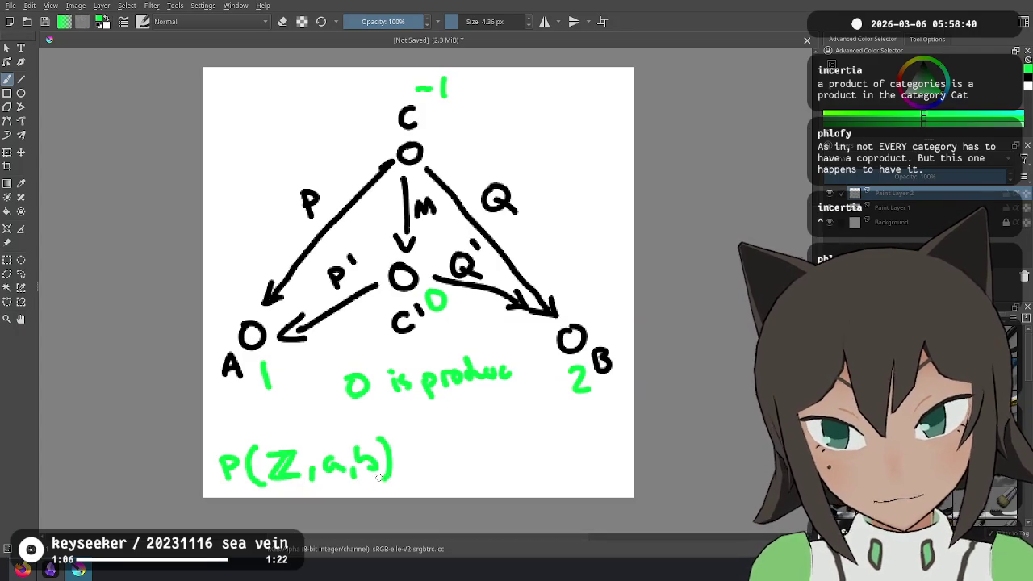
key(alt+Tab)
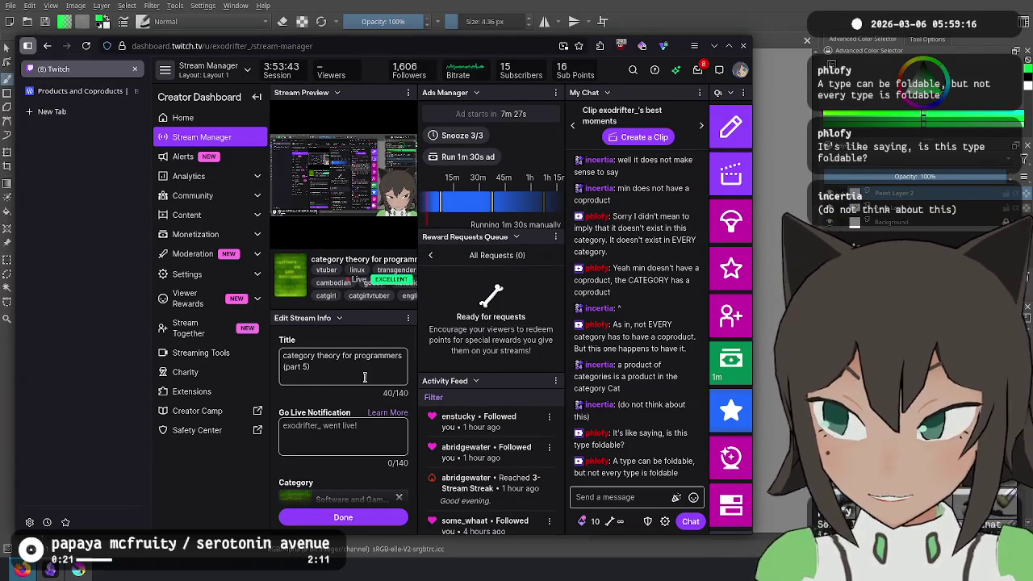
Undo the bottom equation back to P(ℤ, add ) and an equals sign, then clear green annotations
key(alt+Tab)
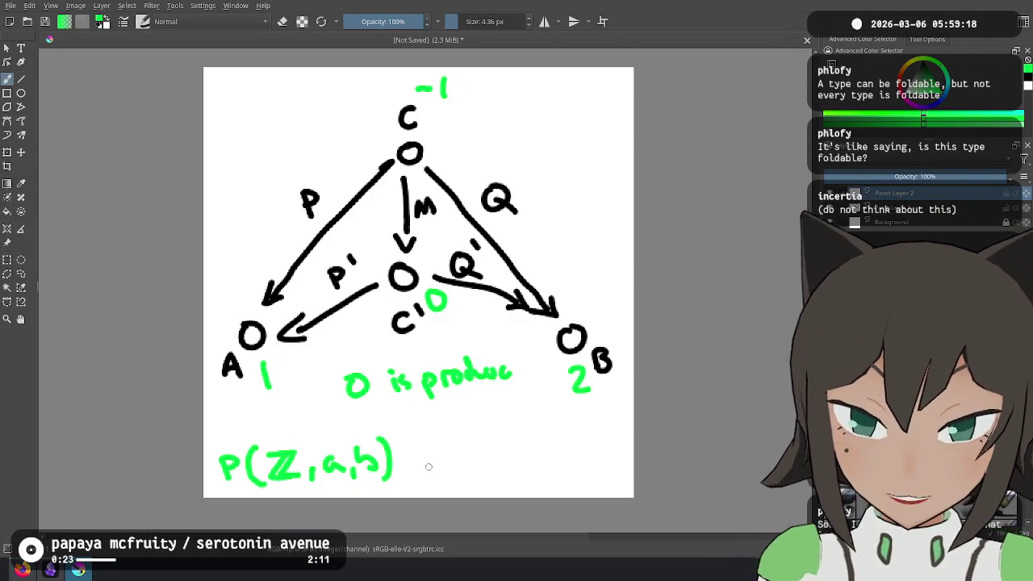
key(ctrl+z)
key(ctrl+z)
key(ctrl+z)
key(ctrl+z)
key(ctrl+z)
key(ctrl+z)
key(ctrl+z)
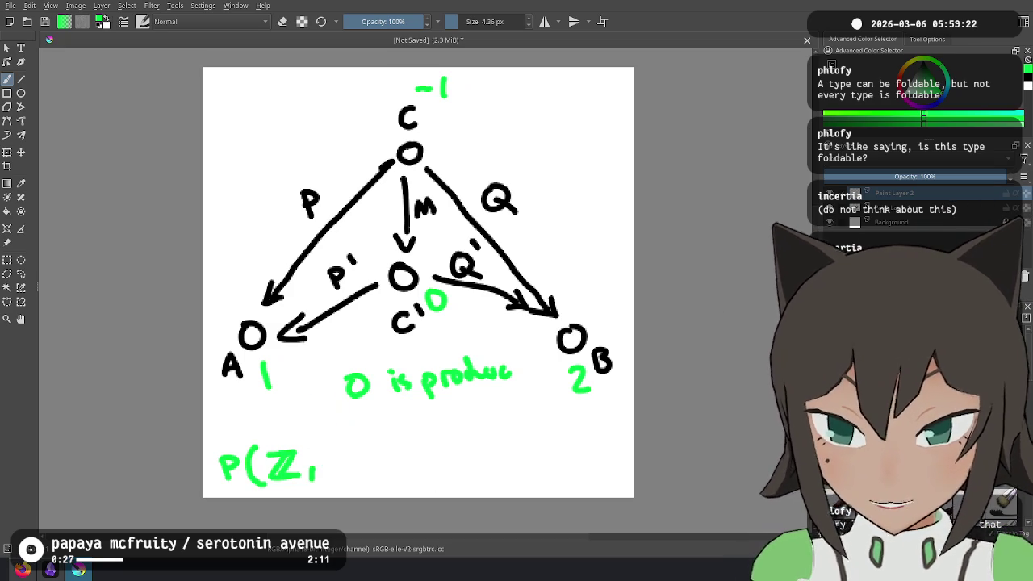
key(ctrl+z)
mouse_move(319, 444)
mouse_down()
mouse_move(321, 478)
mouse_move(361, 451)
mouse_move(381, 468)
mouse_move(442, 466)
mouse_up()
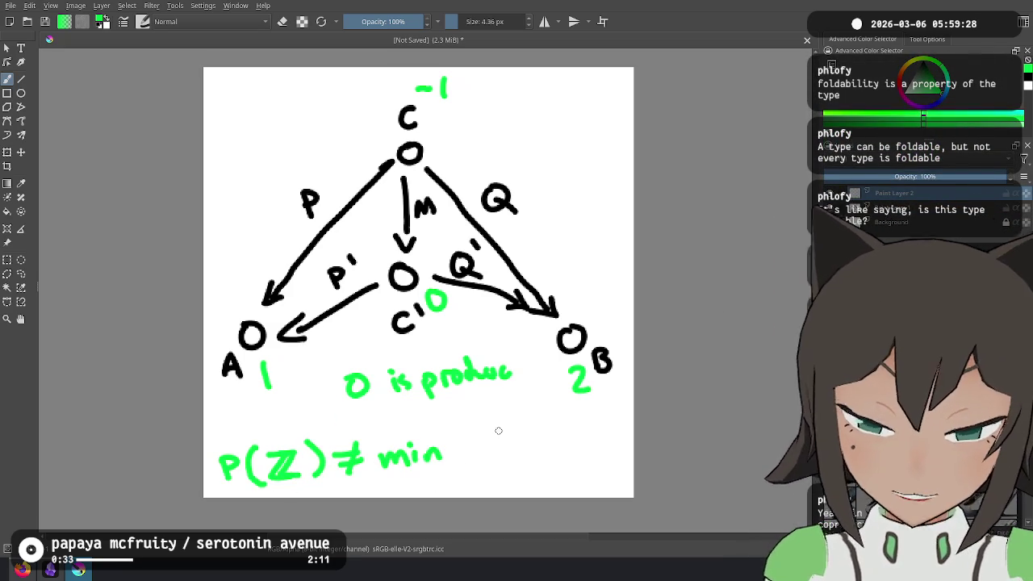
key(alt+Tab)
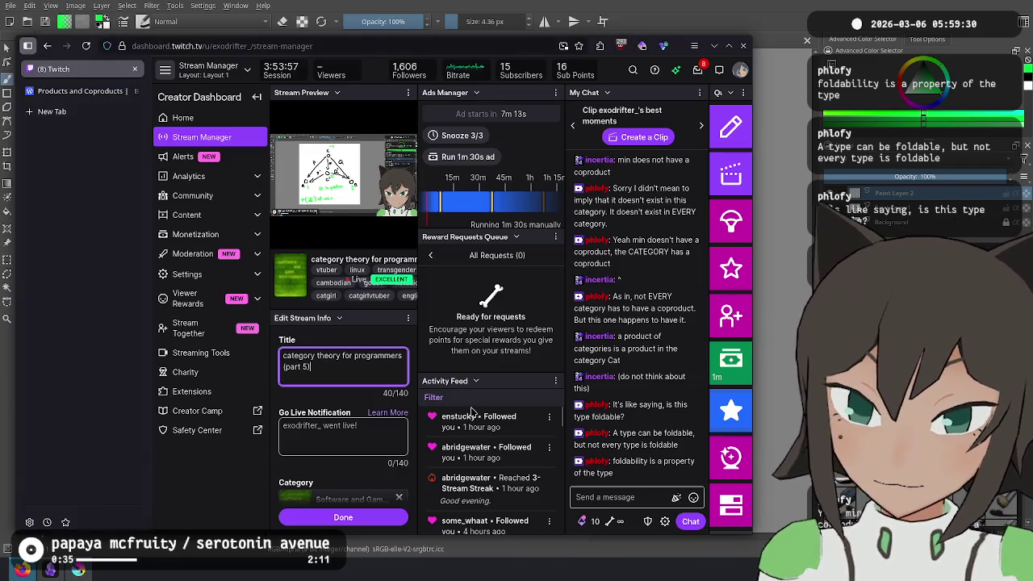
mouse_move(637, 308)
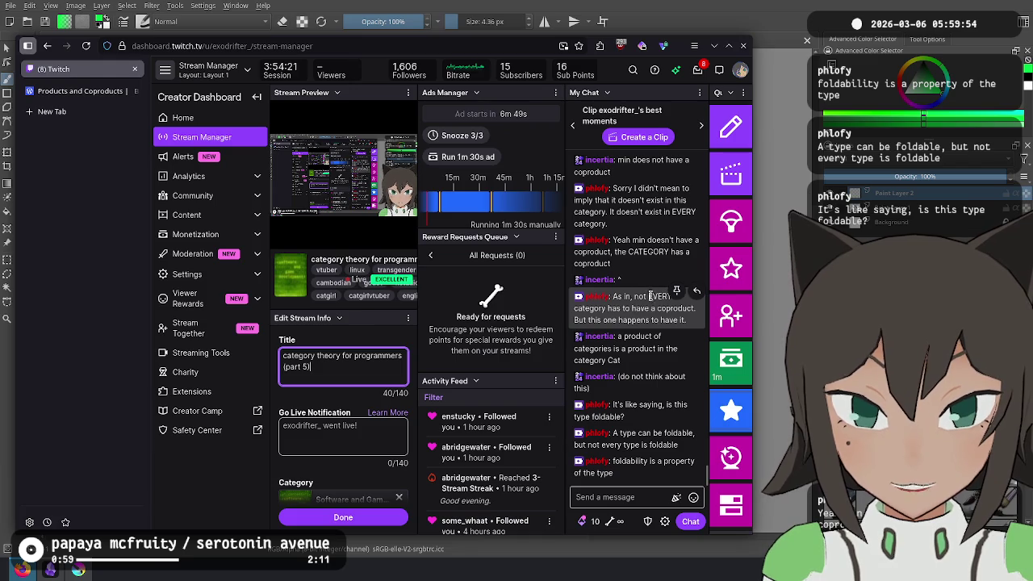
key(alt+Tab)
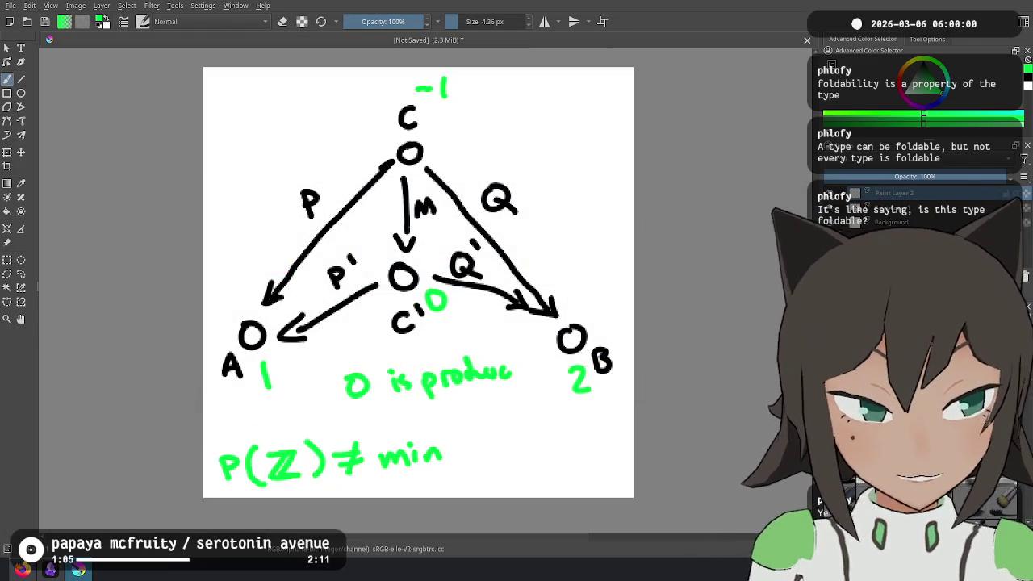
key(Delete)
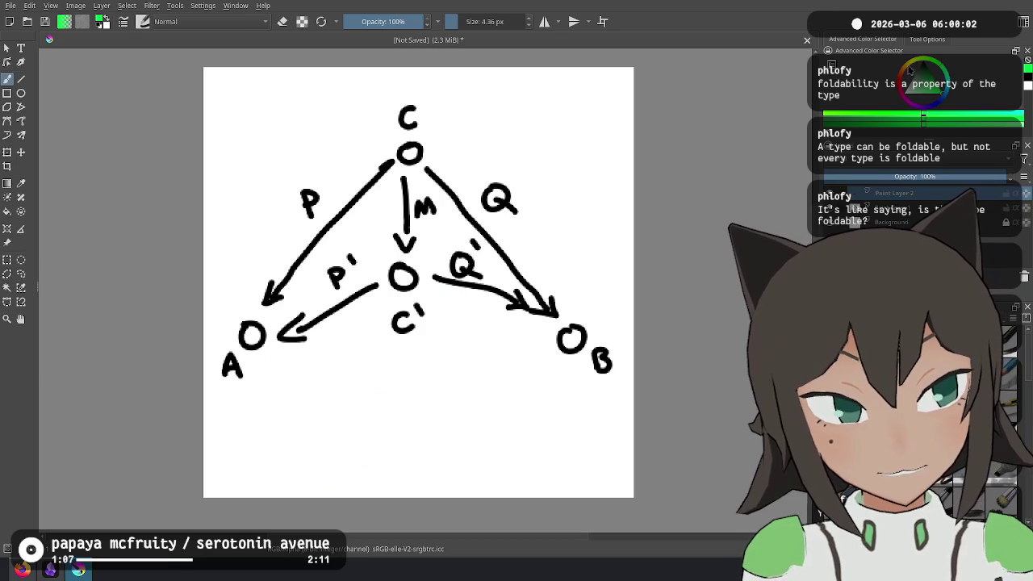
Write the red title 'What is "Product"' at the top left
click(909, 71)
mouse_move(229, 100)
mouse_down()
mouse_move(257, 101)
mouse_move(283, 121)
mouse_move(327, 119)
mouse_up()
drag(310, 106, 350, 121)
mouse_move(349, 98)
mouse_down()
mouse_move(360, 120)
mouse_move(394, 103)
mouse_up()
mouse_move(399, 93)
mouse_down()
mouse_move(423, 119)
mouse_move(425, 110)
mouse_up()
drag(439, 106, 517, 122)
mouse_move(529, 94)
mouse_down()
mouse_move(532, 122)
mouse_move(540, 103)
mouse_up()
drag(551, 94, 558, 102)
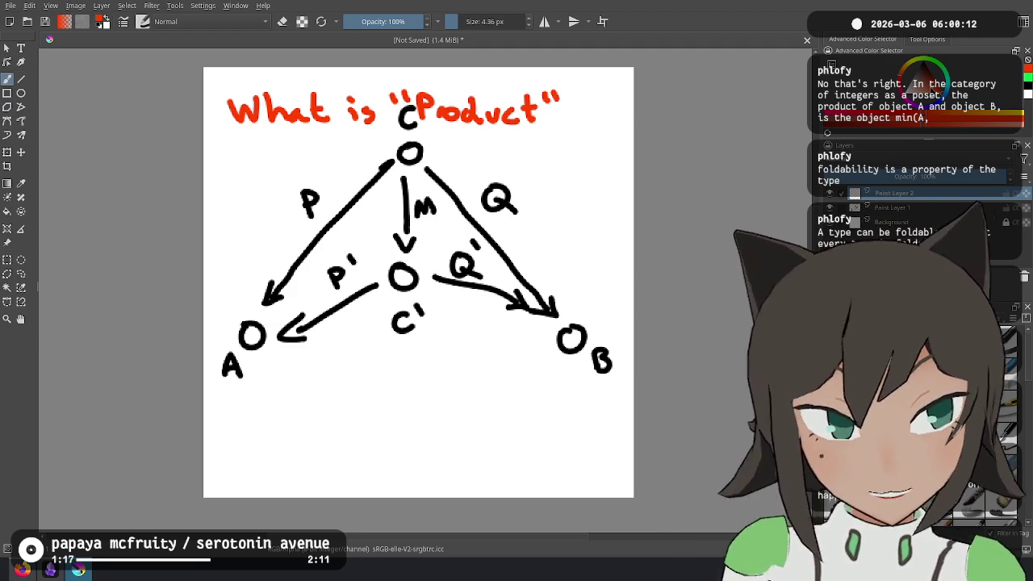
Circle C′ in green with an arrow and the question 'what is C′?'
click(938, 70)
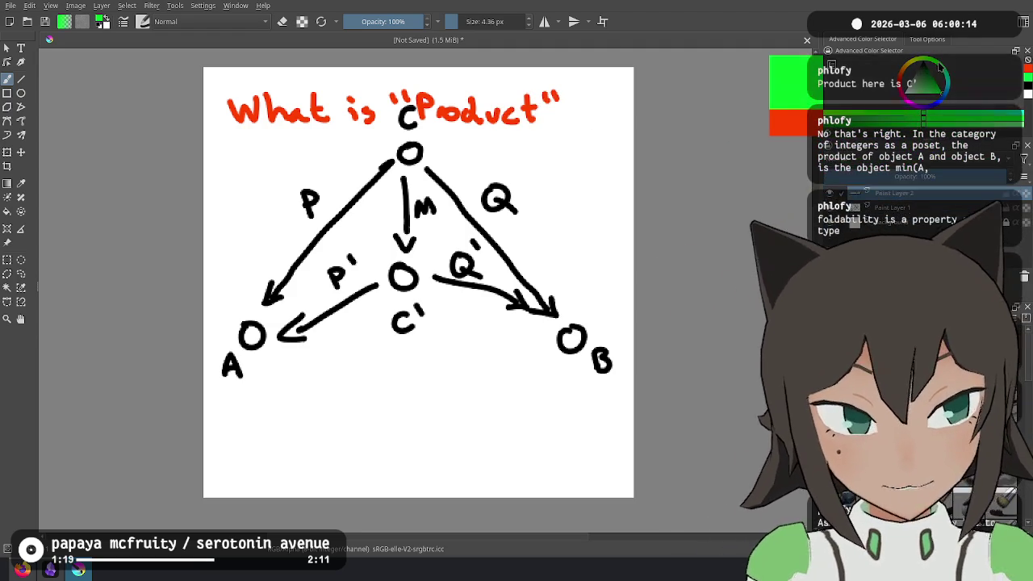
mouse_move(415, 289)
mouse_down()
mouse_move(387, 297)
mouse_move(417, 291)
mouse_up()
mouse_move(446, 347)
mouse_down()
mouse_move(458, 369)
mouse_move(458, 347)
mouse_move(441, 341)
mouse_up()
drag(305, 413, 377, 406)
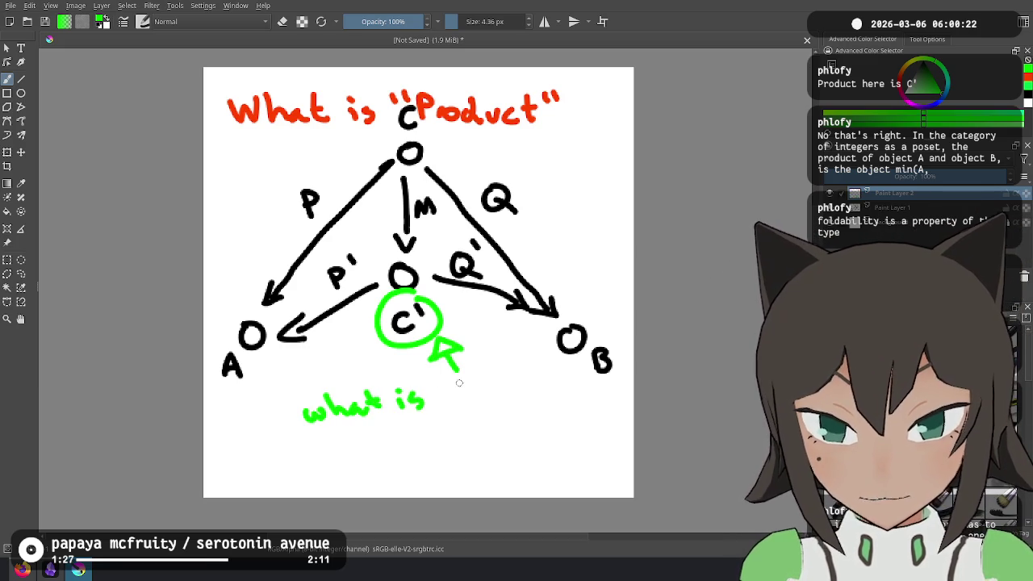
drag(500, 381, 501, 386)
click(502, 393)
Write the green equation P(ℤ,a,b) = C′ at the bottom left, redrawing the prime mark
mouse_move(226, 451)
mouse_down()
mouse_move(229, 477)
mouse_move(232, 465)
mouse_up()
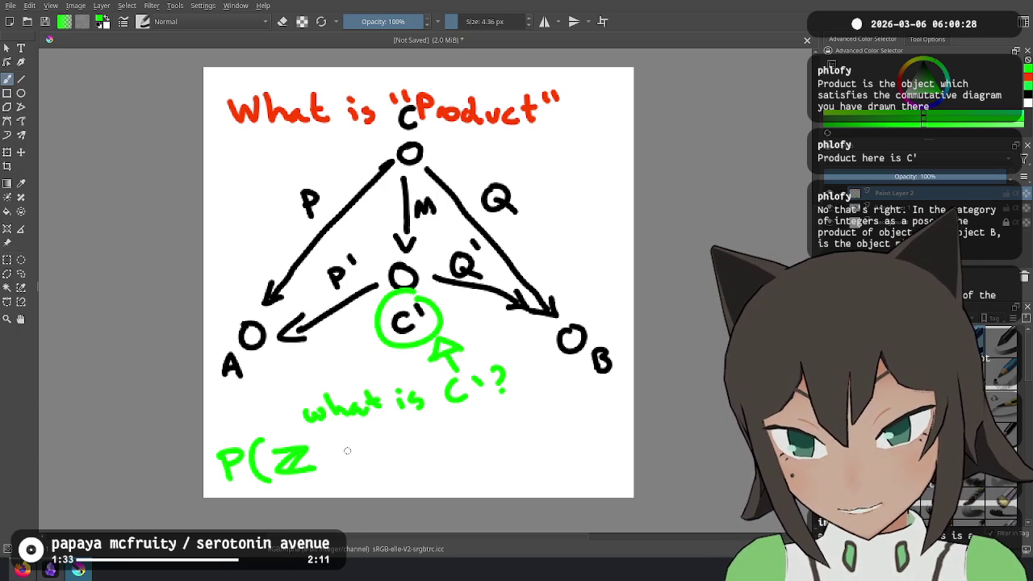
drag(355, 456, 366, 472)
mouse_move(375, 440)
mouse_down()
mouse_move(381, 460)
mouse_move(446, 447)
mouse_up()
drag(430, 456, 446, 455)
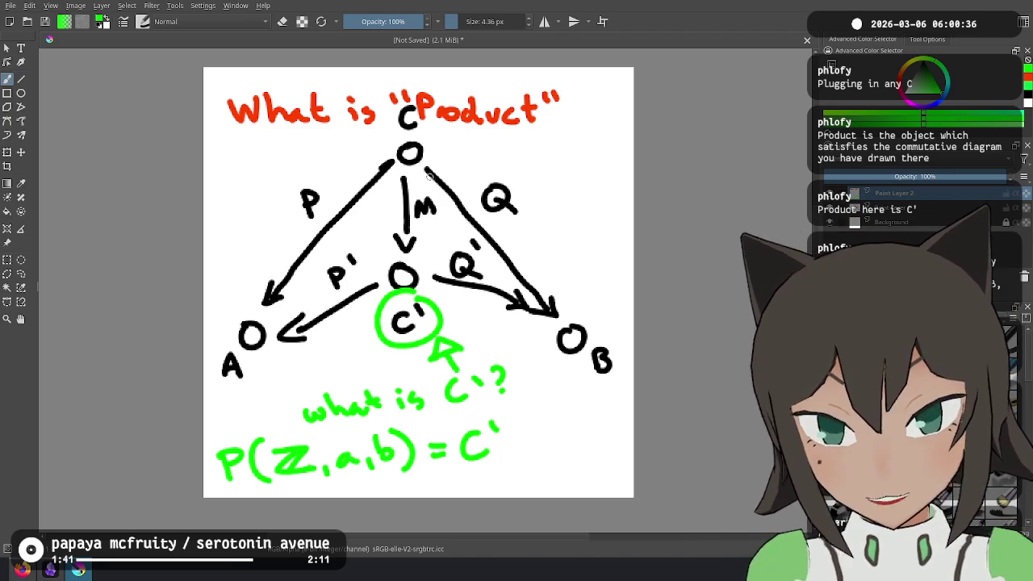
key(ctrl+z)
mouse_move(497, 425)
mouse_down()
mouse_move(493, 436)
mouse_move(539, 465)
mouse_up()
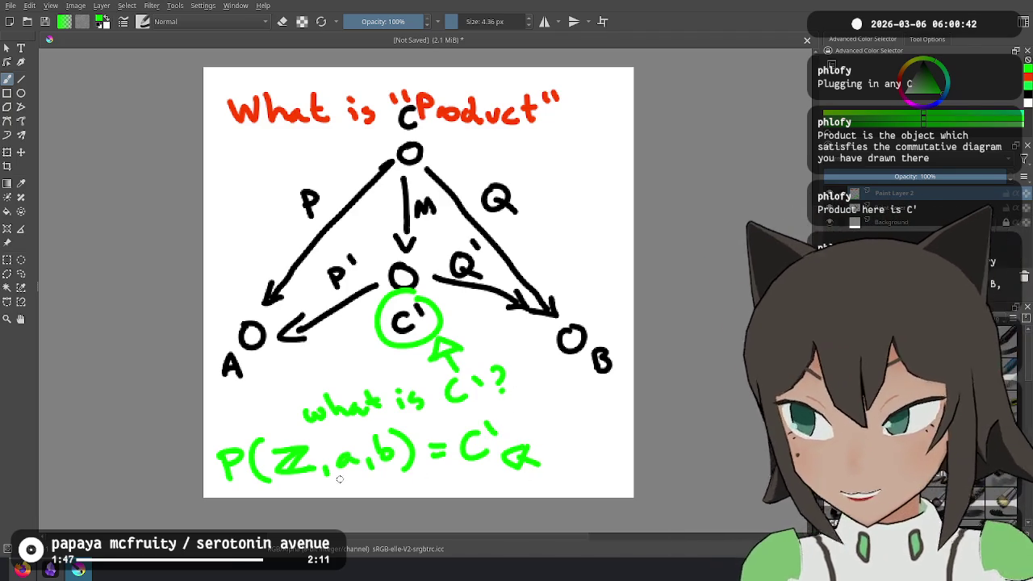
key(alt+Tab)
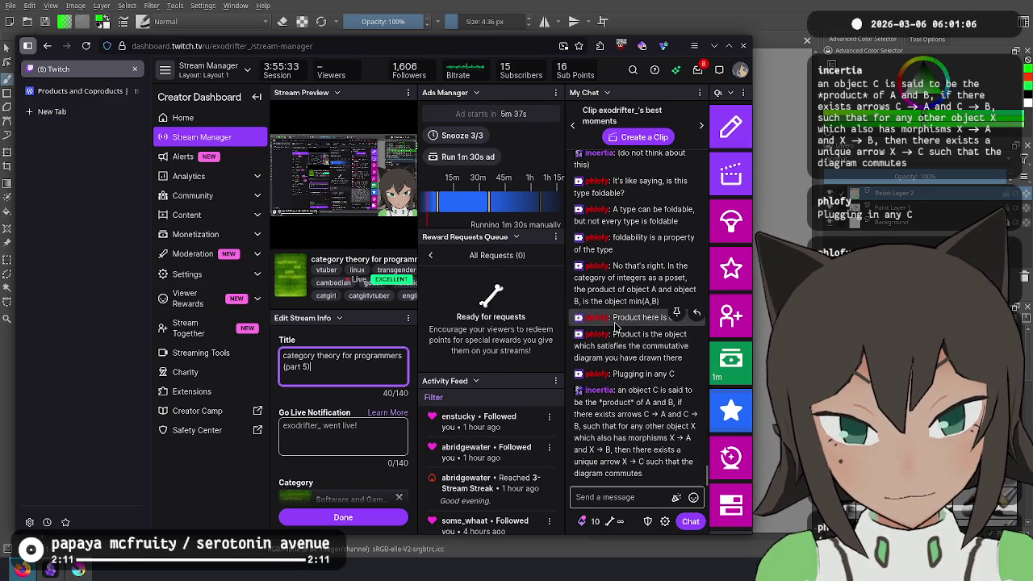
Undo the green C′ notes and equation, redoing the red title's closing strokes
key(alt+Tab)
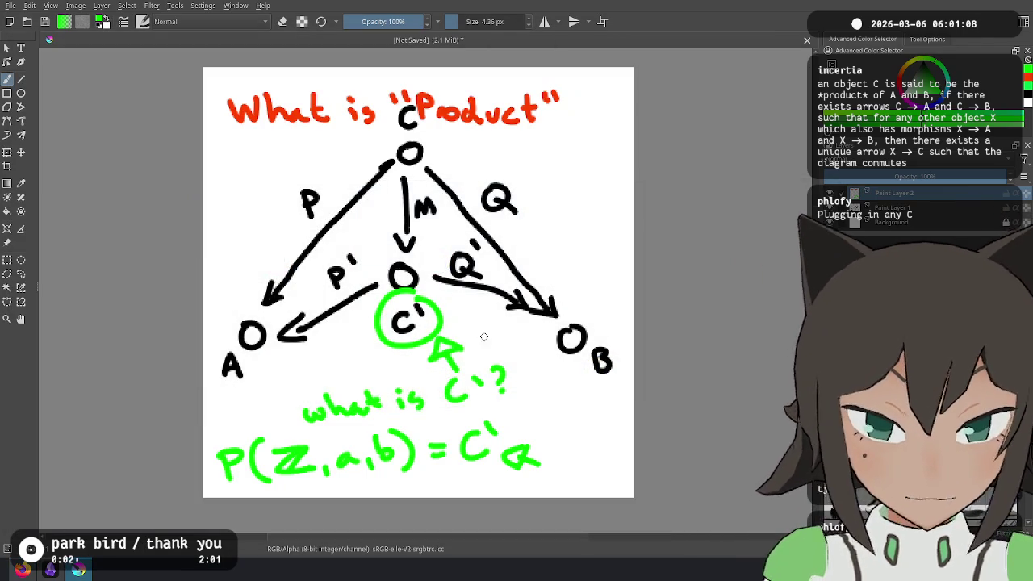
key(ctrl+z)
key(ctrl+z)
key(ctrl+z)
key(ctrl+z)
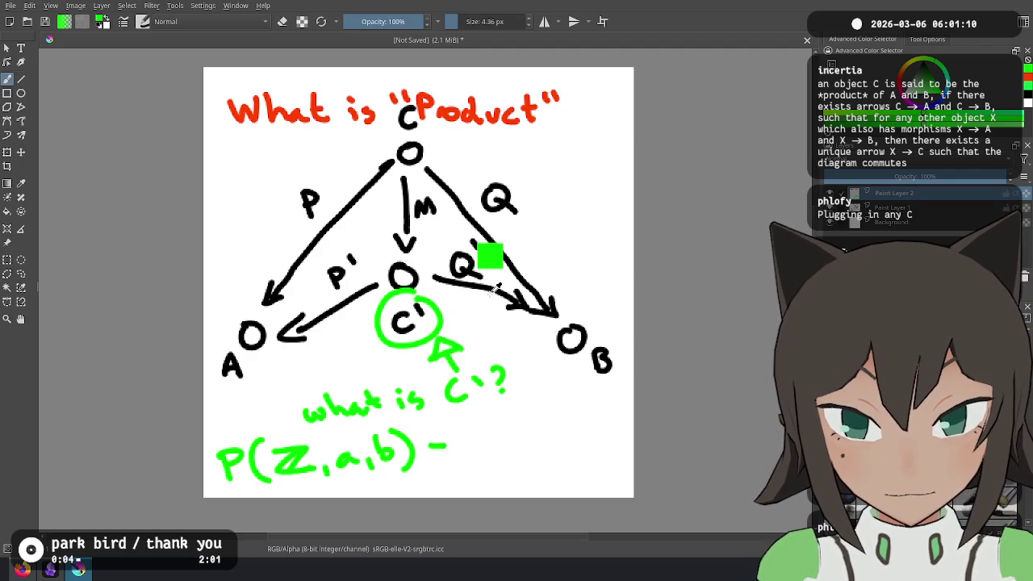
key(ctrl+z)
key(ctrl+z)
key(ctrl+z)
key(ctrl+z)
key(ctrl+z)
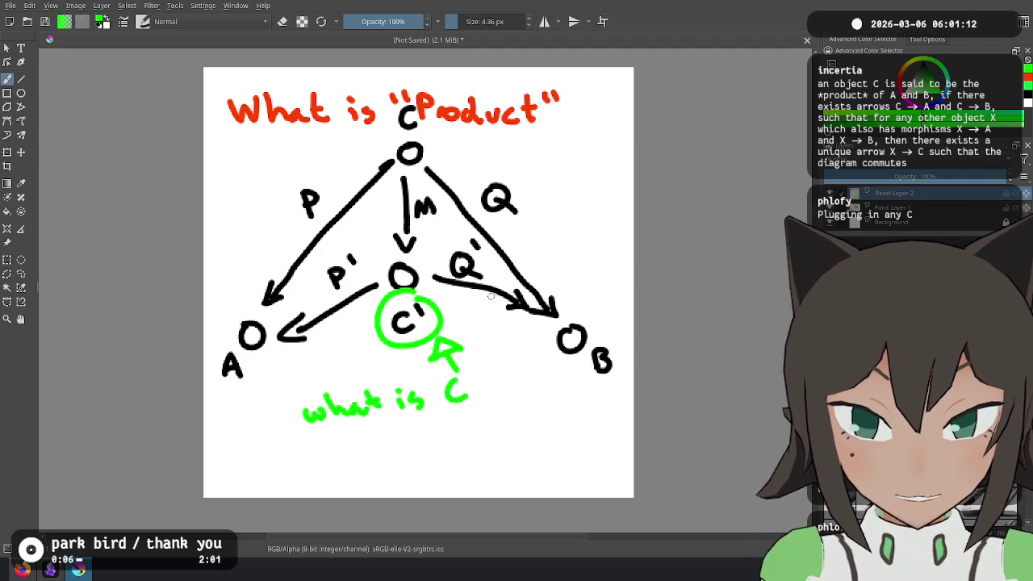
key(ctrl+z)
key(ctrl+z)
key(ctrl+z)
key(ctrl+z)
key(ctrl+z)
key(ctrl+z)
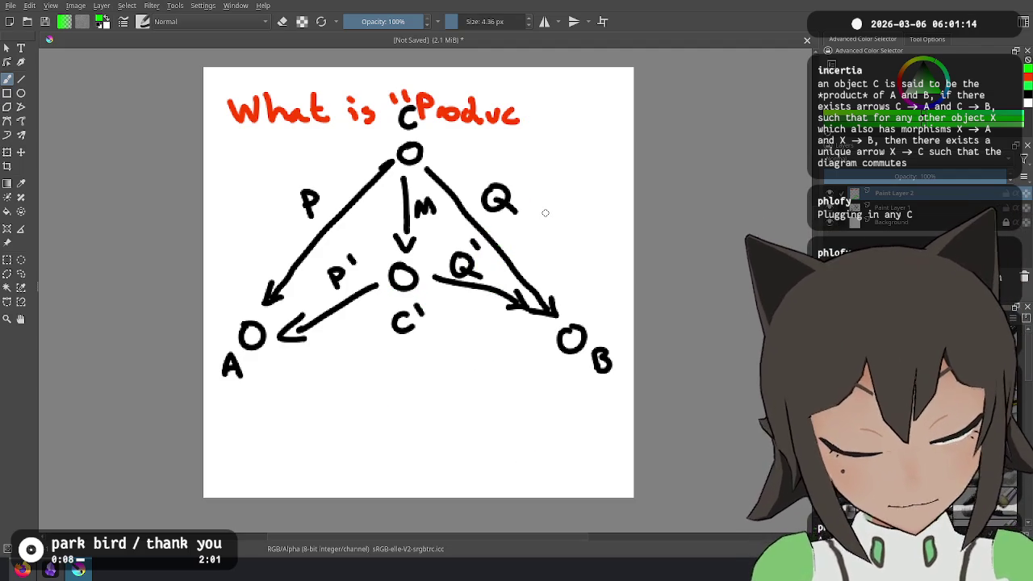
key(ctrl+shift+z)
key(ctrl+shift+z)
key(ctrl+shift+z)
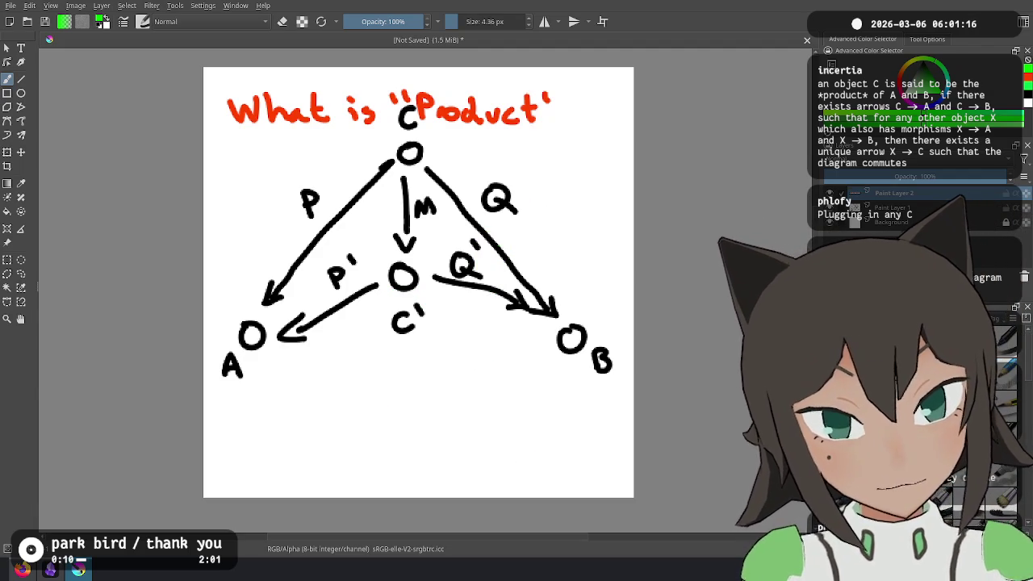
key(ctrl+shift+z)
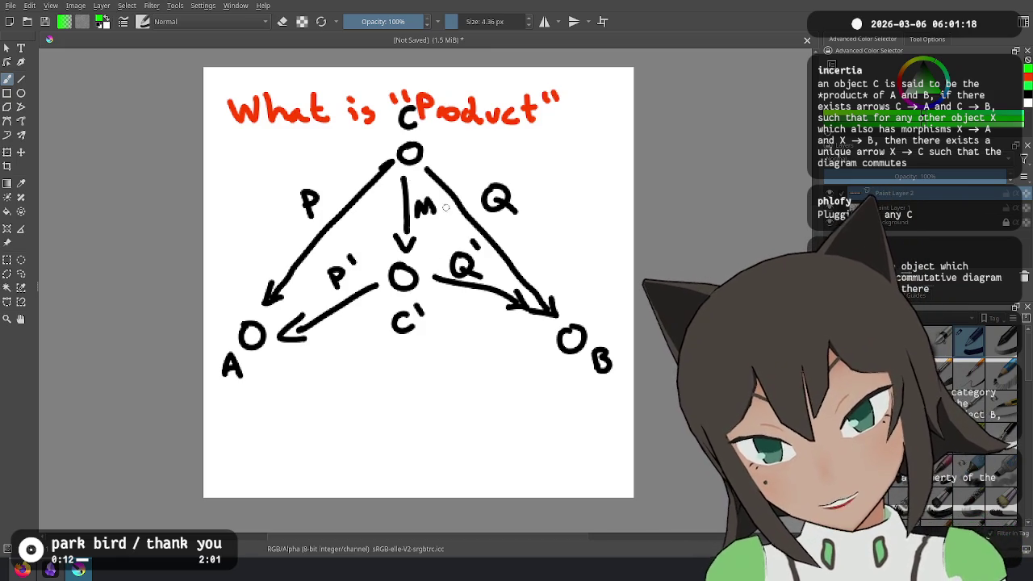
Draw a green double-struck ℤ left of the diagram and circle C′ in green
drag(231, 160, 260, 184)
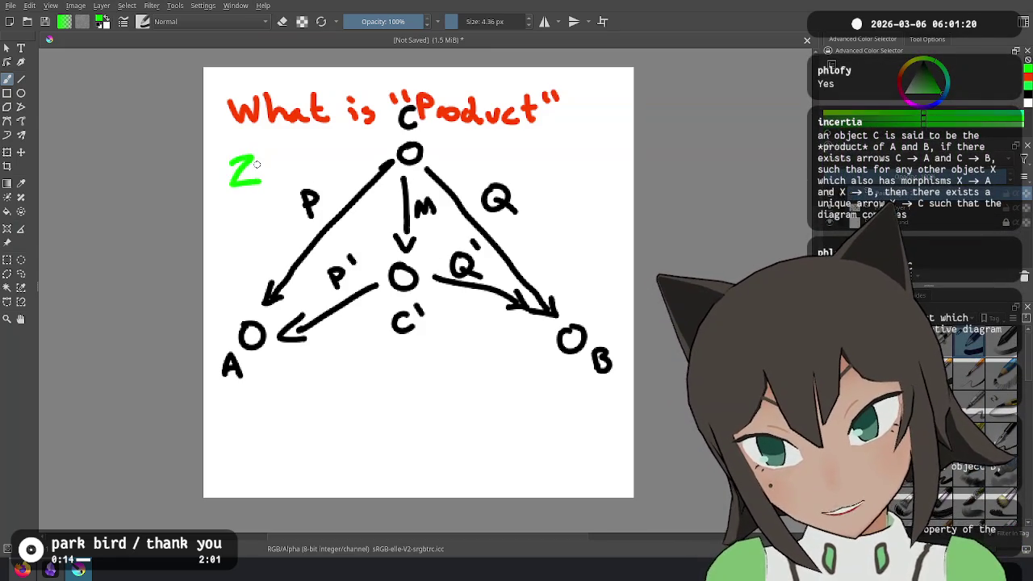
key(ctrl+z)
drag(223, 155, 263, 187)
key(ctrl+z)
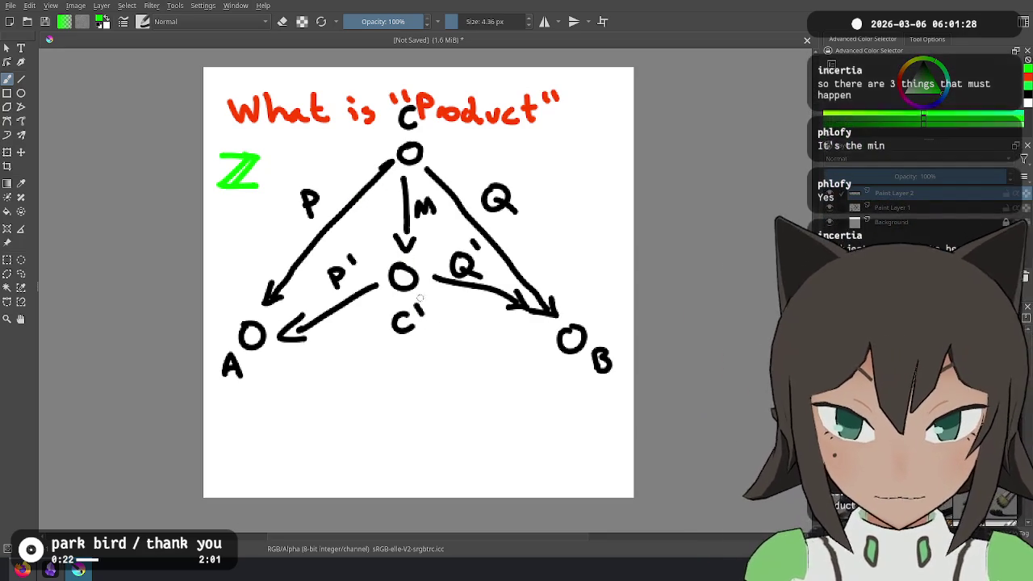
drag(420, 299, 436, 331)
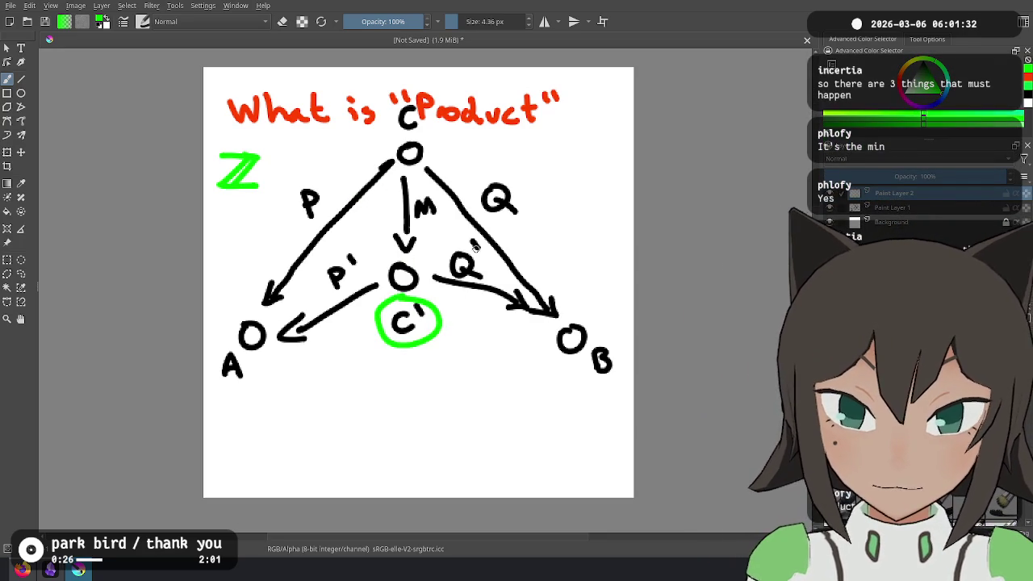
Write and undo a min∈ℤ note, then handwrite P(ℤ,a,b) below A
drag(226, 443, 283, 442)
click(254, 426)
drag(343, 388, 375, 357)
key(ctrl+z)
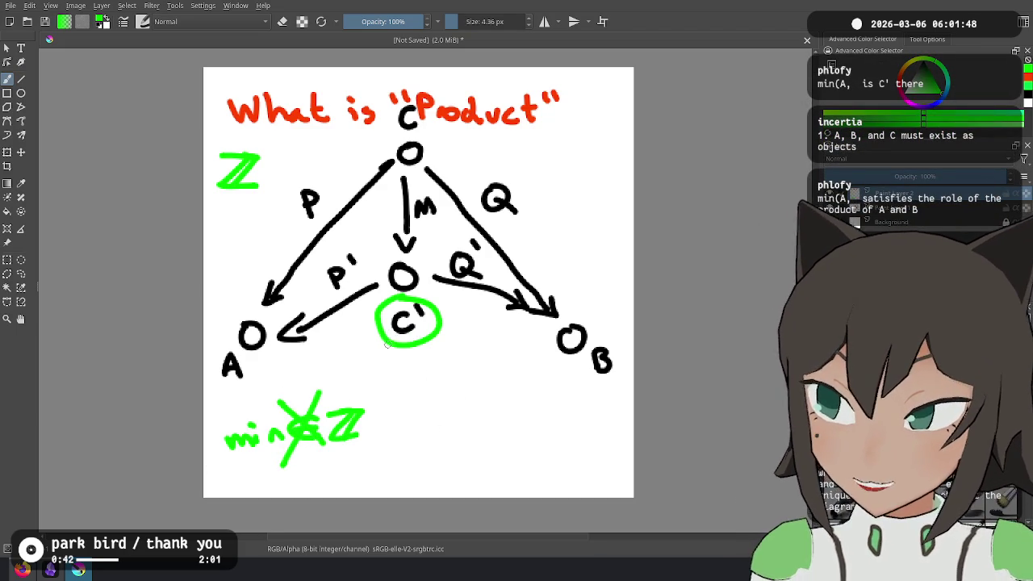
drag(376, 300, 397, 319)
key(ctrl+z)
key(ctrl+z)
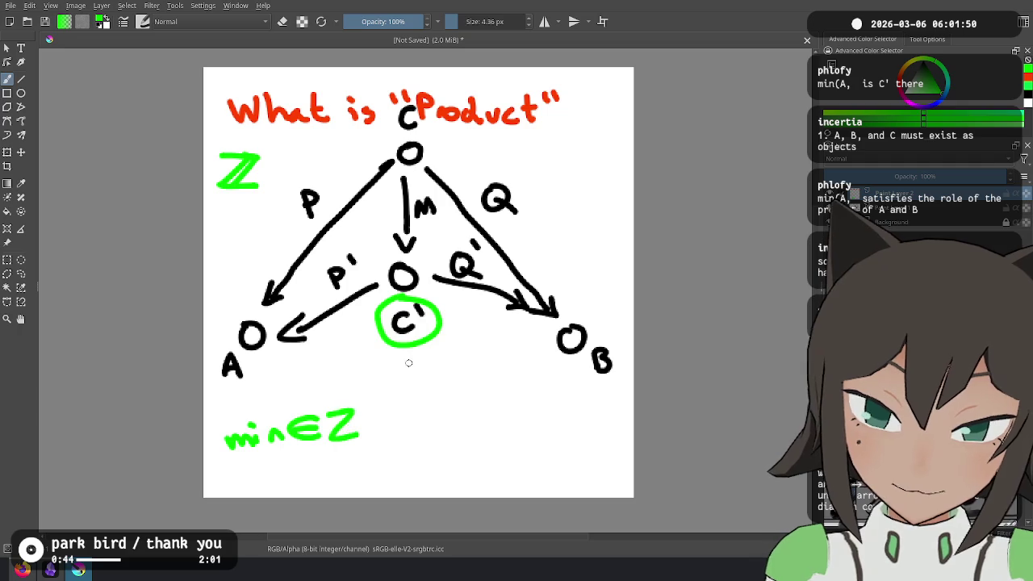
key(ctrl+z)
key(ctrl+z)
key(ctrl+z)
key(ctrl+z)
key(ctrl+z)
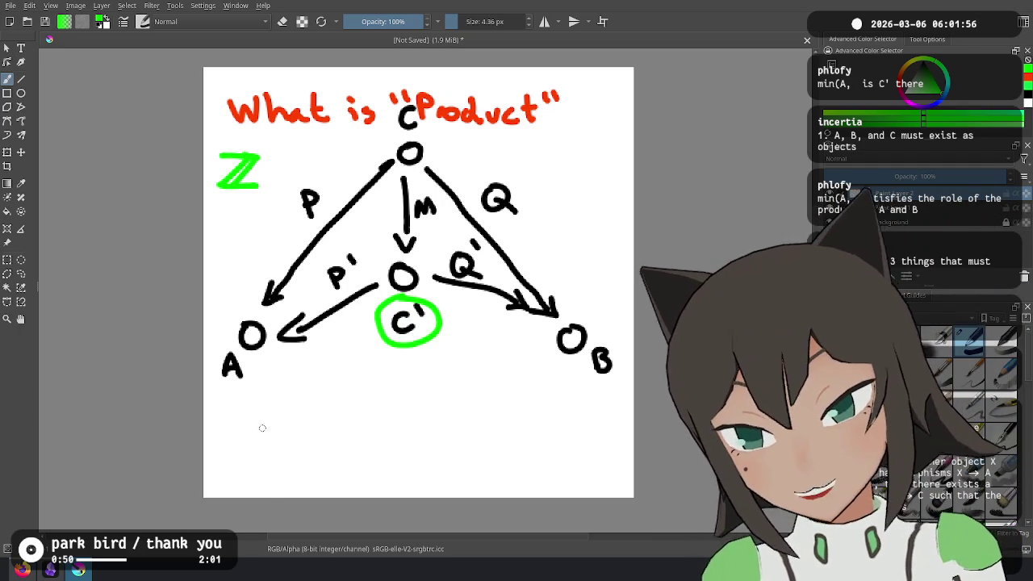
mouse_move(228, 437)
mouse_down()
mouse_move(231, 460)
mouse_move(255, 468)
mouse_move(382, 462)
mouse_up()
key(ctrl+z)
Complete the equation as P(ℤ,a,b) = C′ and write 'Product' beneath A
drag(376, 422, 377, 464)
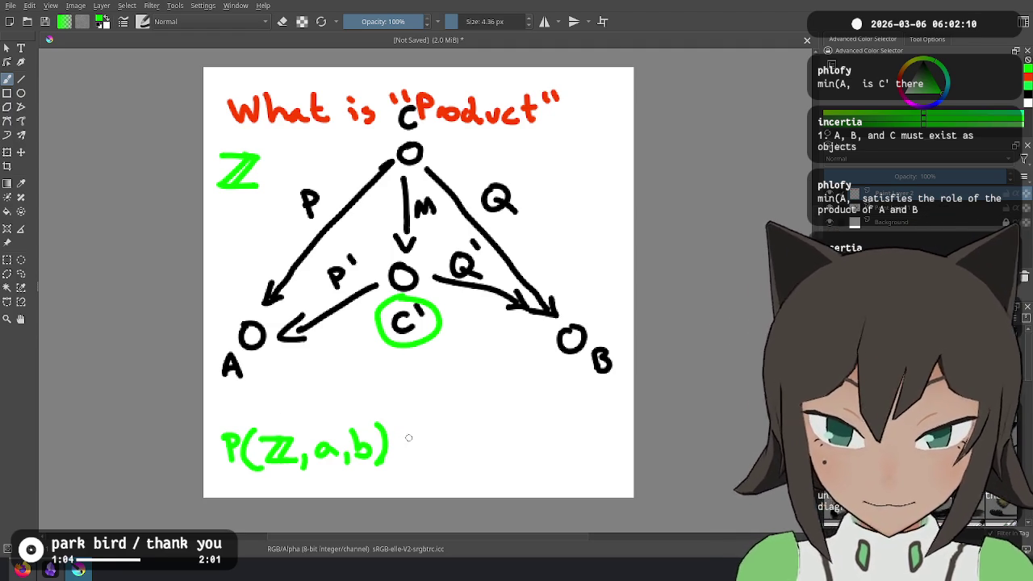
drag(398, 437, 414, 436)
mouse_move(399, 449)
mouse_down()
mouse_move(448, 455)
mouse_move(456, 438)
mouse_up()
mouse_move(265, 385)
mouse_down()
mouse_move(270, 396)
mouse_move(309, 392)
mouse_up()
mouse_move(329, 384)
mouse_down()
mouse_move(331, 404)
mouse_move(348, 397)
mouse_up()
Underline 'Product', undoing the extra underlines tried beneath the equation, then check Twitch
drag(262, 417, 404, 412)
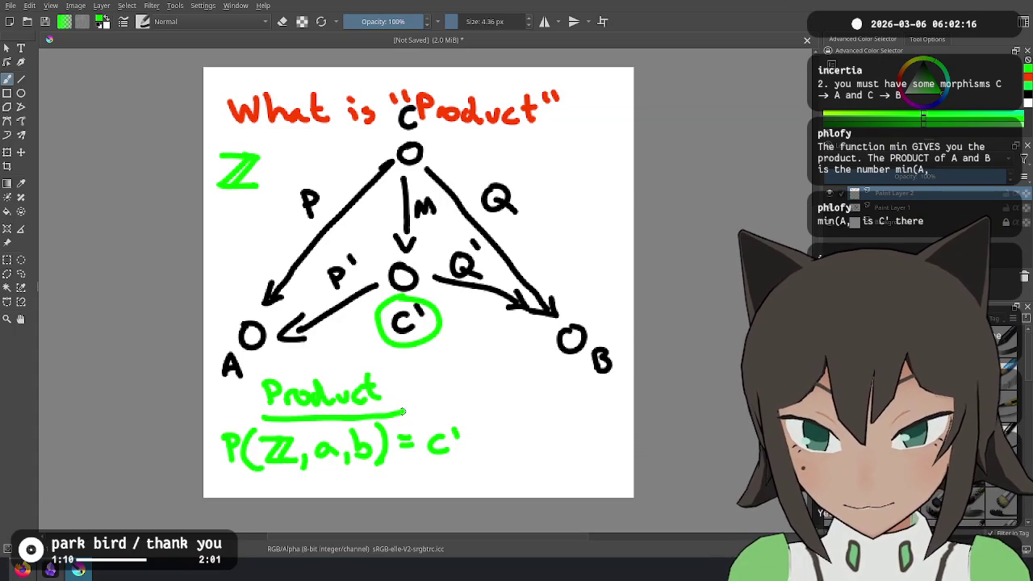
key(ctrl+z)
drag(247, 412, 258, 414)
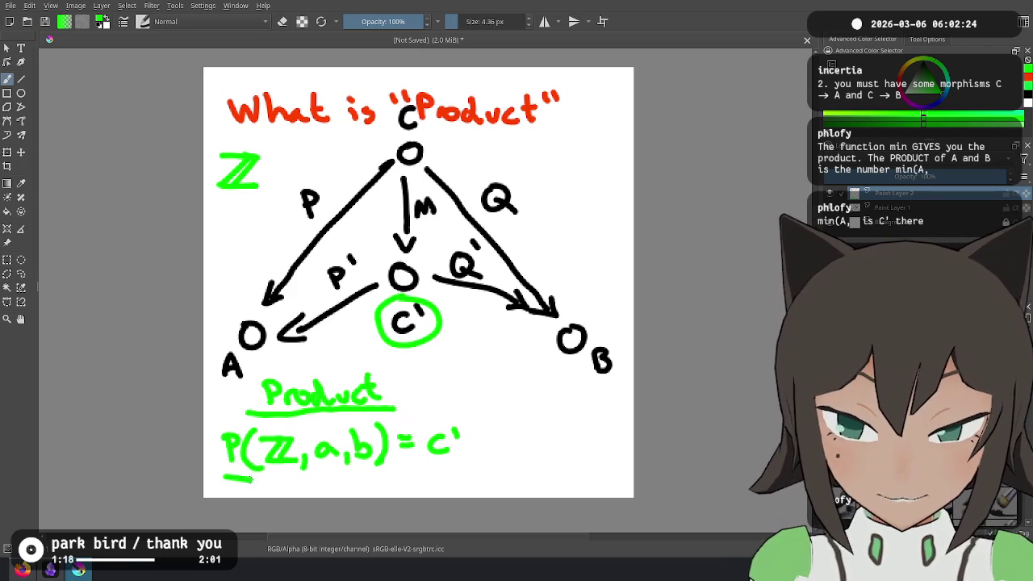
key(ctrl+z)
drag(216, 477, 366, 476)
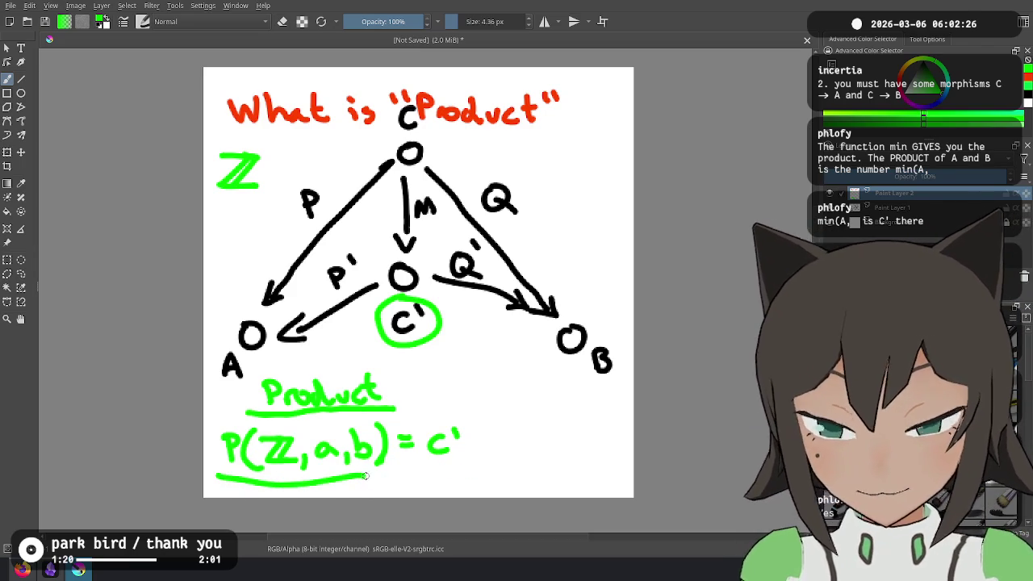
key(ctrl+z)
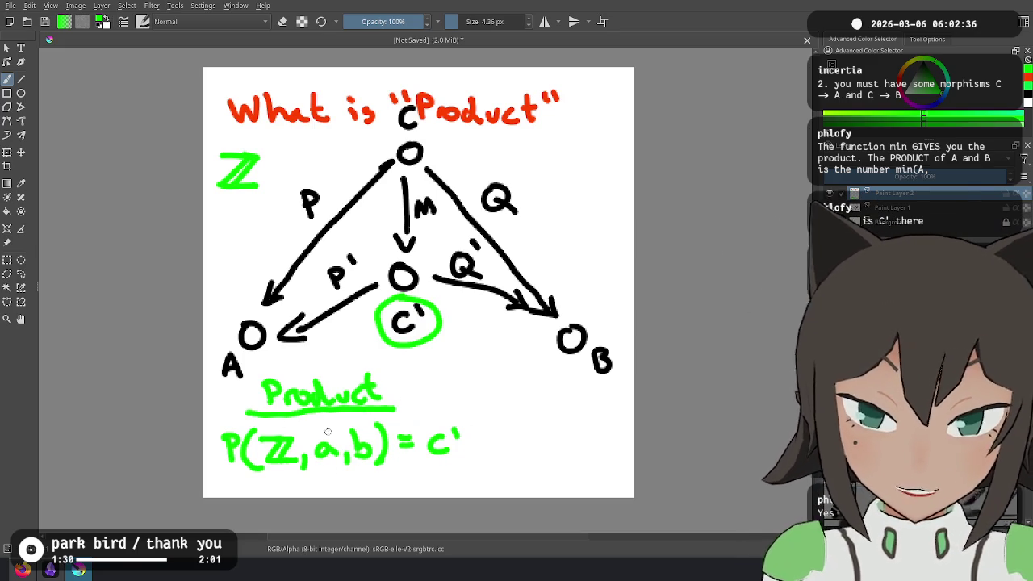
drag(217, 476, 296, 485)
drag(430, 476, 466, 480)
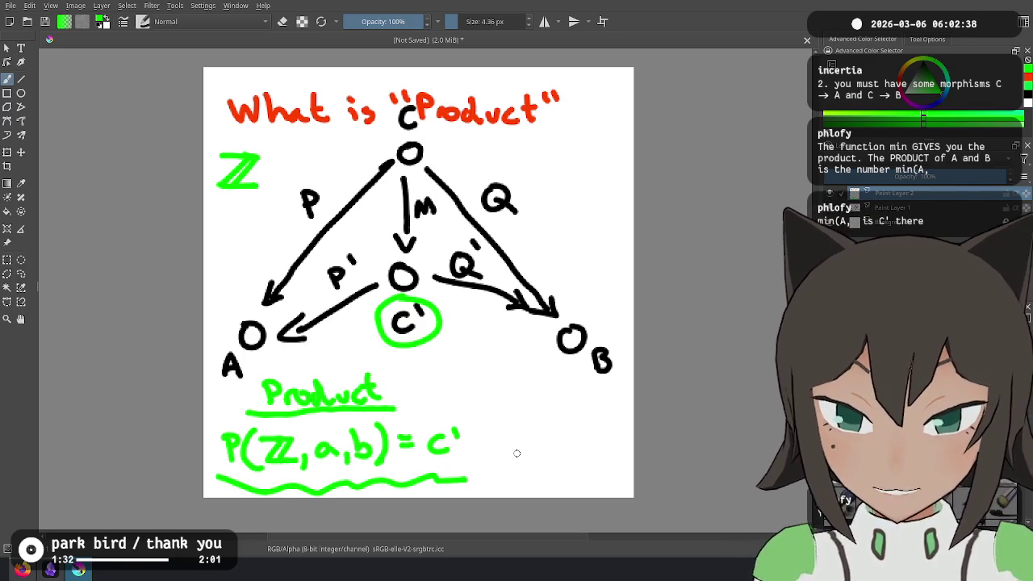
key(ctrl+z)
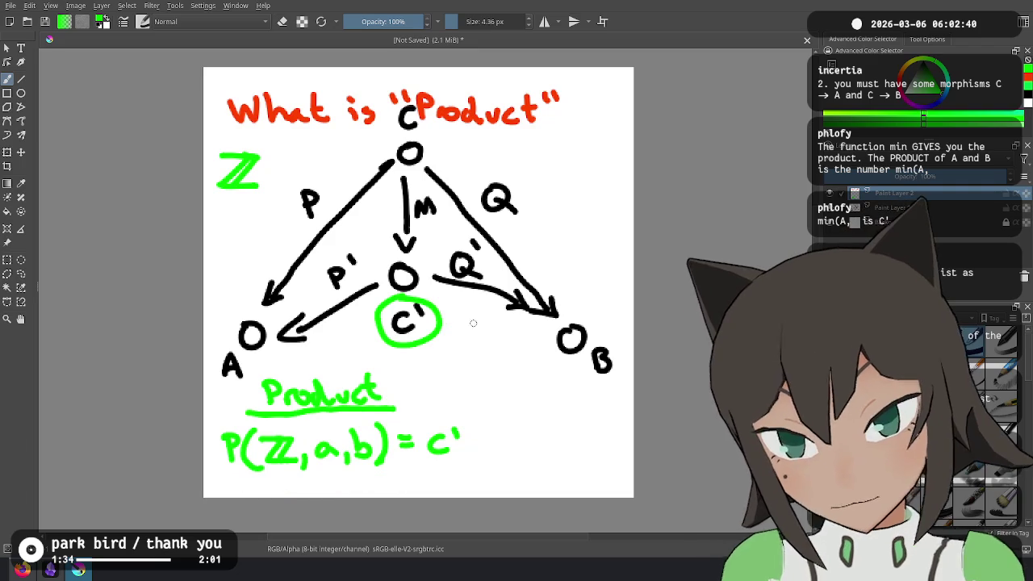
key(alt+Tab)
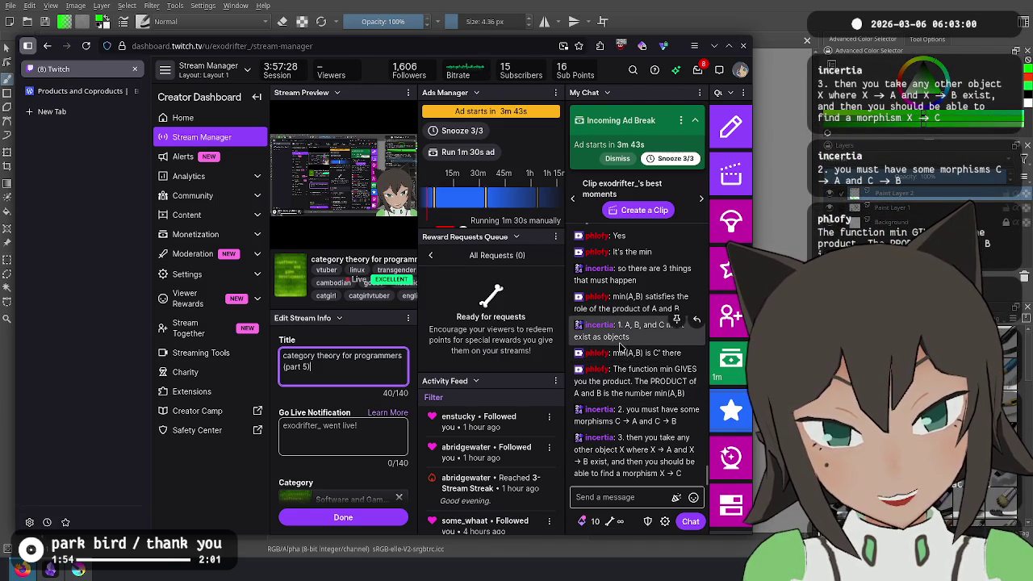
key(alt+Tab)
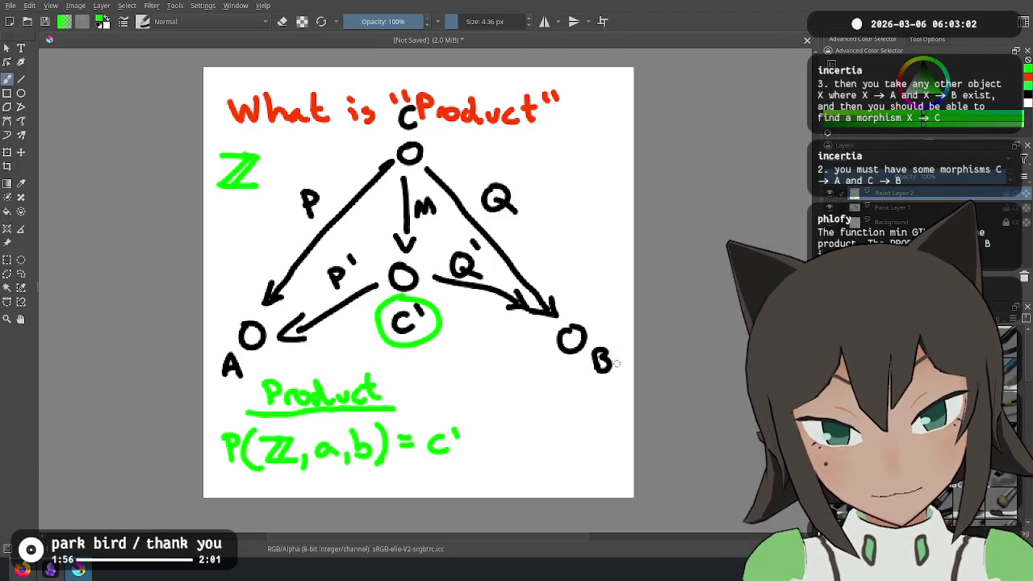
Undo the Product heading, C′ and the 'a,' part of the old equation
key(ctrl+z)
key(ctrl+z)
key(ctrl+z)
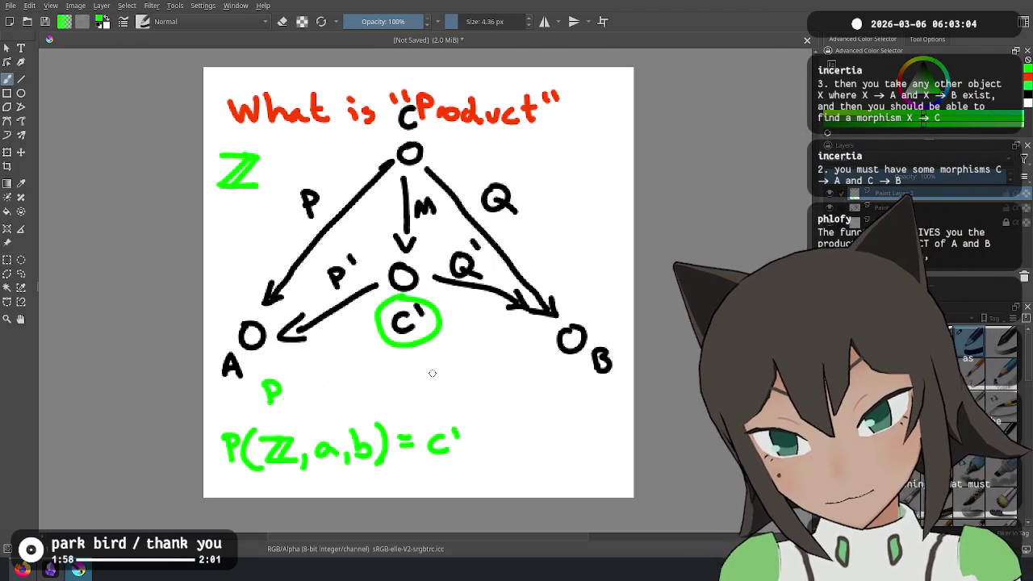
key(ctrl+z)
key(ctrl+z)
key(ctrl+z)
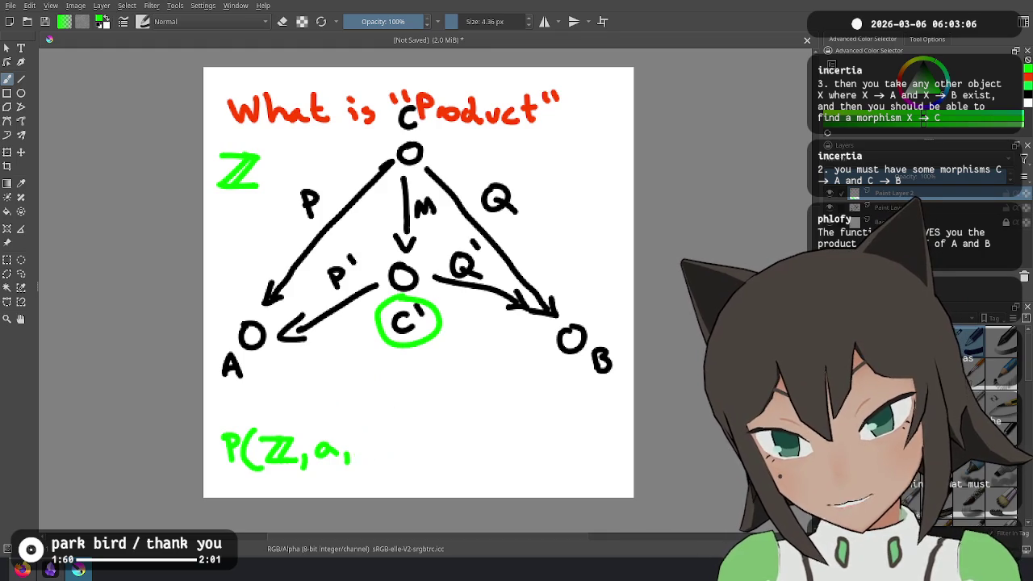
key(ctrl+z)
key(ctrl+z)
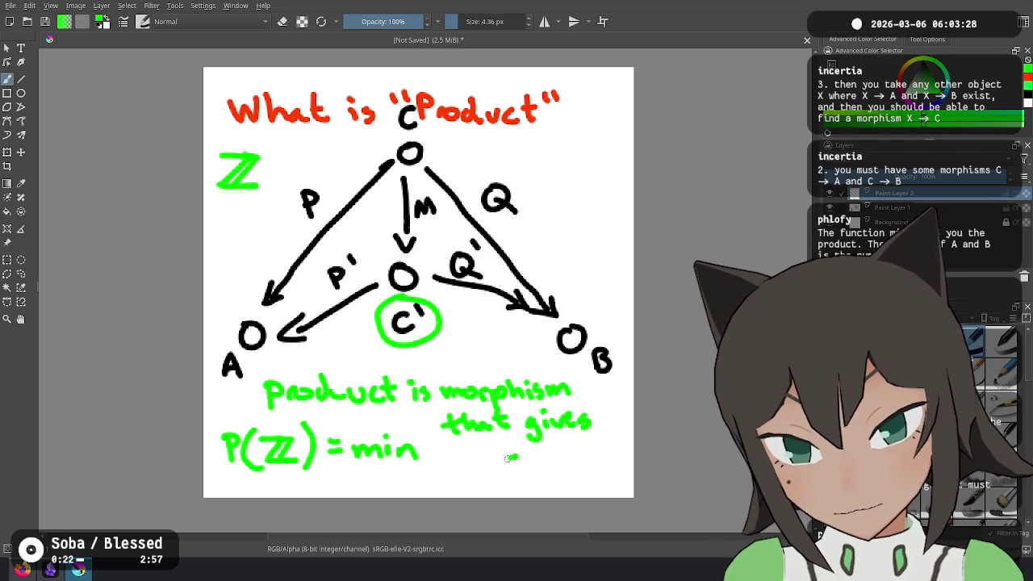
Write C′ below 'that gives' and finish the equation as P(ℤ) = min, discarding an arrow
drag(516, 455, 521, 476)
drag(530, 451, 527, 459)
mouse_move(221, 398)
mouse_down()
mouse_move(255, 393)
mouse_move(244, 402)
mouse_up()
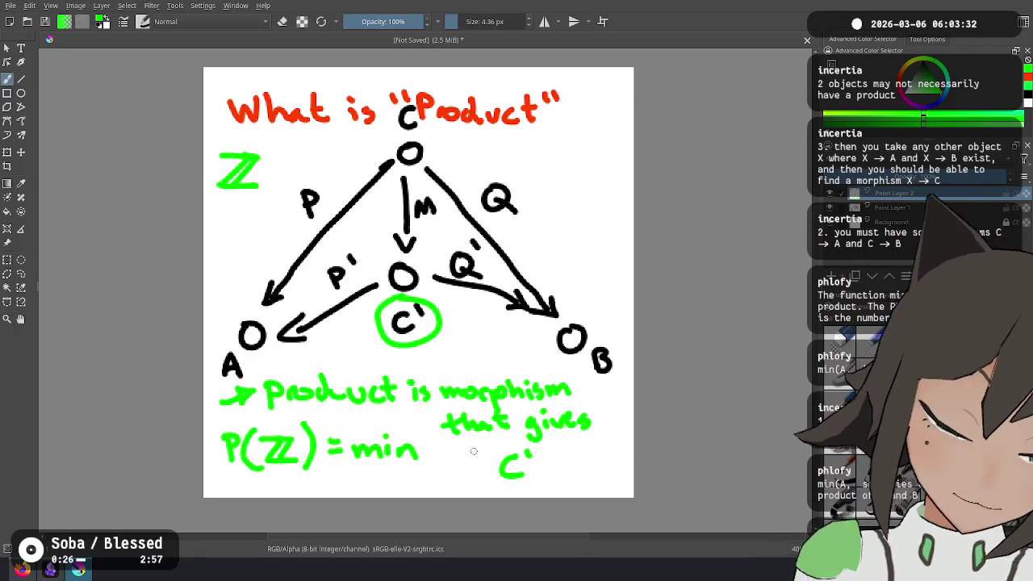
key(ctrl+z)
key(ctrl+z)
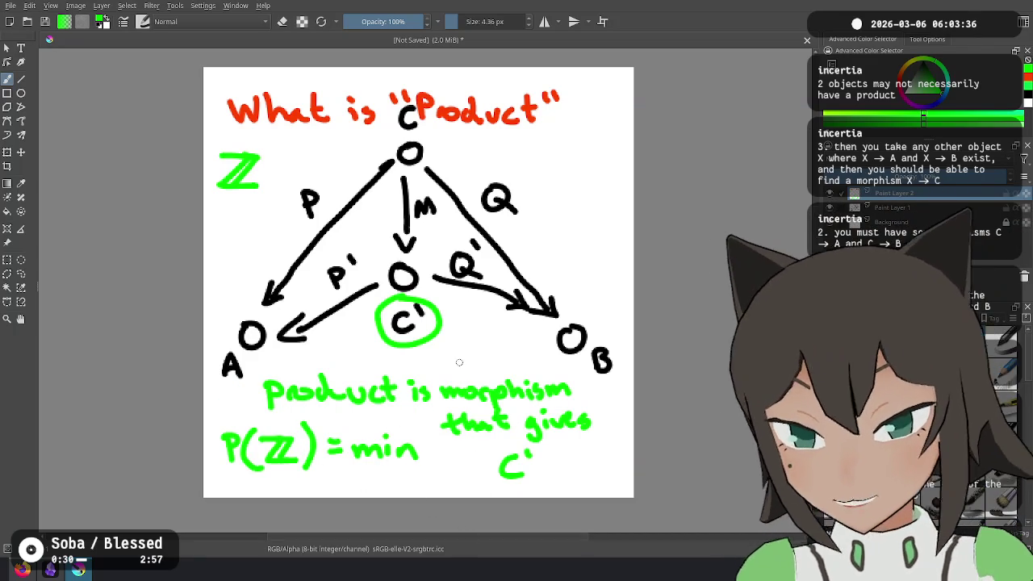
drag(276, 477, 286, 487)
drag(376, 476, 376, 486)
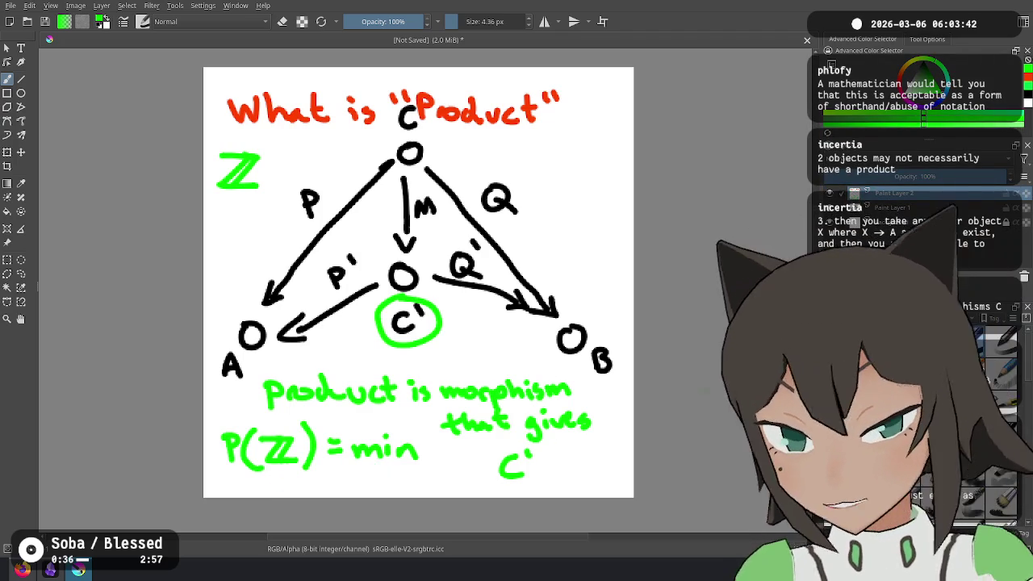
key(alt+Tab)
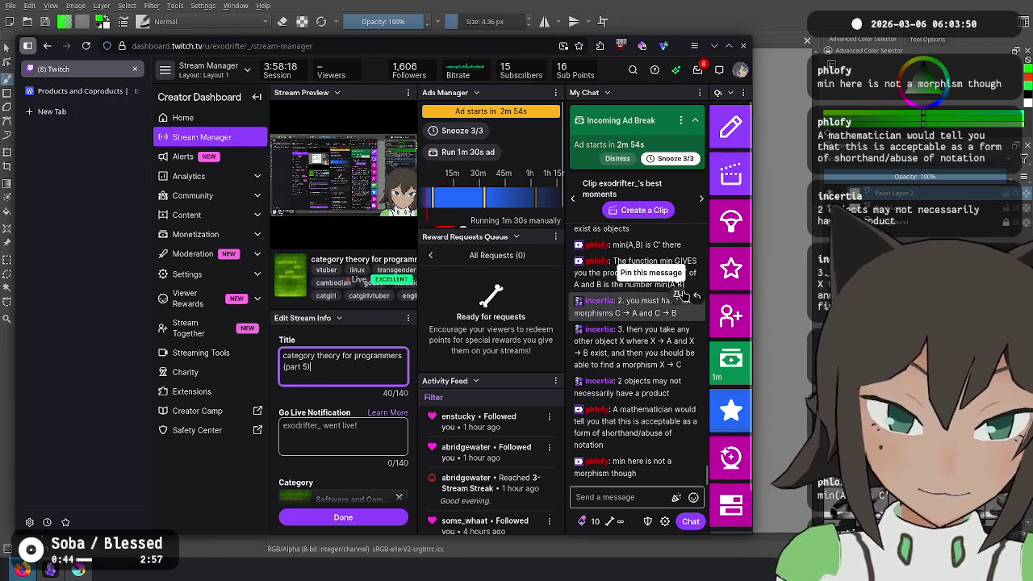
Scroll the Twitch chat down to the newest messages
scroll(677, 274, up, 3)
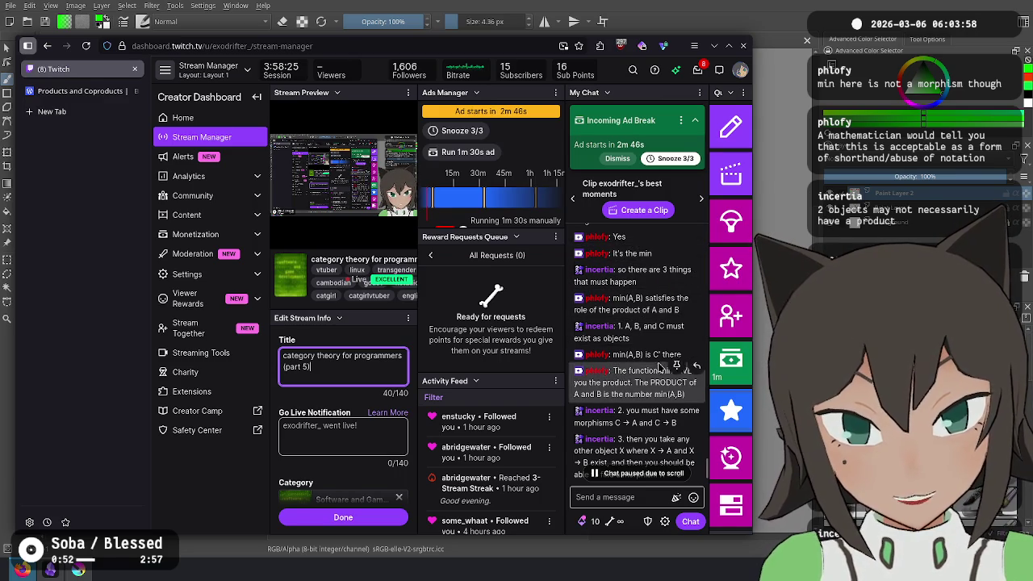
scroll(654, 363, down, 1)
scroll(643, 357, down, 1)
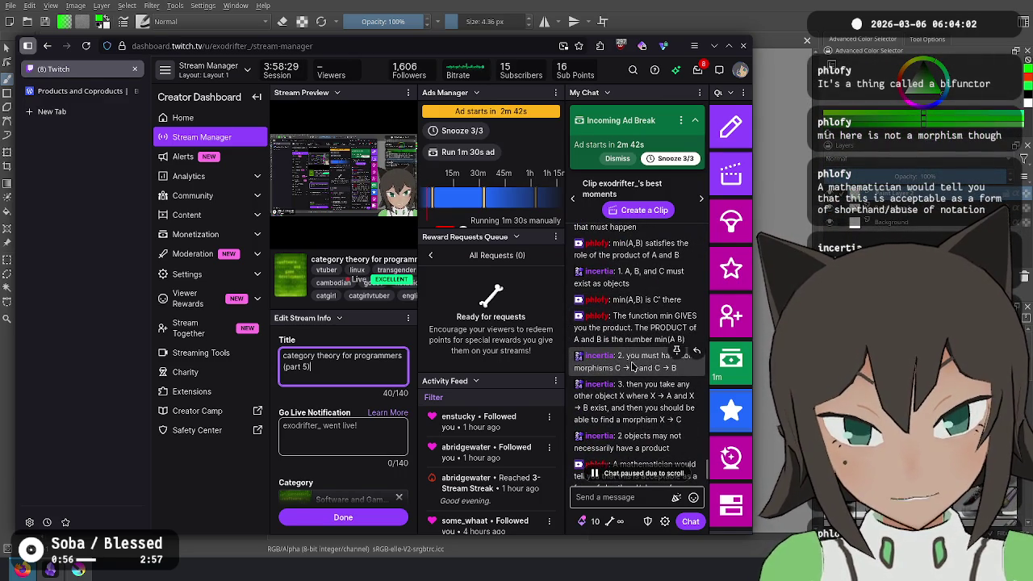
scroll(630, 355, down, 1)
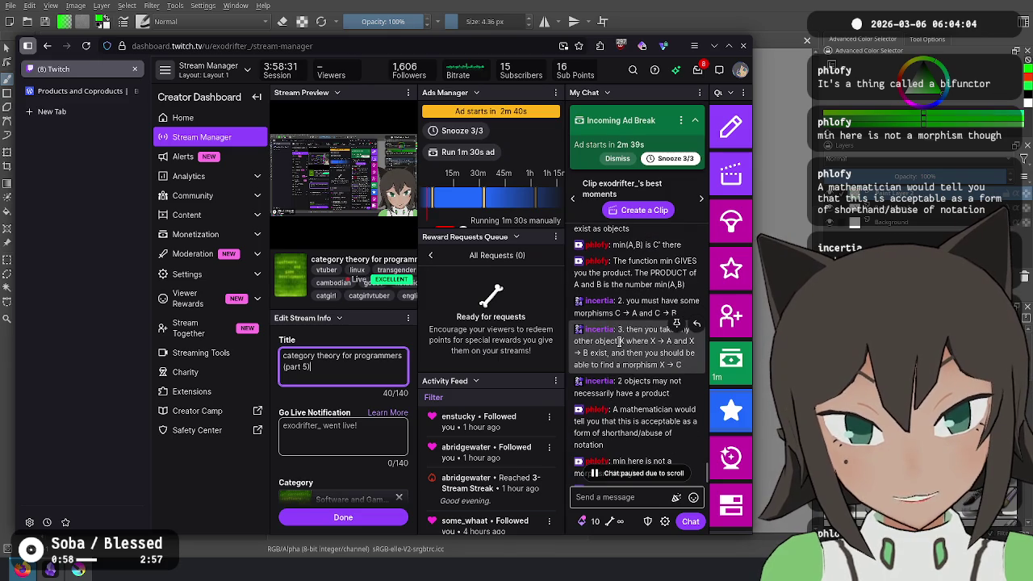
key(alt+Tab)
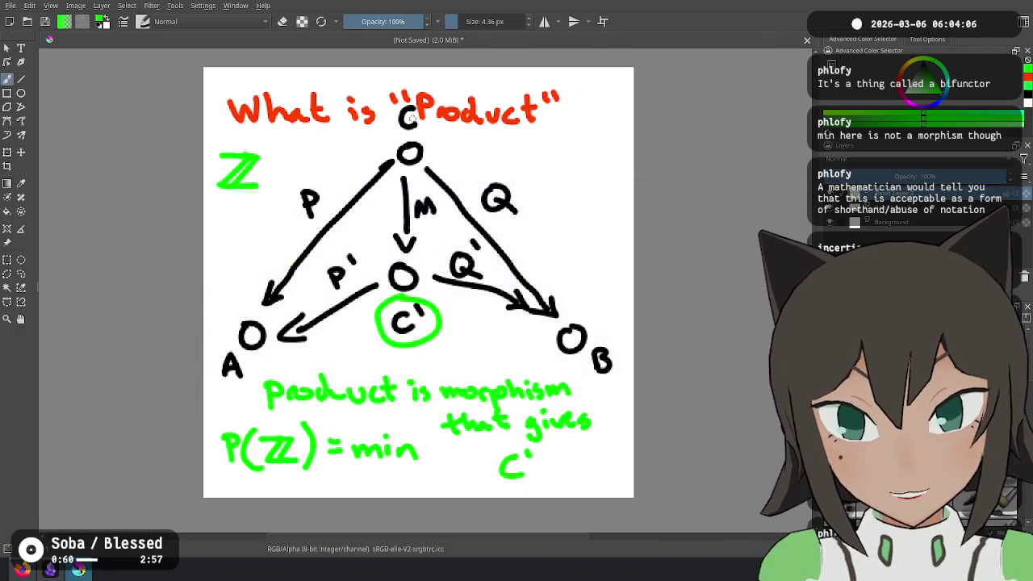
key(alt+Tab)
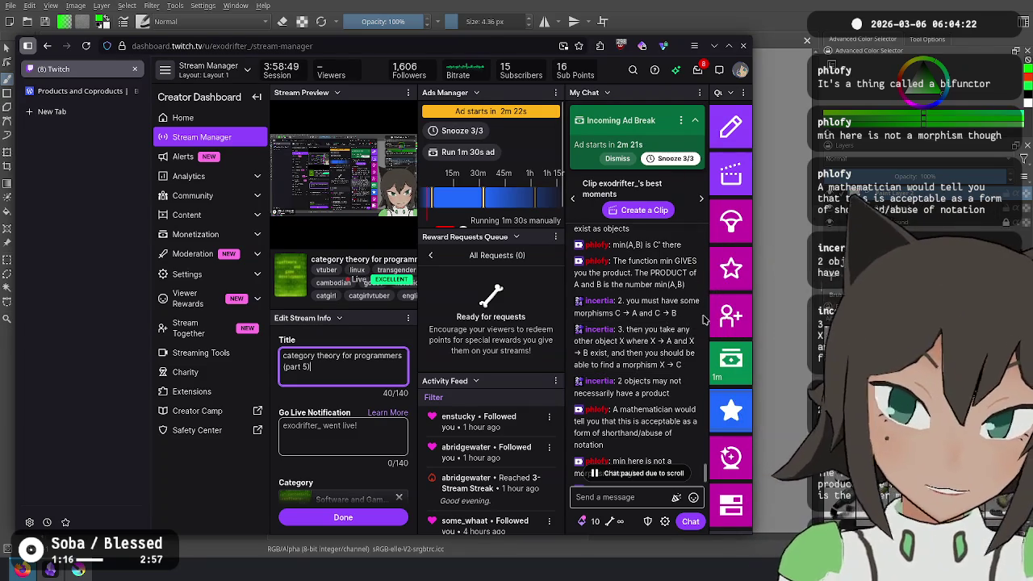
mouse_move(637, 306)
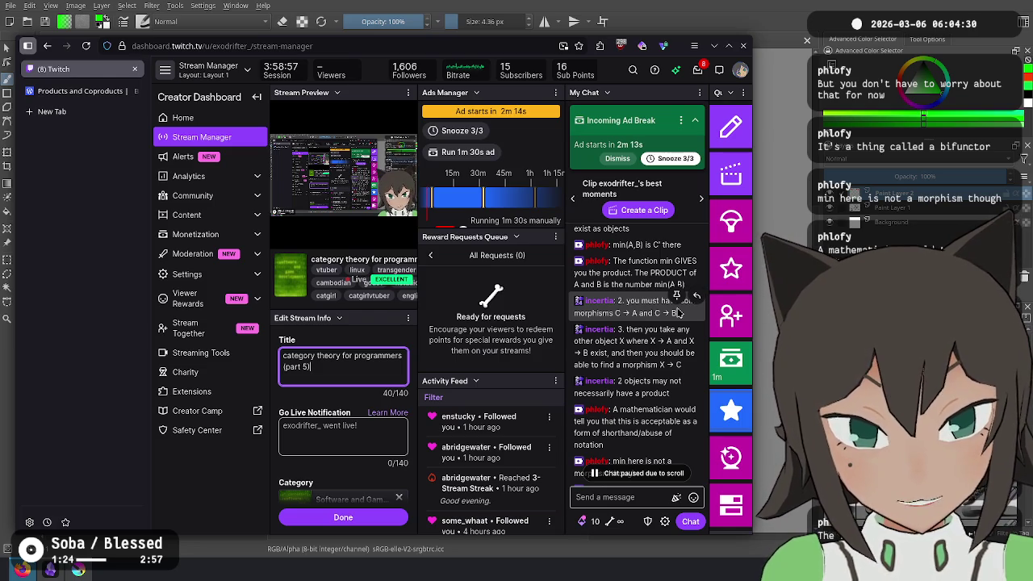
Read the latest chat, return to Krita, and switch the brush colour to blue
scroll(678, 311, down, 1)
scroll(678, 309, down, 1)
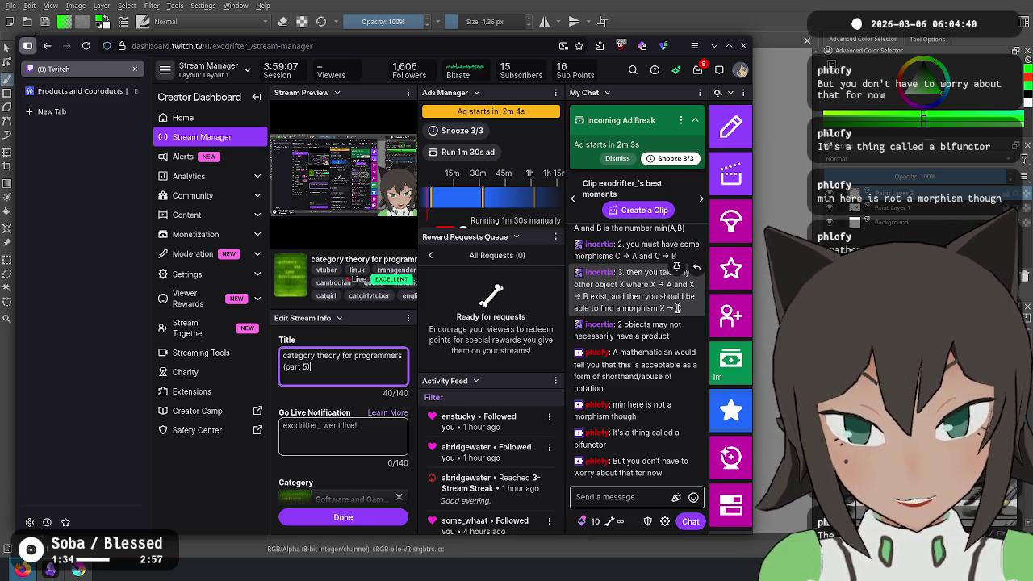
key(alt+Tab)
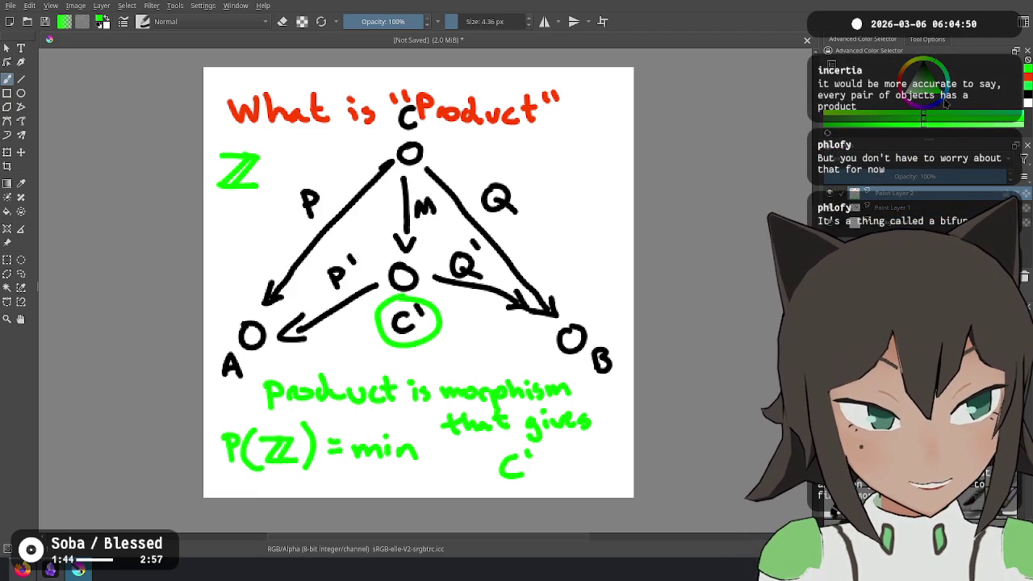
drag(953, 104, 940, 106)
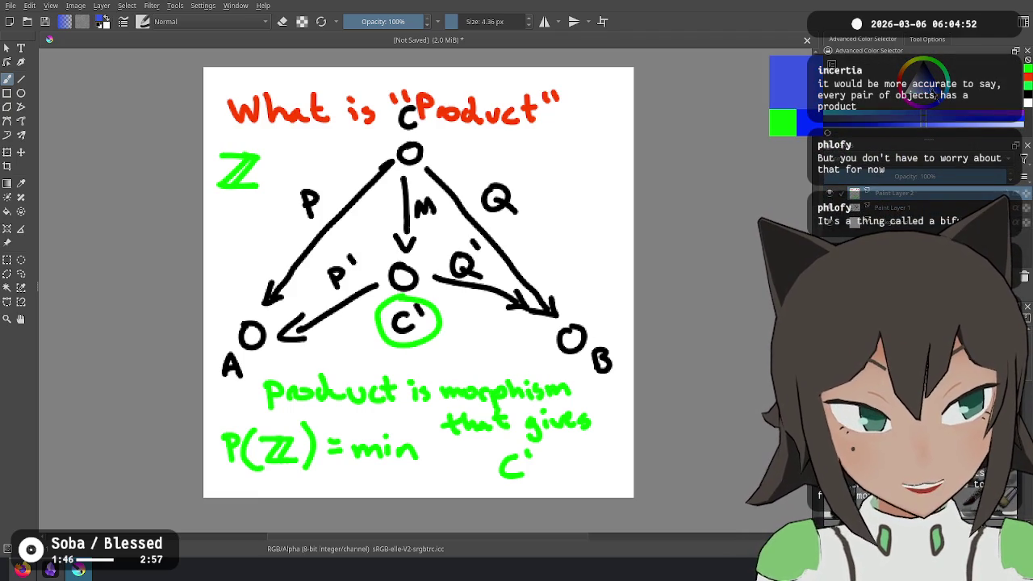
Strike through 'morphism' in blue and handwrite 'bimorphism' above it
drag(441, 391, 570, 388)
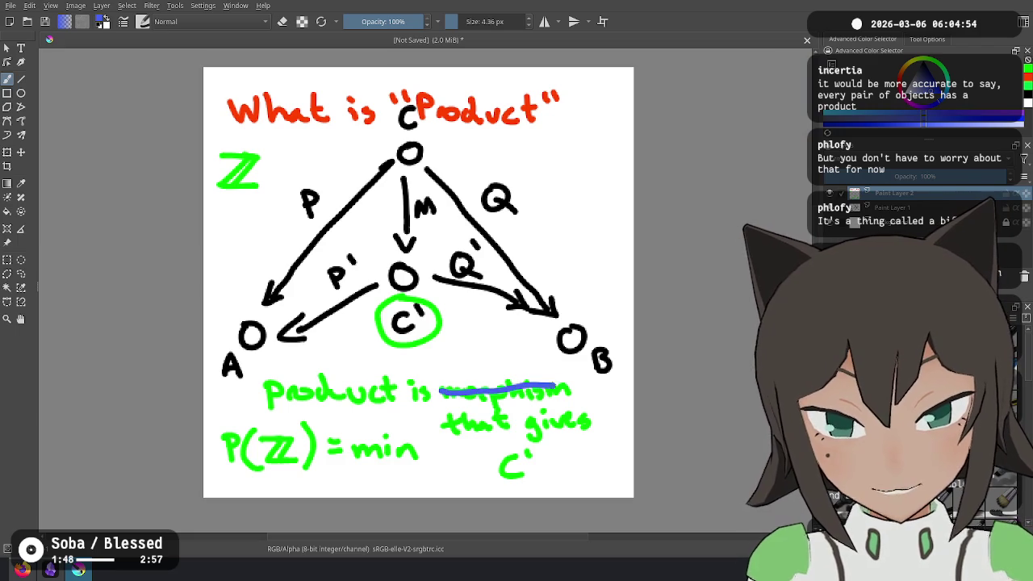
drag(441, 352, 474, 373)
mouse_move(481, 372)
mouse_down()
mouse_move(520, 359)
mouse_move(551, 372)
mouse_up()
mouse_move(561, 361)
mouse_down()
mouse_move(555, 371)
mouse_move(584, 371)
mouse_up()
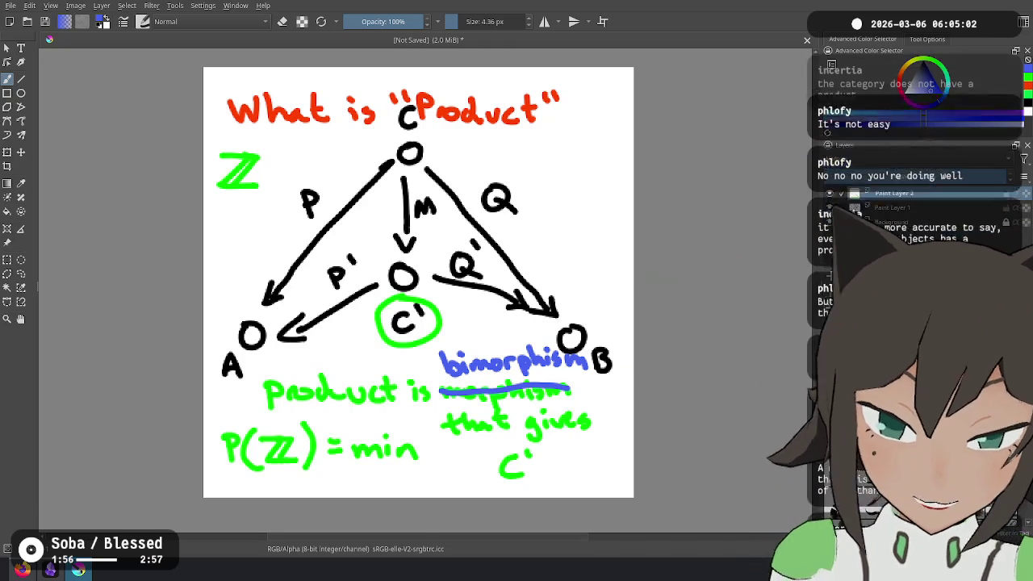
key(alt+Tab)
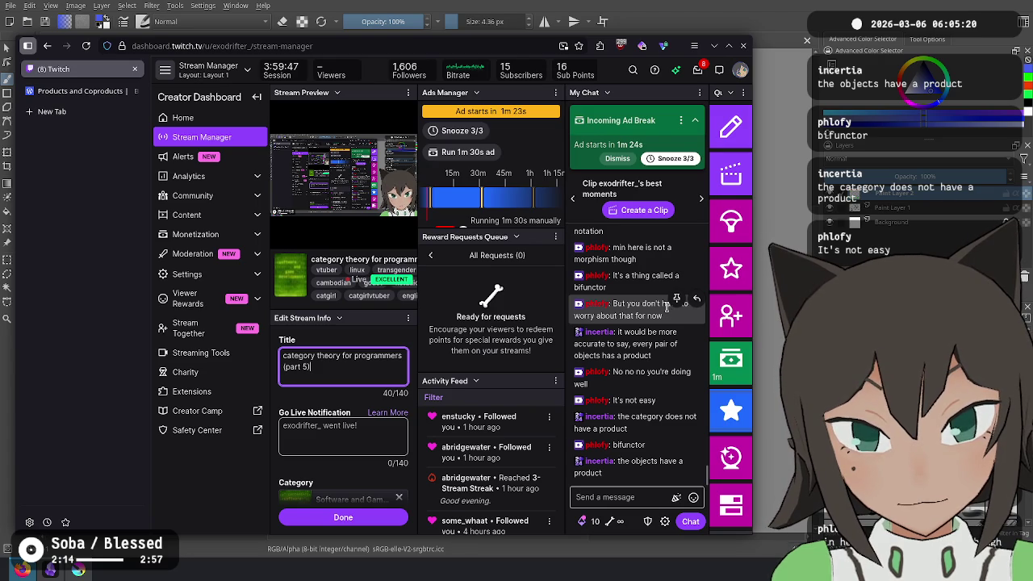
mouse_move(634, 343)
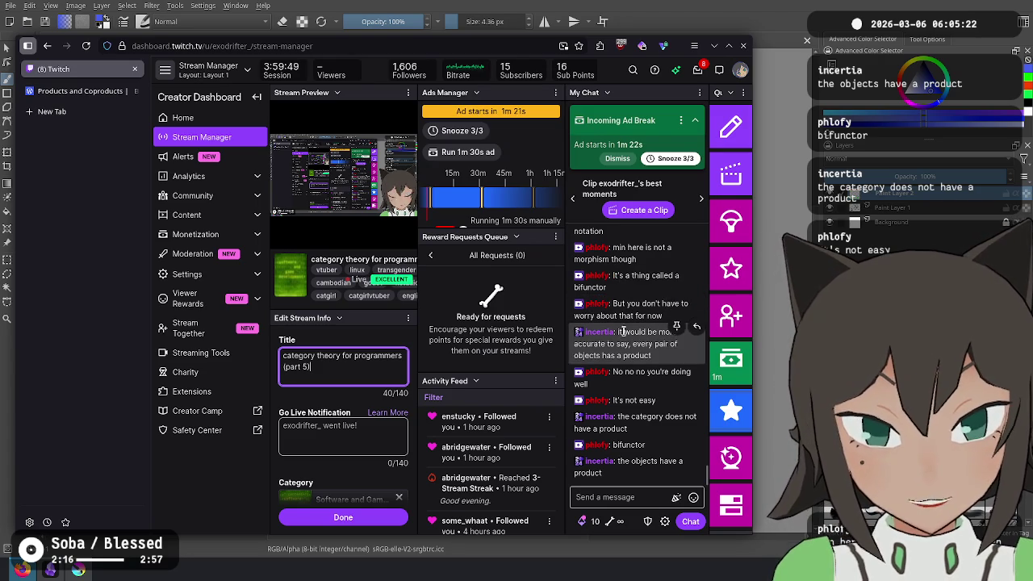
Highlight the chat message saying every pair of objects has a product
drag(623, 331, 691, 362)
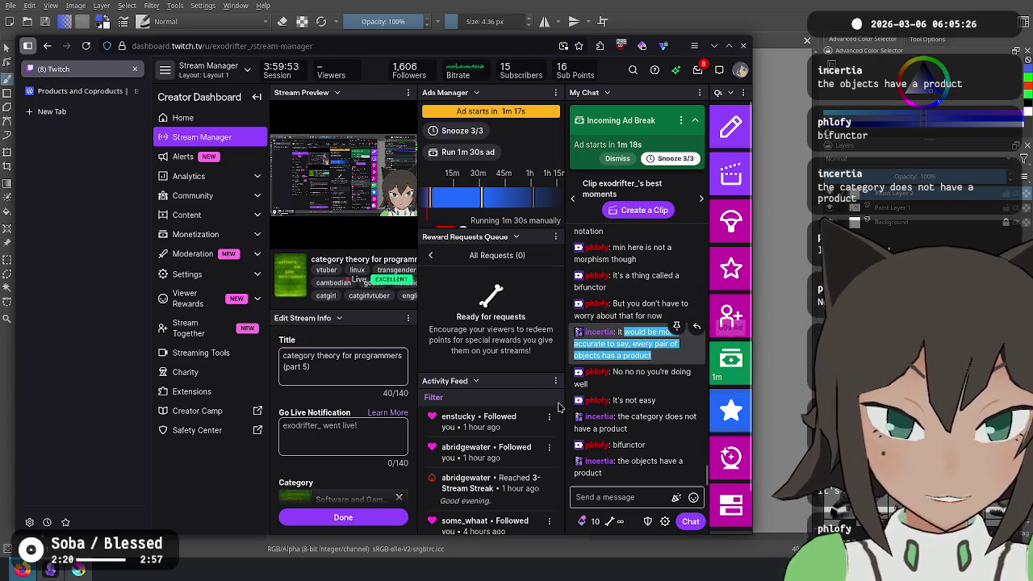
scroll(637, 387, up, 3)
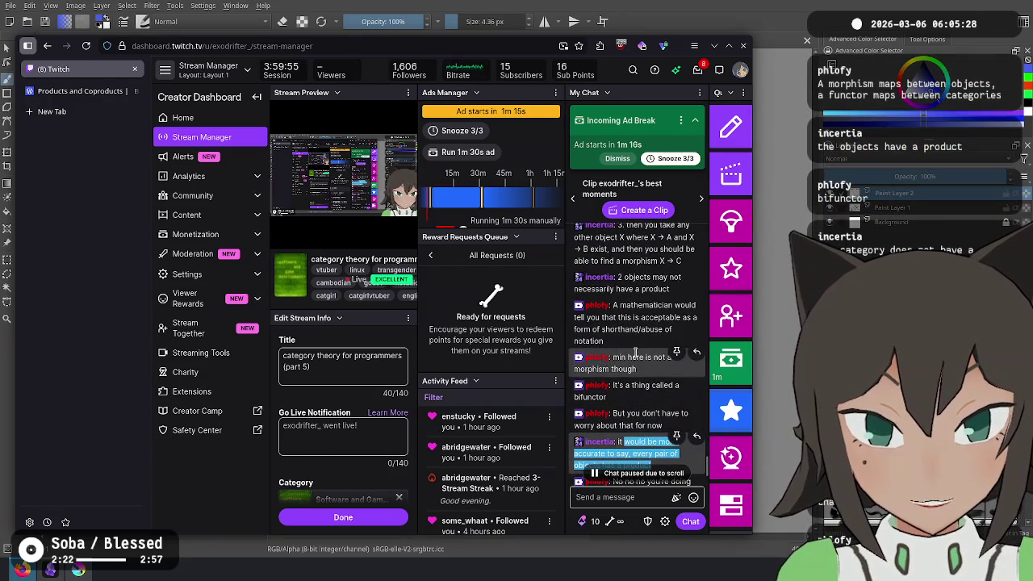
scroll(636, 352, up, 2)
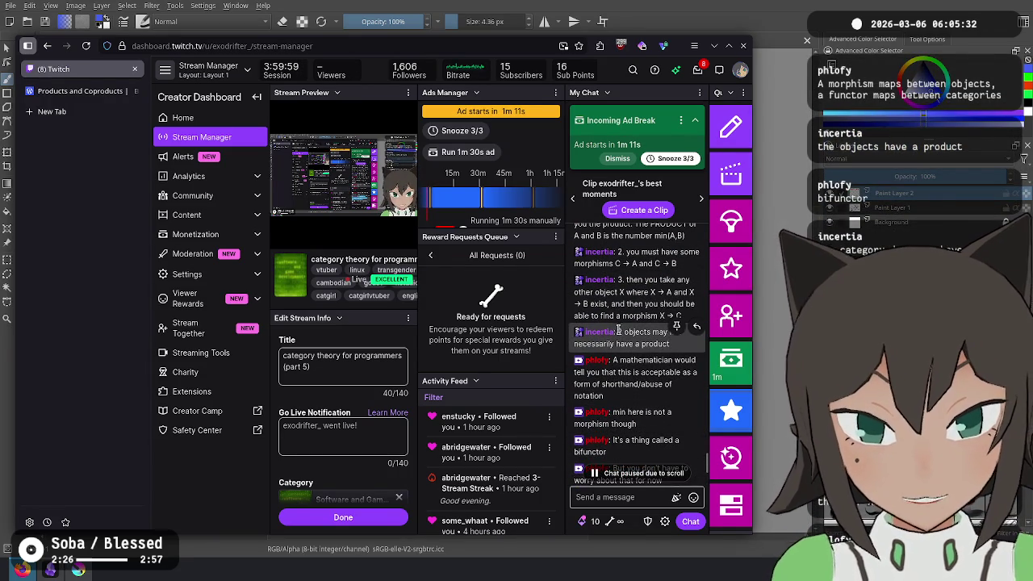
scroll(619, 331, down, 4)
drag(624, 387, 630, 414)
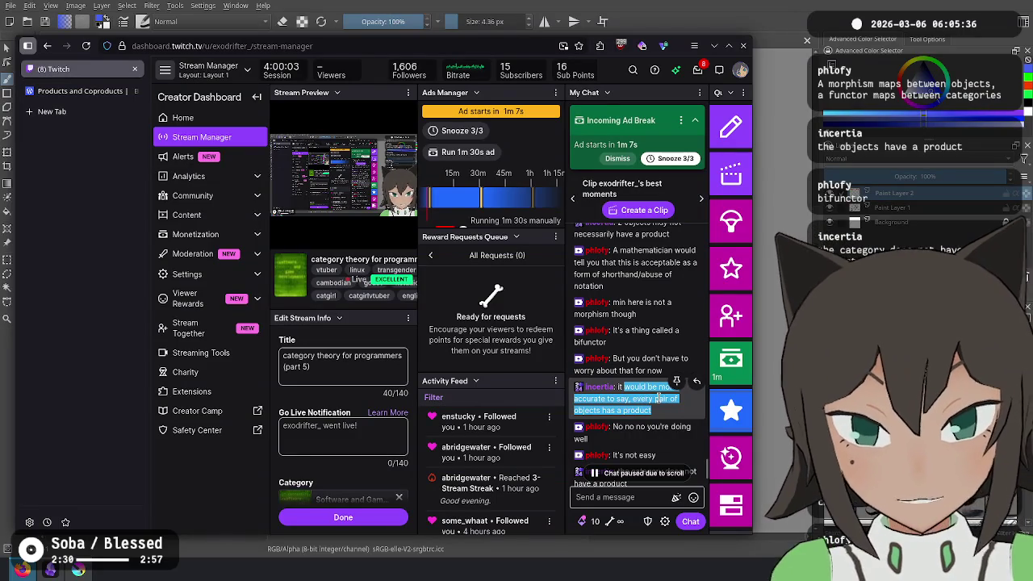
Scroll through the surrounding chat replies, then return to the Krita diagram
scroll(658, 398, up, 2)
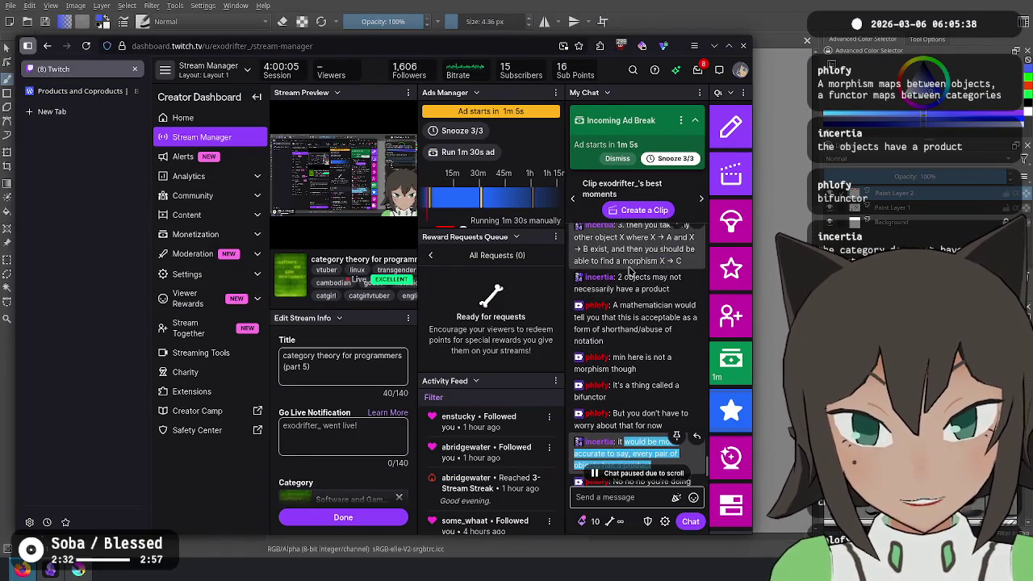
scroll(637, 323, down, 4)
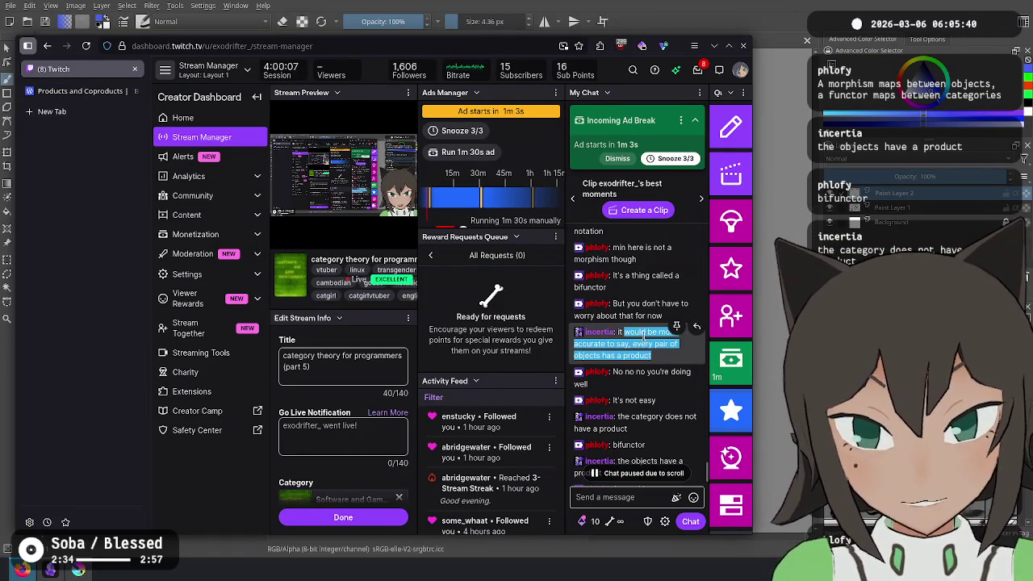
scroll(650, 331, down, 1)
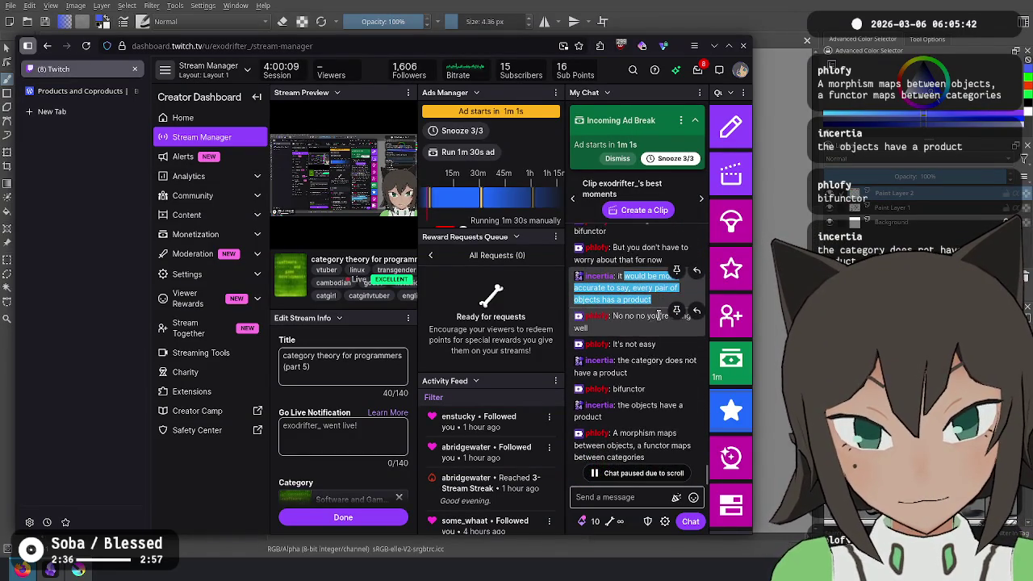
scroll(654, 340, down, 1)
scroll(646, 353, up, 1)
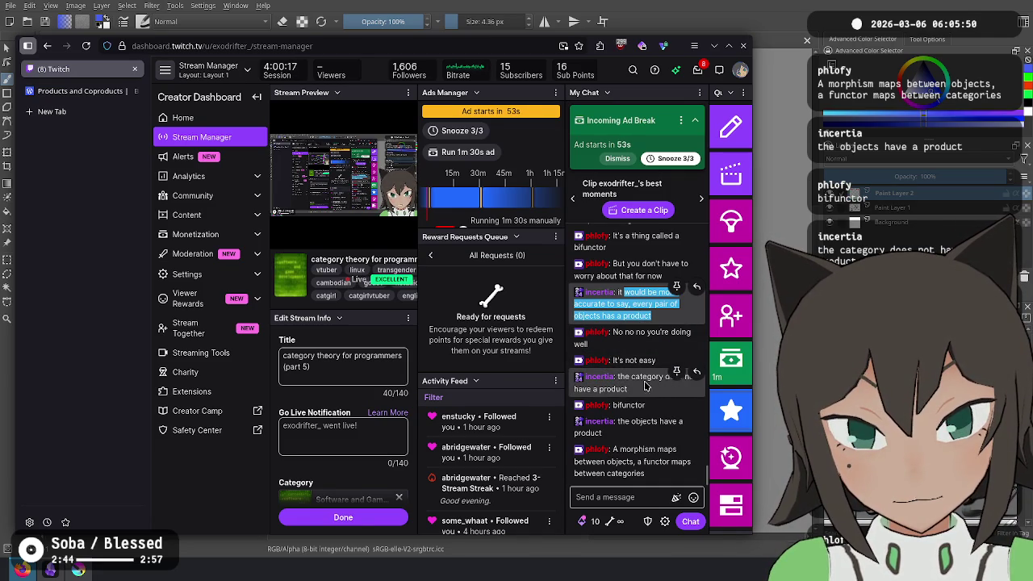
key(alt+Tab)
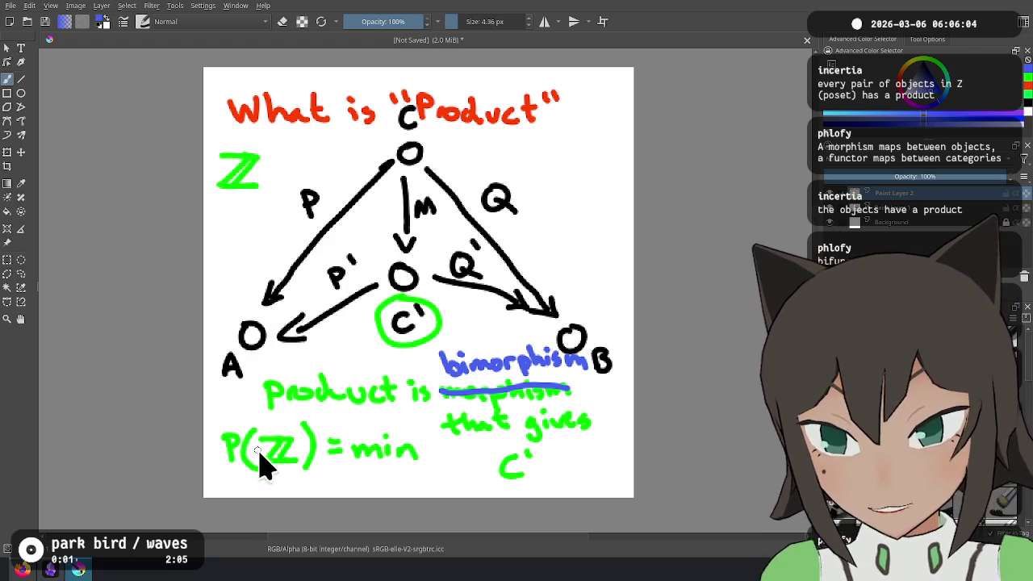
key(alt+Tab)
key(alt+Tab)
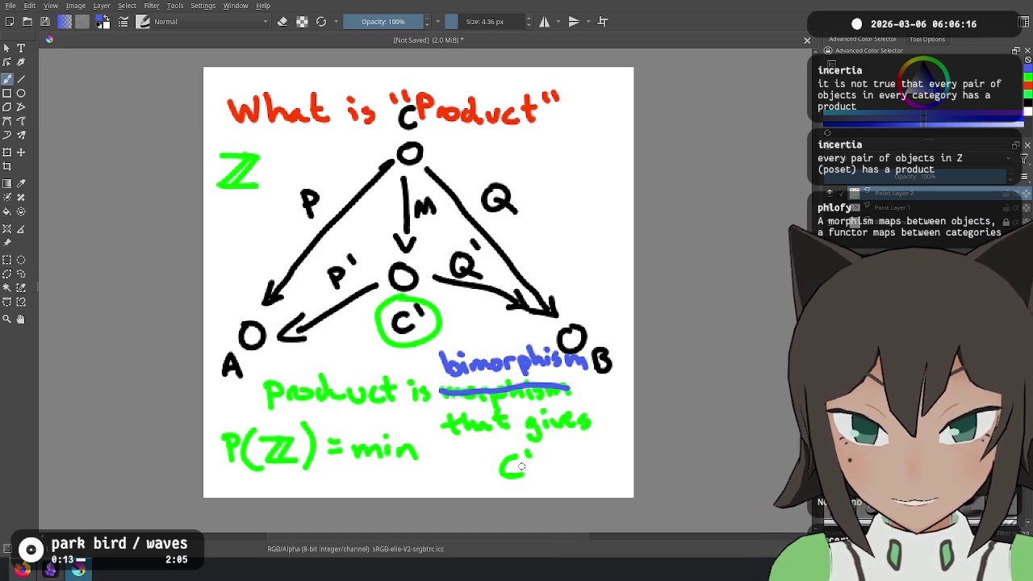
Bring Twitch over Krita and highlight the 'doing well' and 'It's not easy' replies
key(alt+Tab)
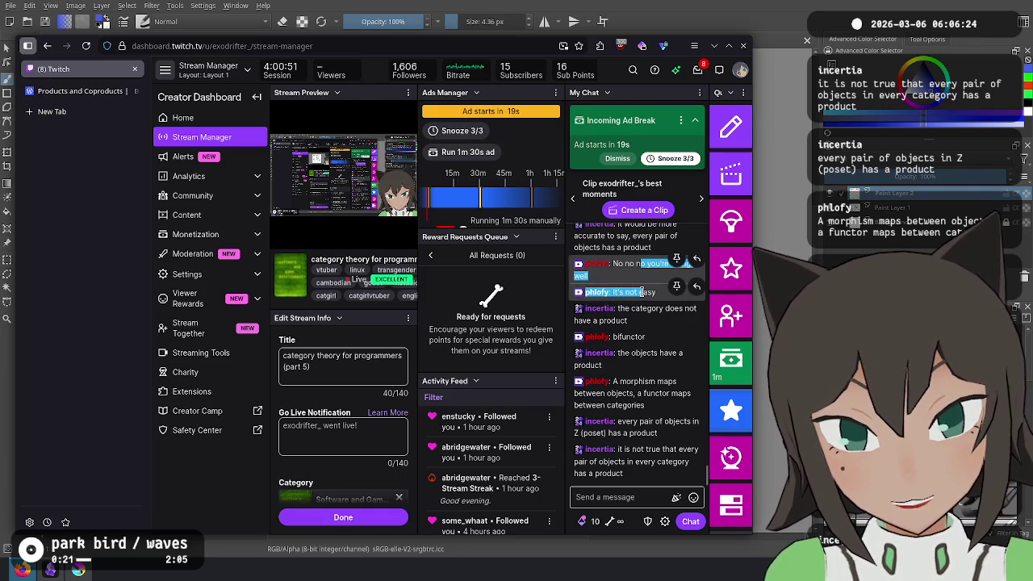
drag(655, 288, 625, 269)
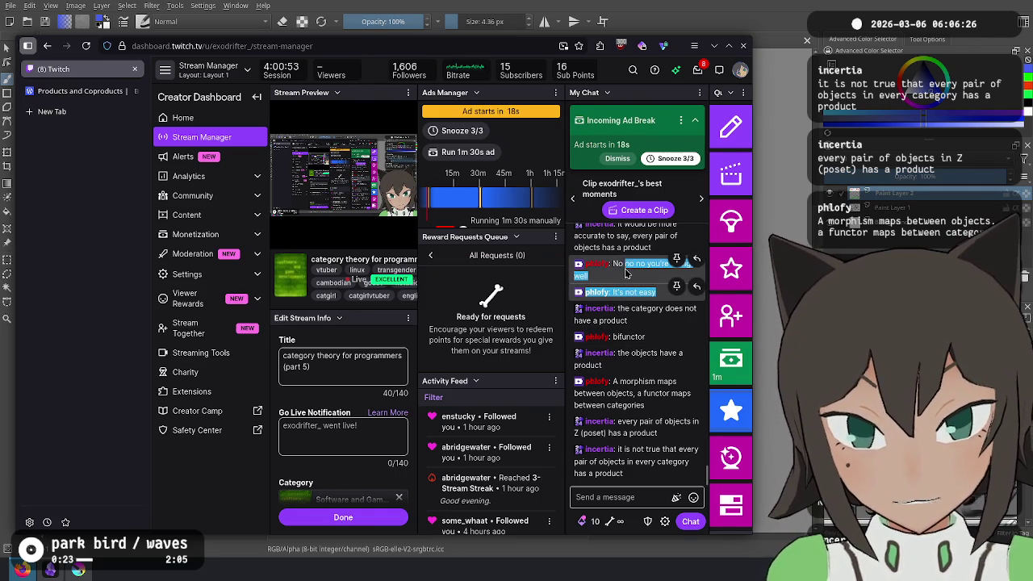
Clear the chat highlight and go back to the Krita product diagram
click(635, 294)
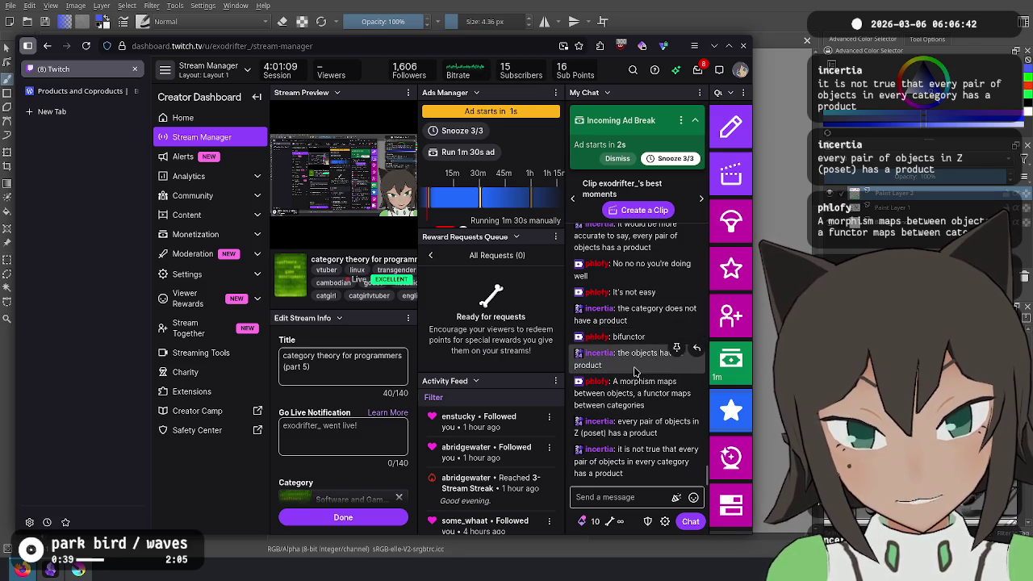
mouse_move(635, 393)
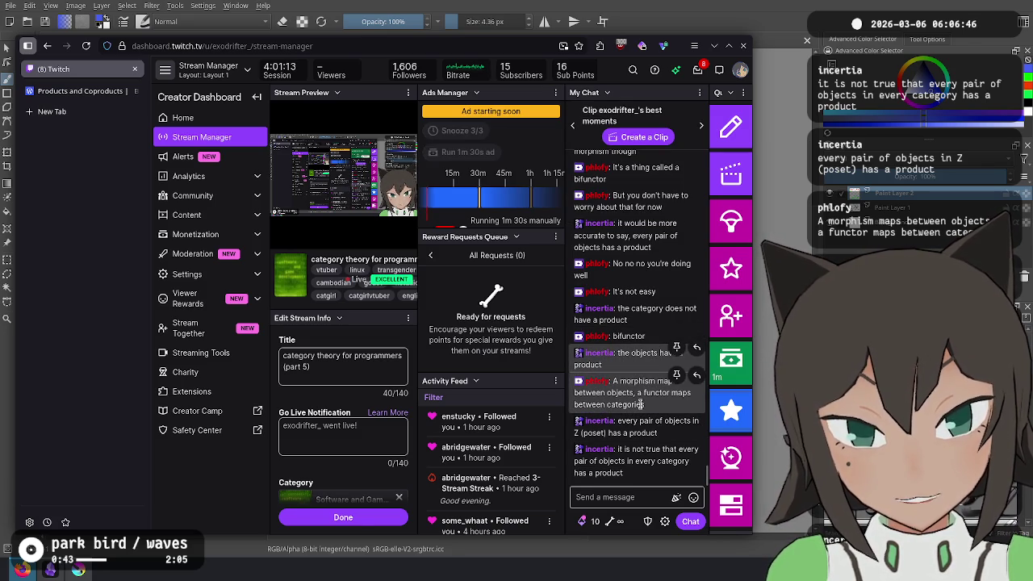
key(alt+Tab)
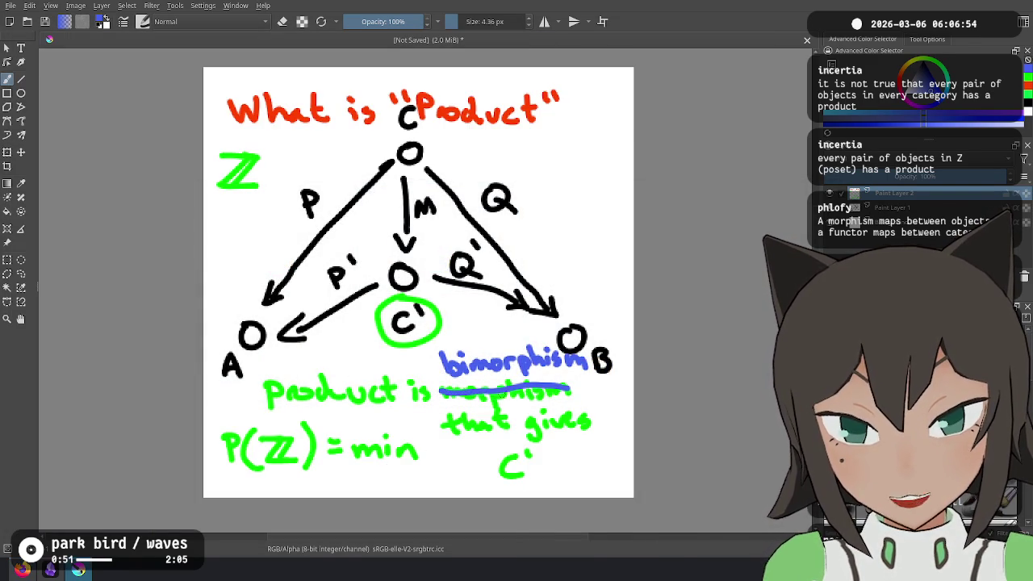
Raise the Twitch stream manager over Krita and right-click a chat message
key(alt+Tab)
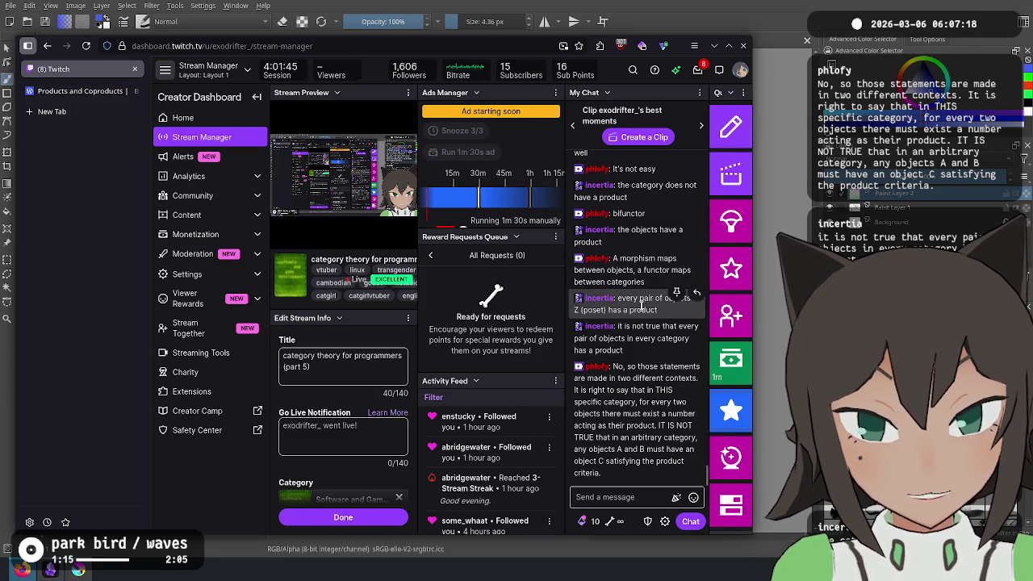
mouse_move(633, 338)
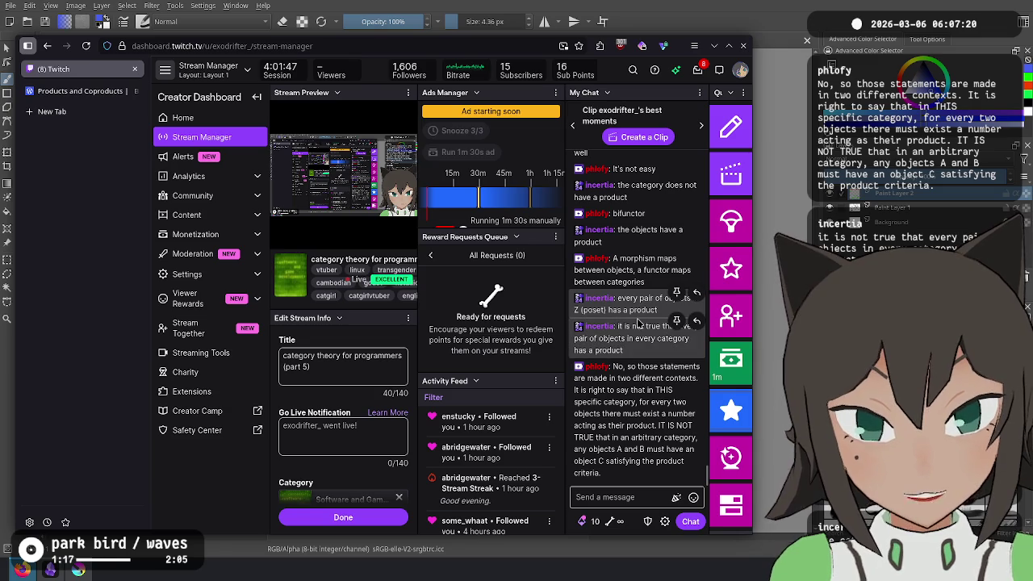
right_click(636, 319)
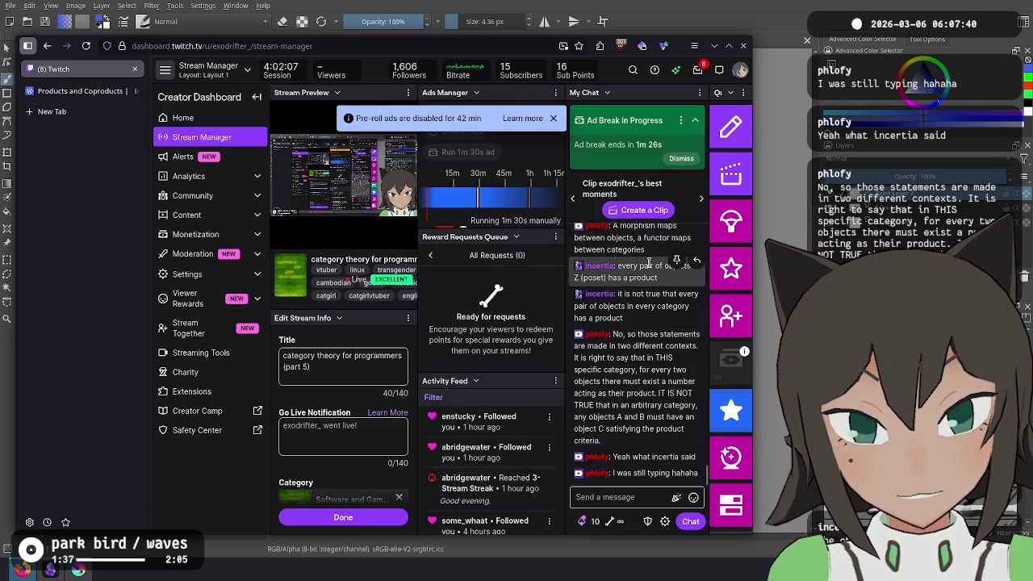
Switch away from the Twitch dashboard so the Krita diagram is in front
key(alt+Tab)
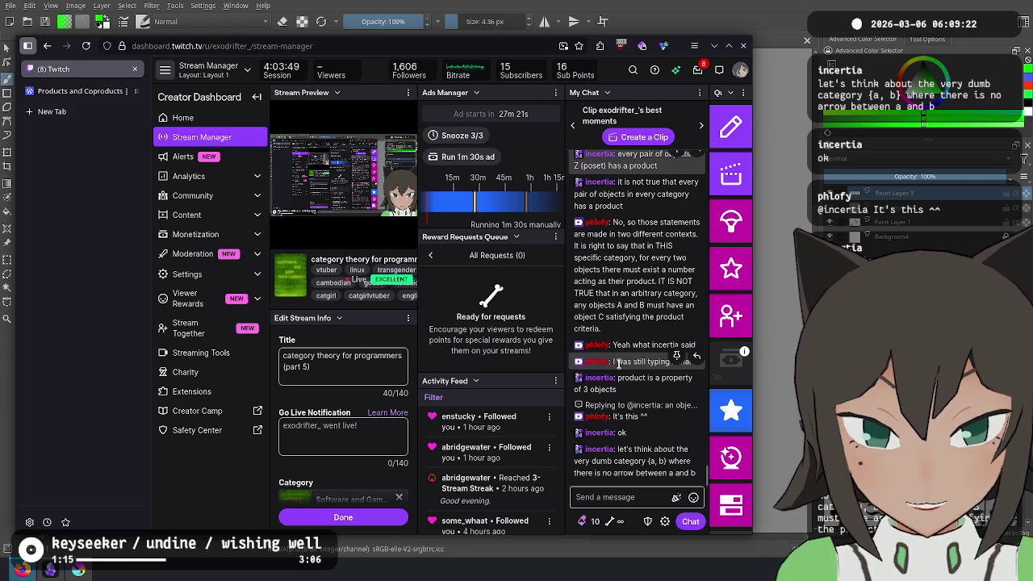
key(alt+Tab)
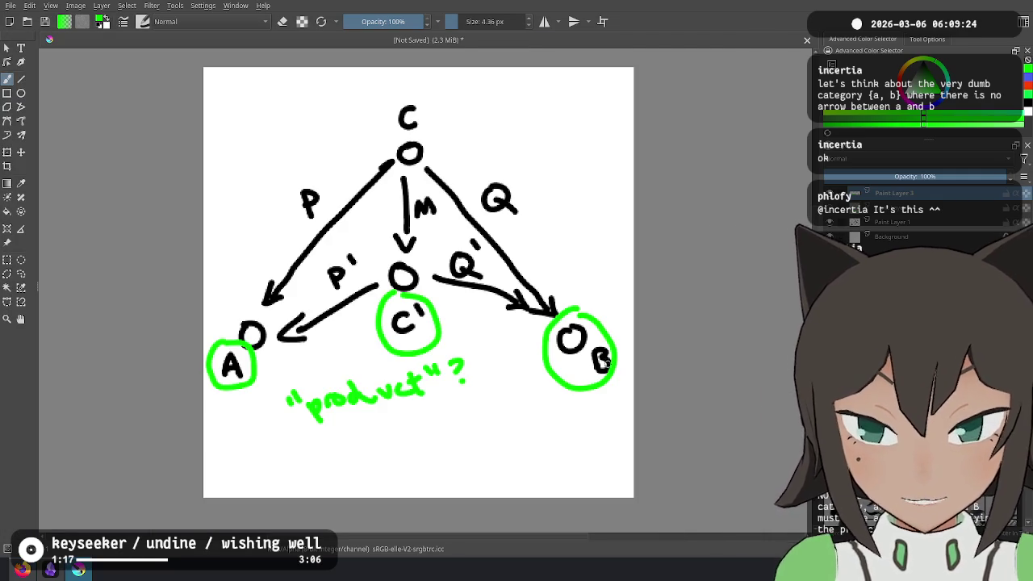
Write a green {a,b} at top left and a small 'a' beside A, B and C′
mouse_move(284, 114)
mouse_down()
mouse_move(277, 123)
mouse_move(293, 128)
mouse_move(317, 109)
mouse_move(333, 123)
mouse_up()
mouse_move(263, 100)
mouse_down()
mouse_move(258, 137)
mouse_move(282, 147)
mouse_up()
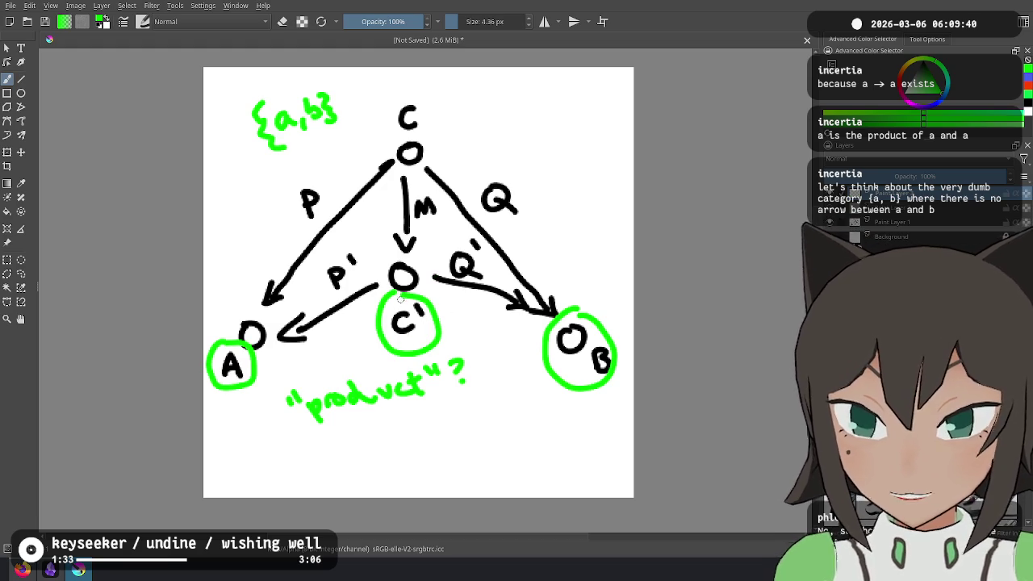
mouse_move(276, 360)
mouse_down()
mouse_move(266, 369)
mouse_move(288, 368)
mouse_up()
mouse_move(527, 359)
mouse_down()
mouse_move(518, 373)
mouse_move(543, 372)
mouse_up()
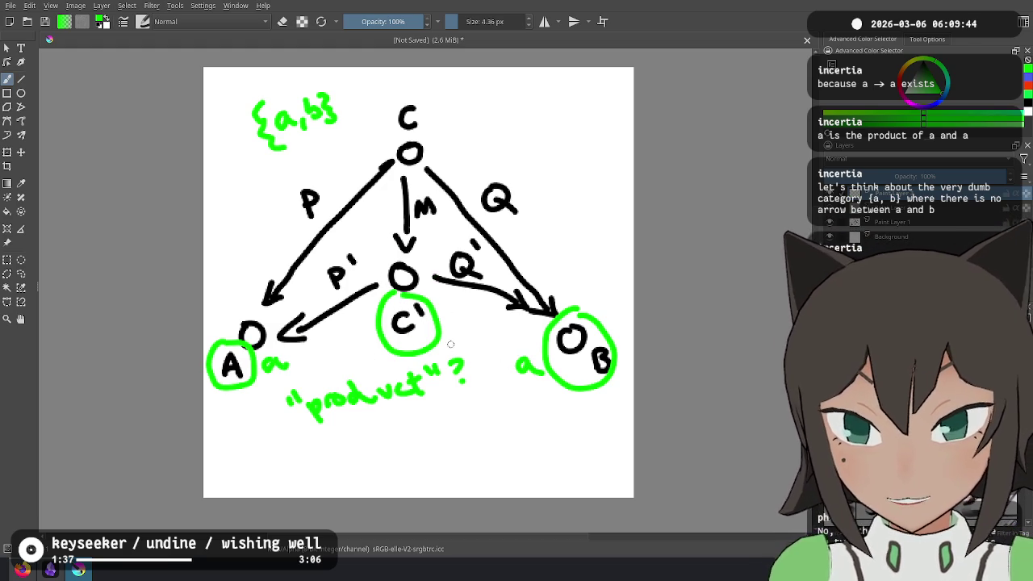
drag(457, 304, 447, 316)
drag(458, 305, 467, 315)
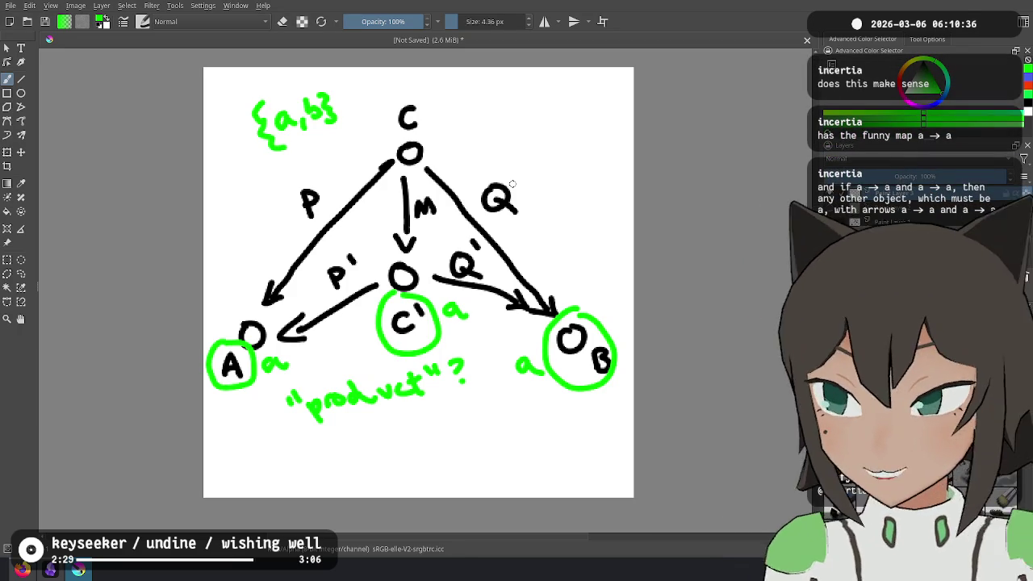
Flip between Krita and the Twitch dashboard, leaving the dashboard in front
key(alt+Tab)
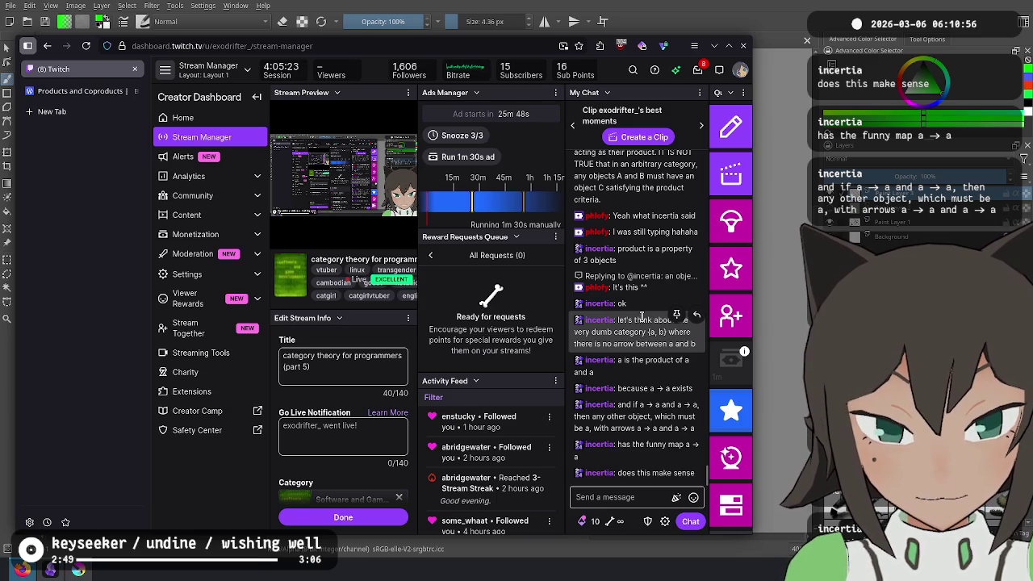
key(alt+Tab)
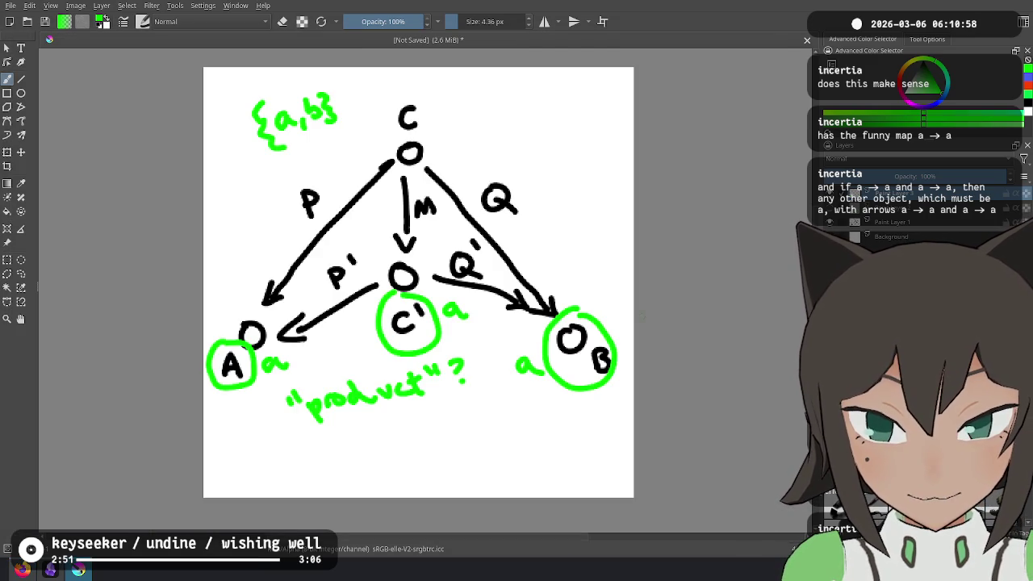
key(alt+Tab)
key(alt+Tab)
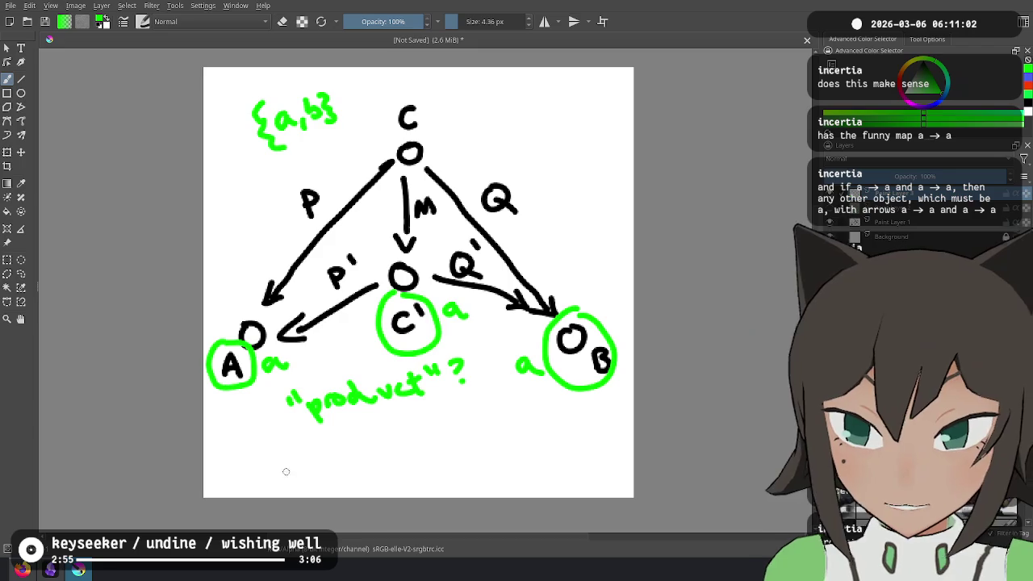
Draft a green 'P(S,a,b) =' below the product note, then undo it
mouse_move(218, 452)
mouse_down()
mouse_move(228, 476)
mouse_move(229, 467)
mouse_move(277, 480)
mouse_move(276, 468)
mouse_move(319, 479)
mouse_move(376, 468)
mouse_move(377, 457)
mouse_up()
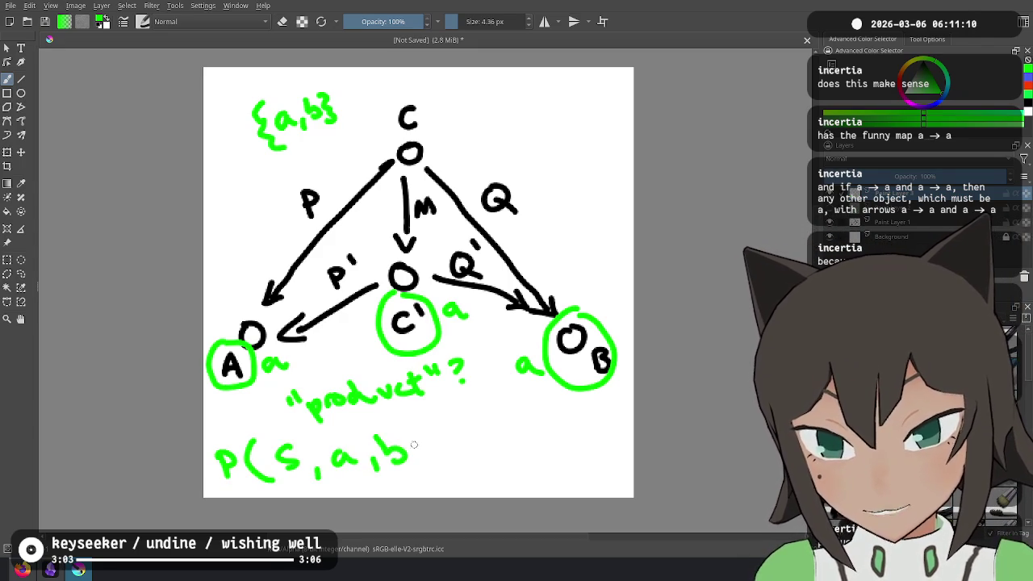
mouse_move(444, 443)
mouse_down()
mouse_move(461, 441)
mouse_move(462, 454)
mouse_up()
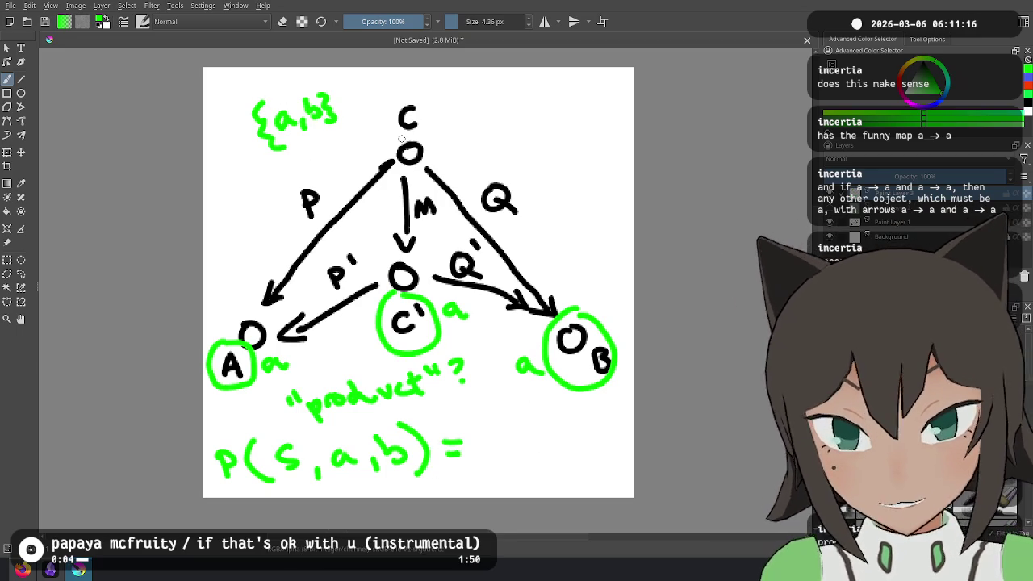
key(ctrl+z)
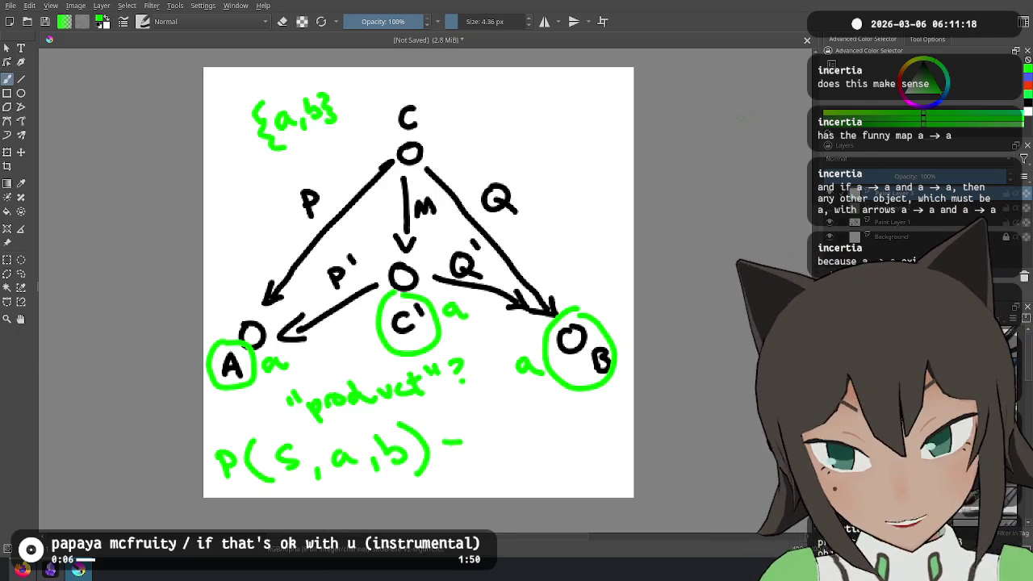
key(ctrl+z)
key(ctrl+z)
key(ctrl+z)
key(ctrl+z)
key(ctrl+z)
key(ctrl+z)
Handwrite 'P({a,b},a,a) = a' in green with an arrow to the result a
mouse_move(212, 445)
mouse_down()
mouse_move(214, 472)
mouse_move(215, 460)
mouse_move(237, 476)
mouse_up()
drag(259, 441, 259, 476)
drag(283, 456, 311, 462)
mouse_move(316, 439)
mouse_down()
mouse_move(321, 474)
mouse_move(340, 478)
mouse_up()
mouse_move(368, 450)
mouse_down()
mouse_move(363, 461)
mouse_move(376, 463)
mouse_up()
drag(388, 460, 387, 466)
drag(419, 428, 418, 460)
mouse_move(429, 432)
mouse_down()
mouse_move(432, 468)
mouse_move(471, 446)
mouse_move(472, 455)
mouse_up()
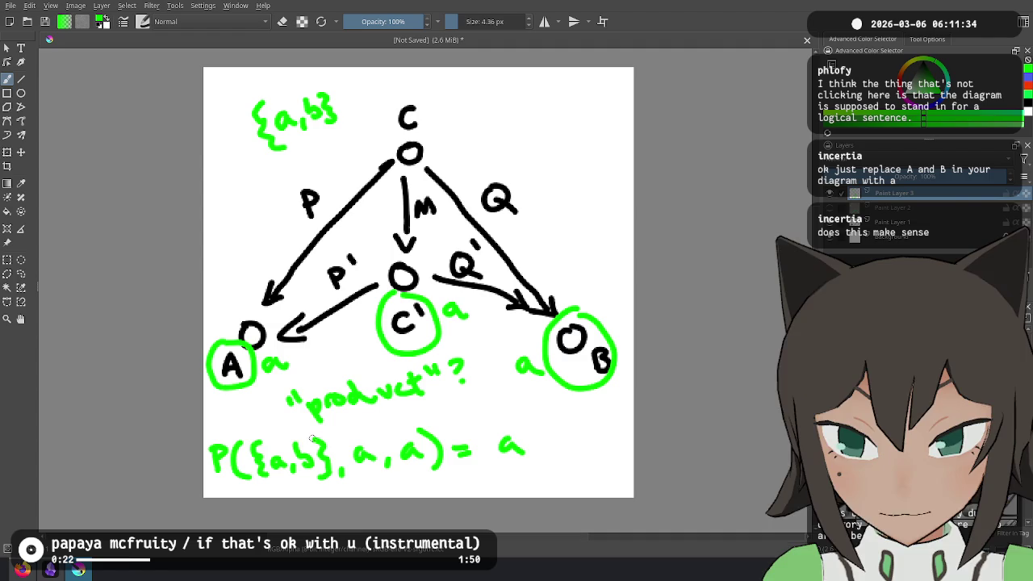
drag(252, 436, 484, 413)
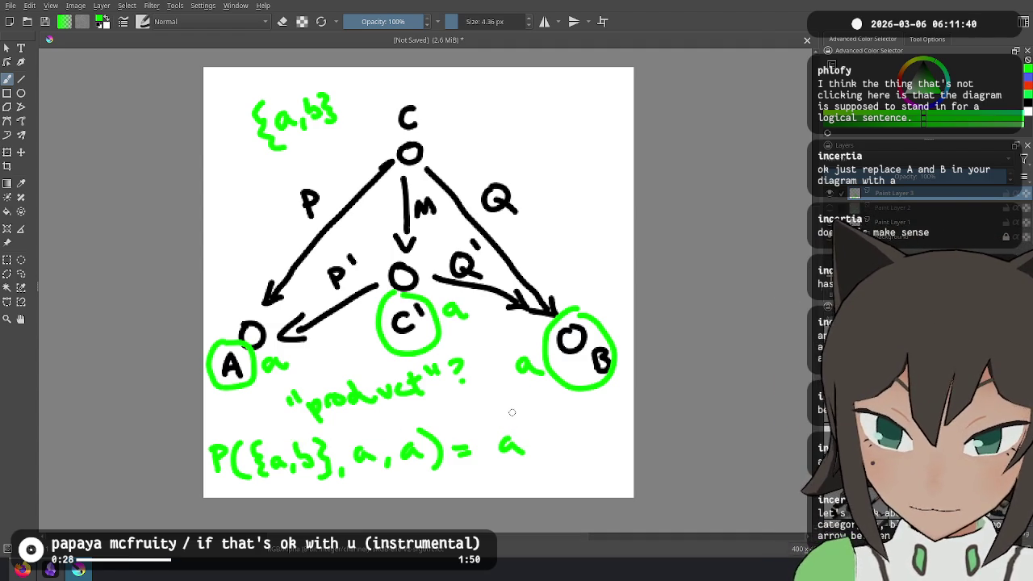
Glance at the stream dashboard, then undo the arrow and '= a' result
key(alt+Tab)
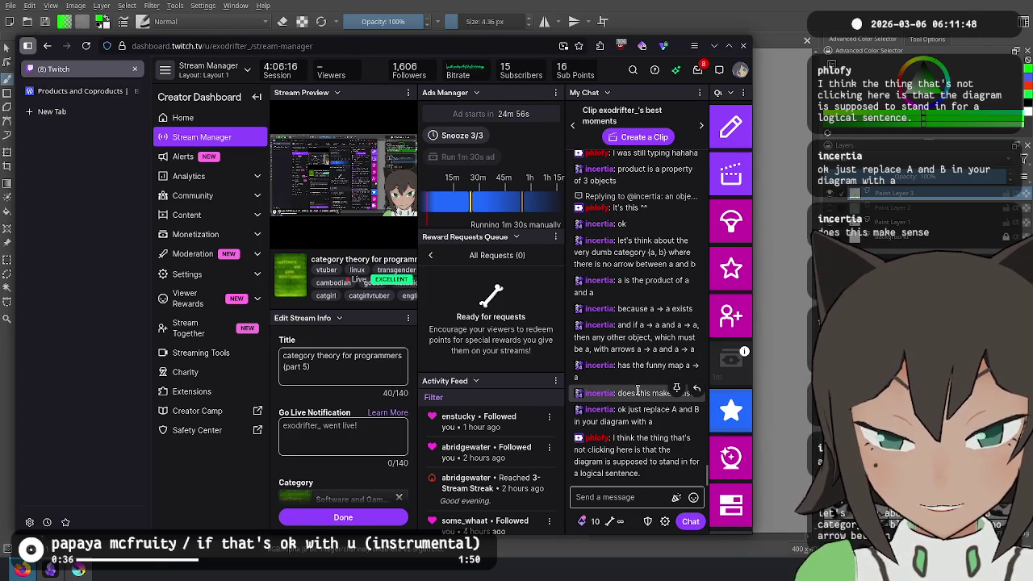
key(alt+Tab)
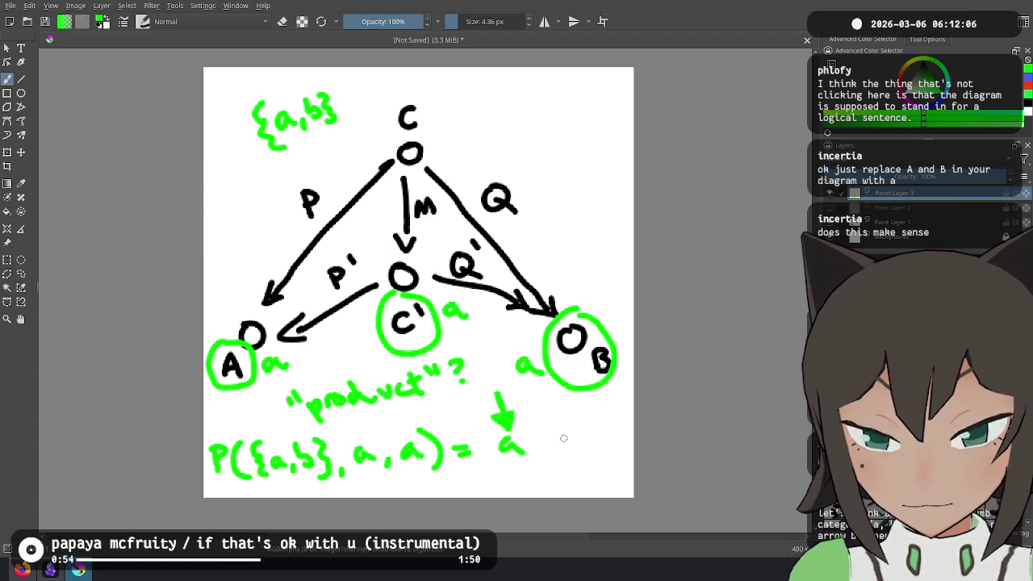
key(ctrl+z)
key(ctrl+z)
Undo the rest of the green equation and switch the brush colour to red
key(ctrl+z)
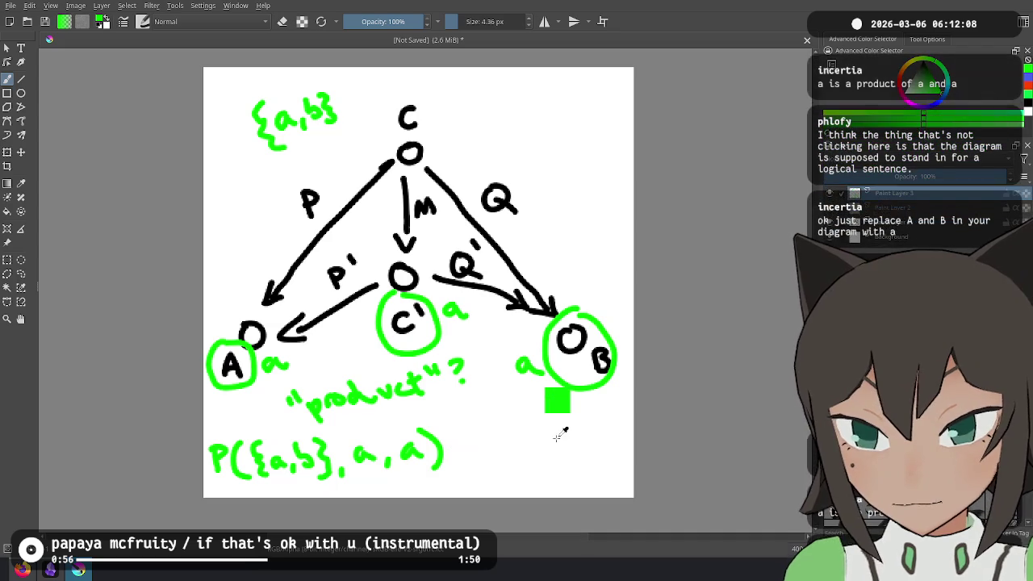
key(ctrl+z)
key(ctrl+z)
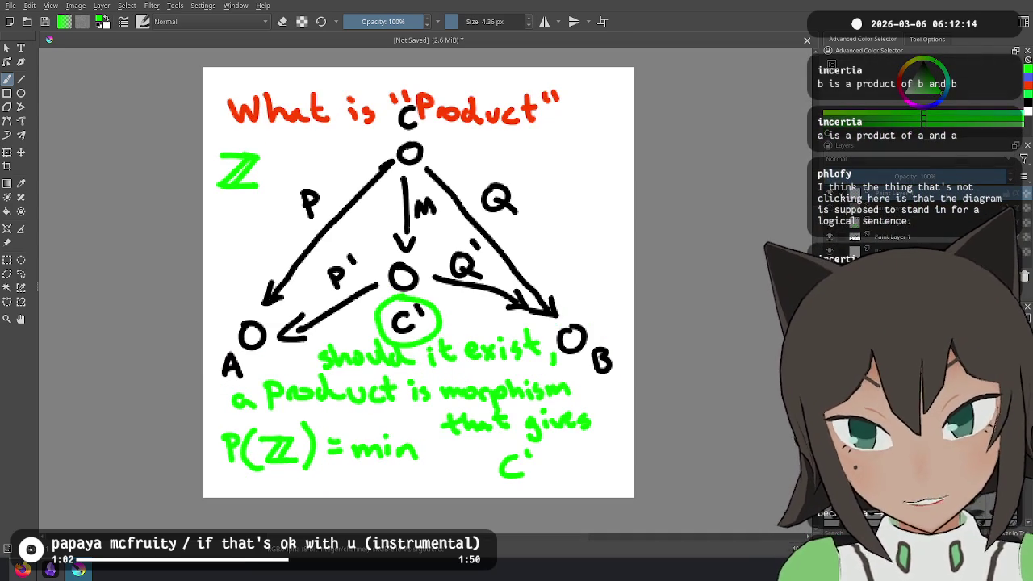
click(945, 97)
click(918, 100)
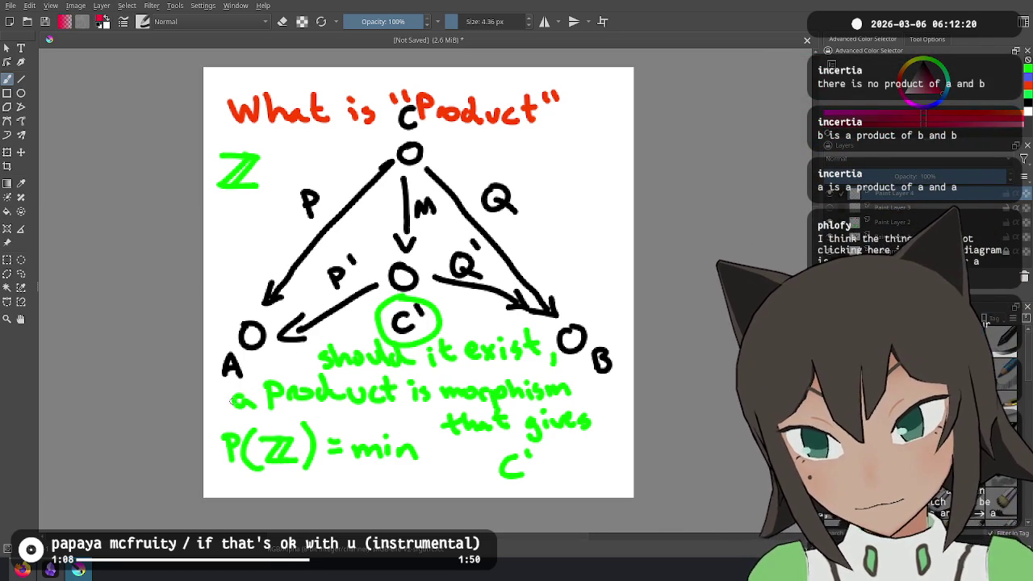
Trace the definition in red with C and Q, then undo the P′/Q′ phrase
mouse_move(237, 393)
mouse_down()
mouse_move(246, 403)
mouse_move(273, 390)
mouse_up()
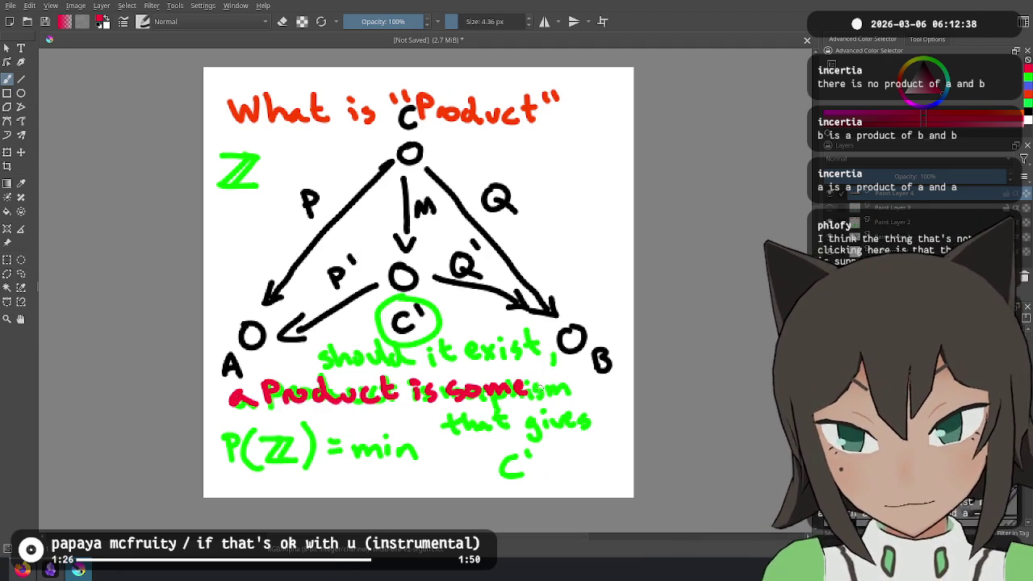
mouse_move(568, 379)
mouse_down()
mouse_move(566, 395)
mouse_move(577, 394)
mouse_up()
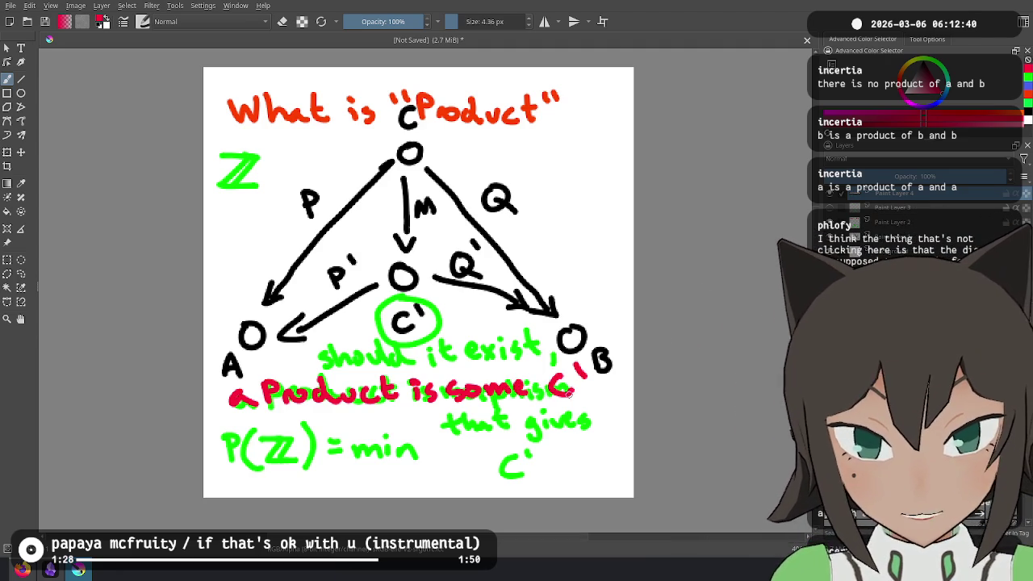
drag(328, 414, 330, 425)
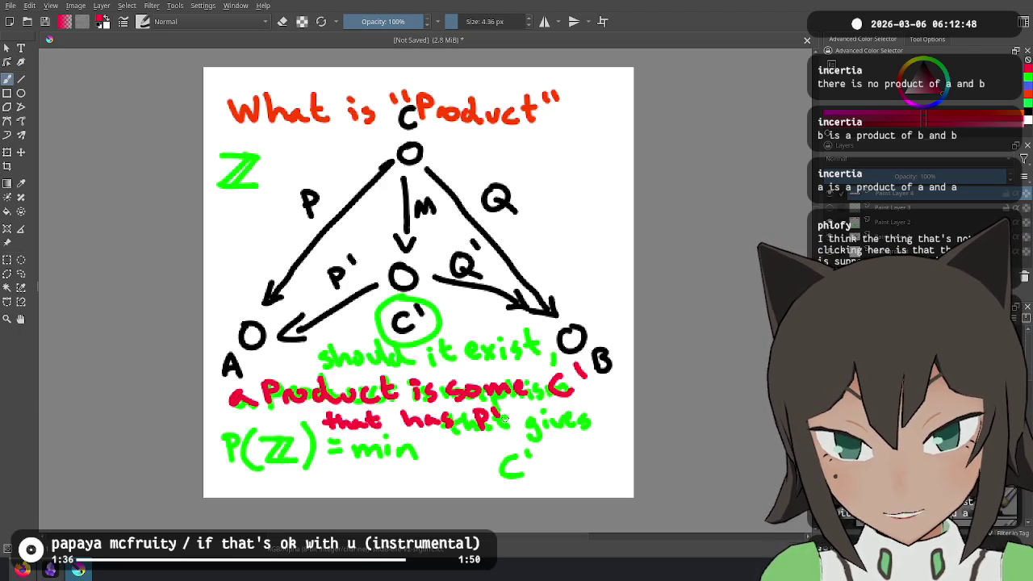
drag(578, 414, 597, 430)
key(ctrl+z)
key(ctrl+z)
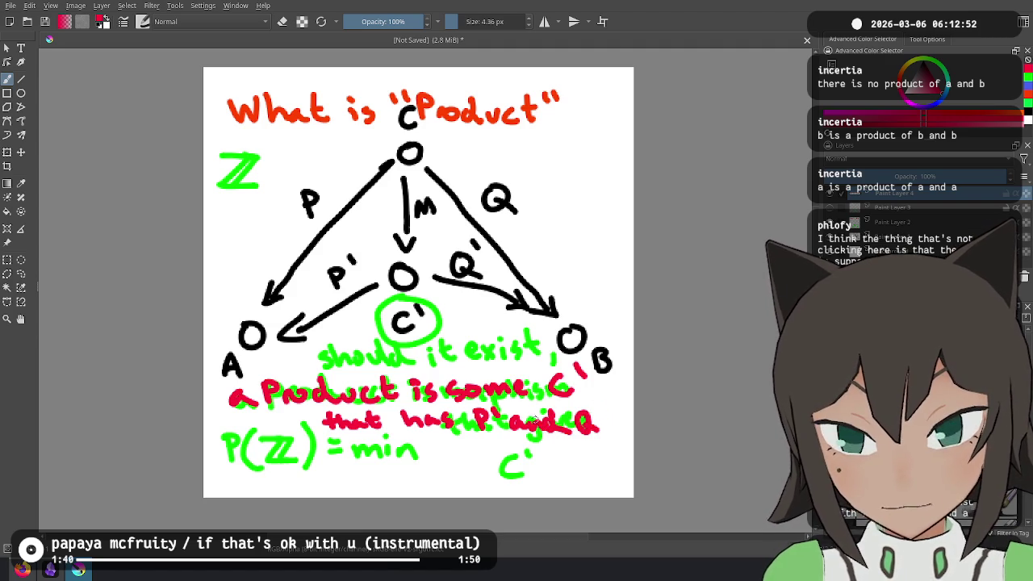
key(ctrl+z)
key(ctrl+z)
key(ctrl+z)
key(ctrl+z)
key(ctrl+z)
key(ctrl+z)
key(ctrl+z)
key(ctrl+z)
key(ctrl+z)
key(ctrl+z)
Rewrite the red phrase as 'of A and B is C′ … exist?'
drag(411, 387, 441, 397)
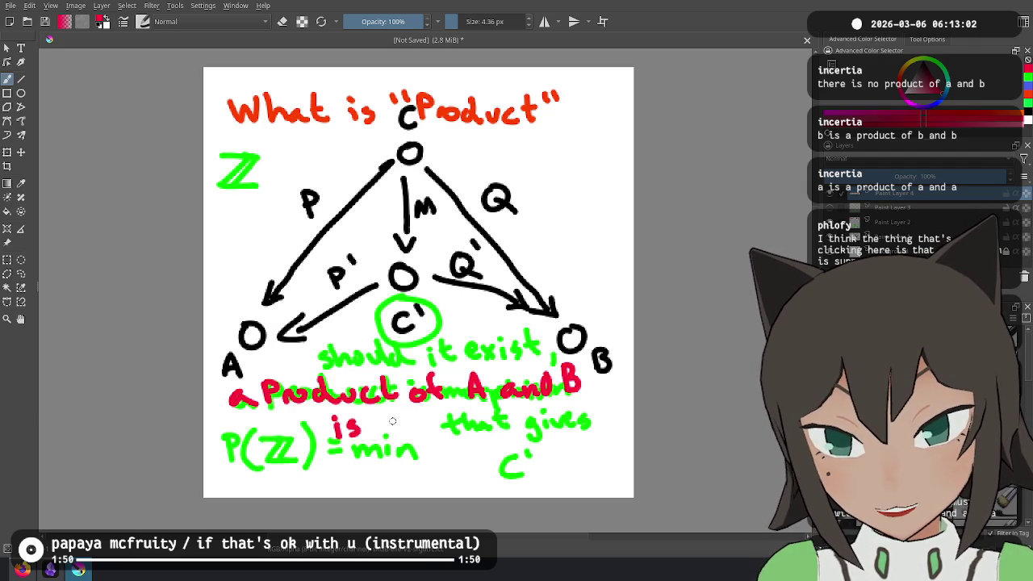
drag(400, 421, 401, 436)
drag(408, 416, 407, 422)
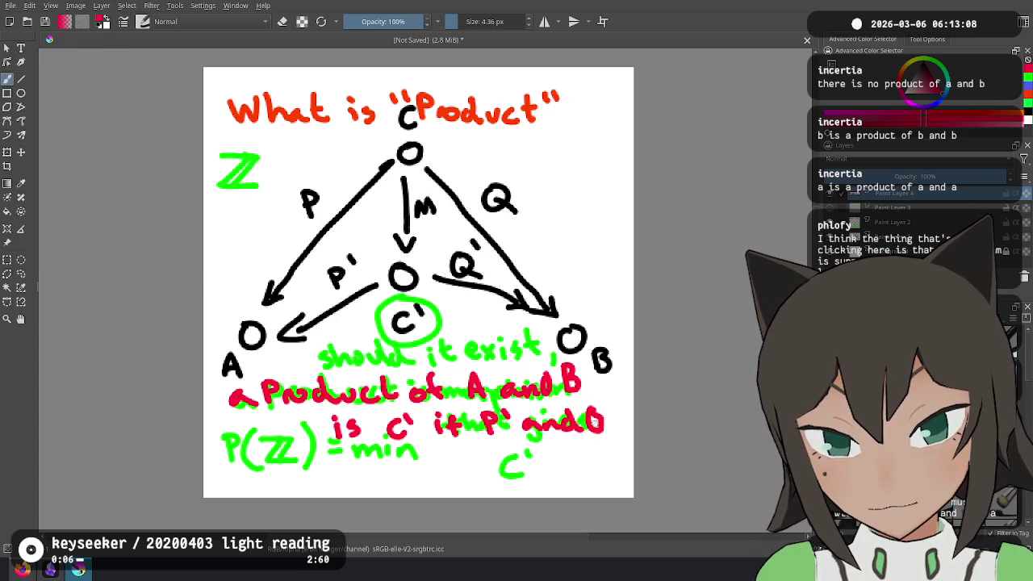
drag(420, 462, 448, 474)
drag(449, 460, 436, 475)
drag(482, 446, 484, 471)
drag(475, 456, 499, 461)
click(502, 467)
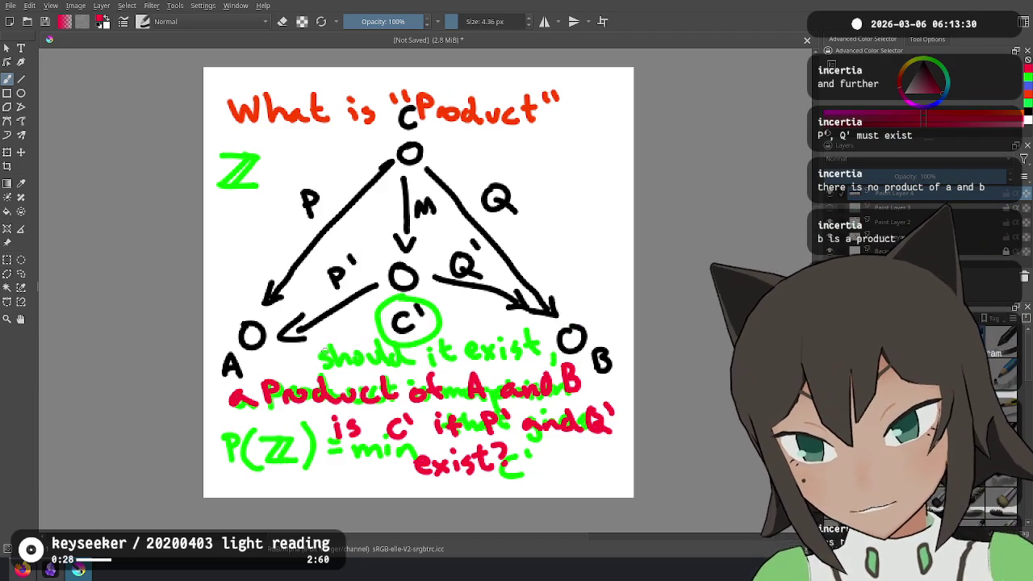
Trace 'should' and the end of 'exist' in red, undoing a stray mark near A
drag(329, 346, 401, 353)
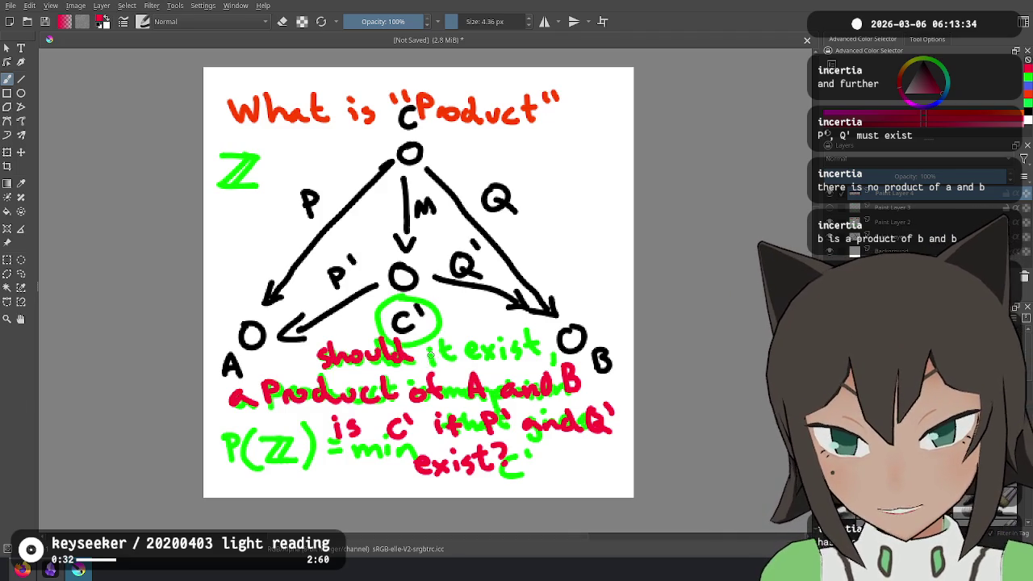
drag(465, 348, 486, 347)
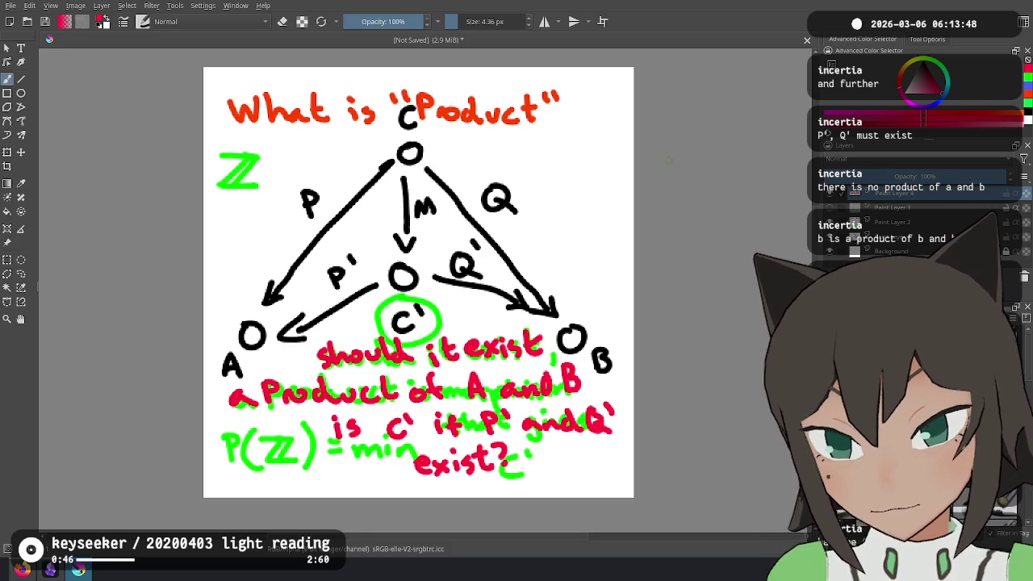
drag(276, 336, 284, 365)
key(ctrl+z)
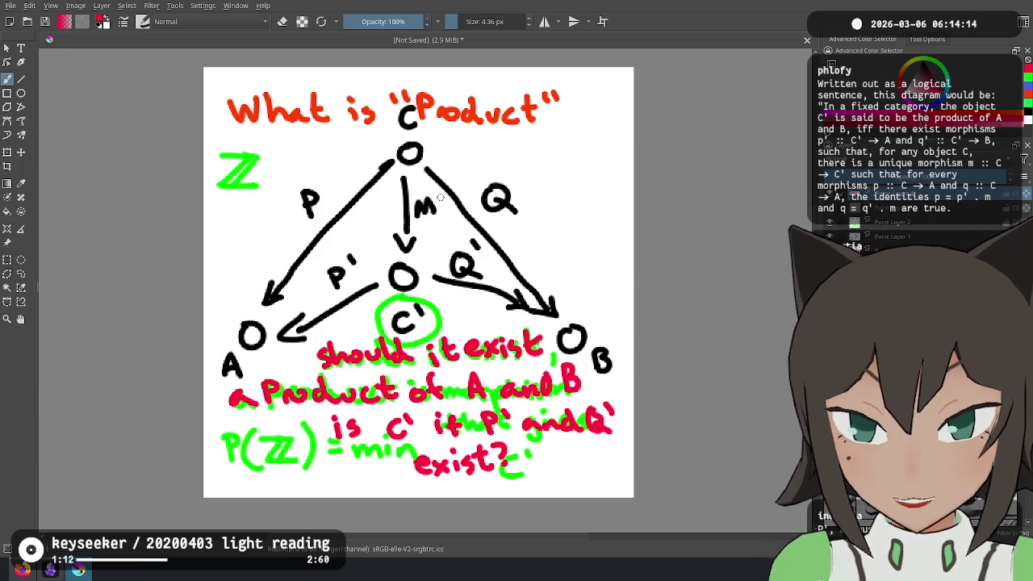
Check the Twitch stream dashboard, then return to the Krita canvas
key(alt+Tab)
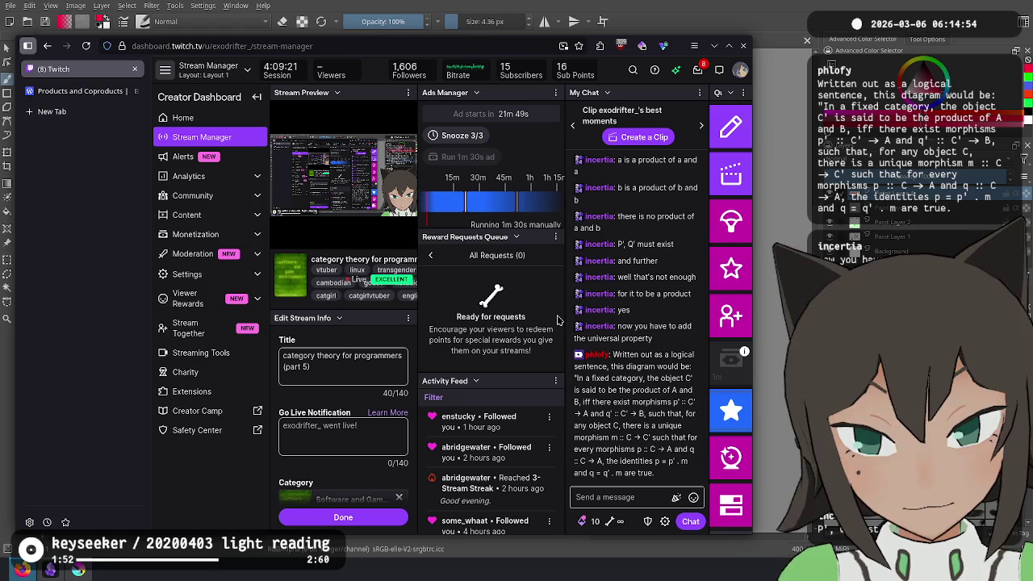
key(alt+Tab)
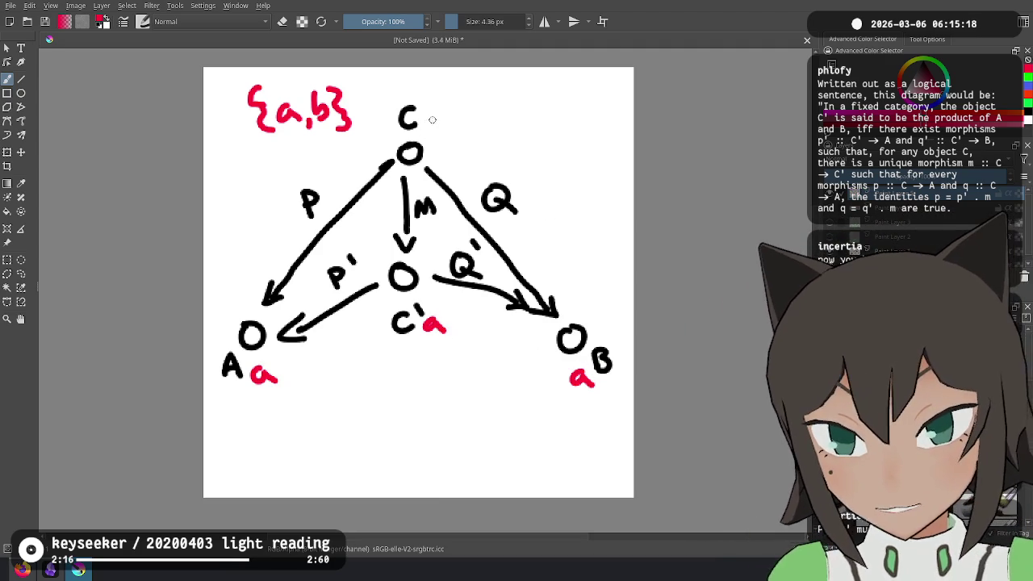
Try circling the C′ a label in red, undo it, and begin the red note 'every object'
mouse_move(412, 302)
mouse_down()
mouse_move(390, 347)
mouse_move(421, 300)
mouse_up()
key(ctrl+z)
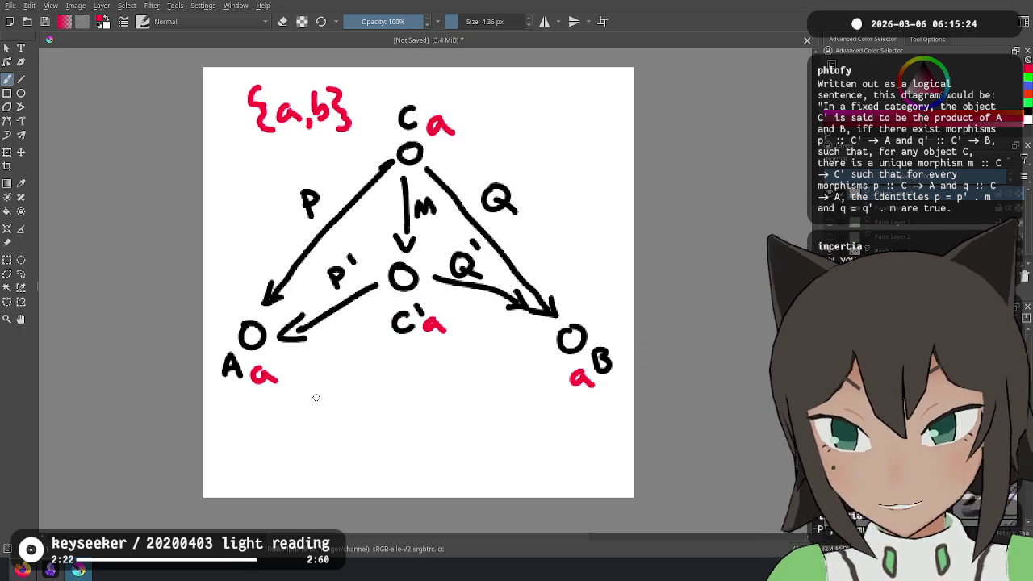
drag(221, 430, 323, 410)
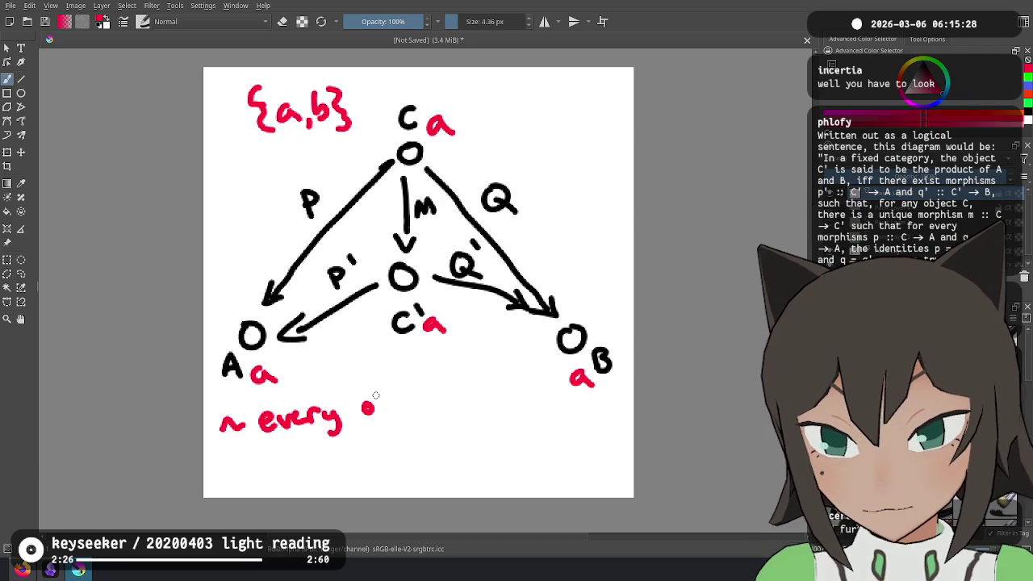
mouse_move(406, 390)
mouse_down()
mouse_move(401, 417)
mouse_move(434, 414)
mouse_up()
drag(452, 393, 451, 410)
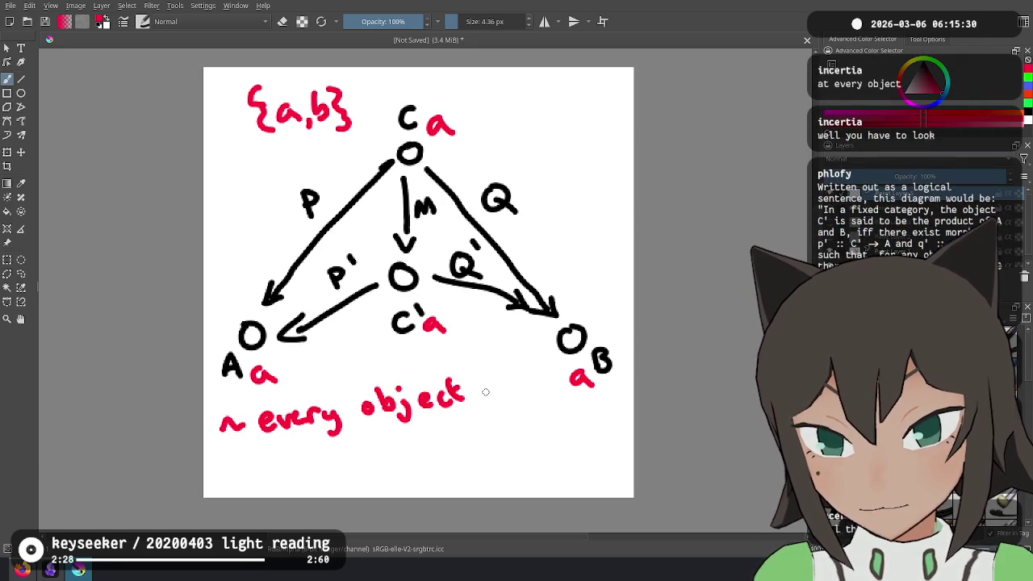
Finish the red note with 'is inherently a product of itself?', then check the stream dashboard
mouse_move(237, 463)
mouse_down()
mouse_move(239, 477)
mouse_move(347, 466)
mouse_up()
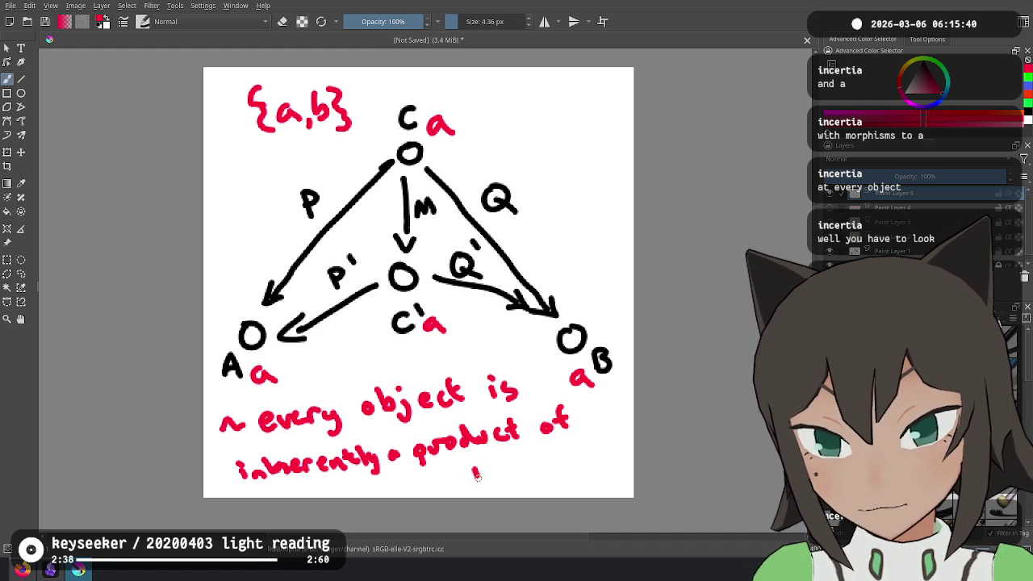
drag(508, 469, 536, 448)
mouse_move(540, 468)
mouse_down()
mouse_move(550, 442)
mouse_move(558, 458)
mouse_up()
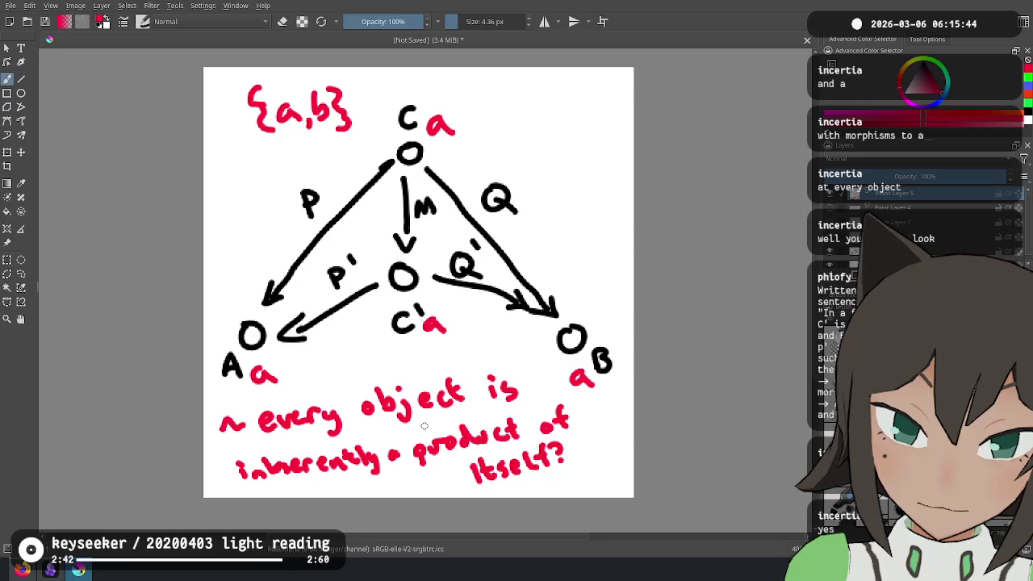
click(593, 457)
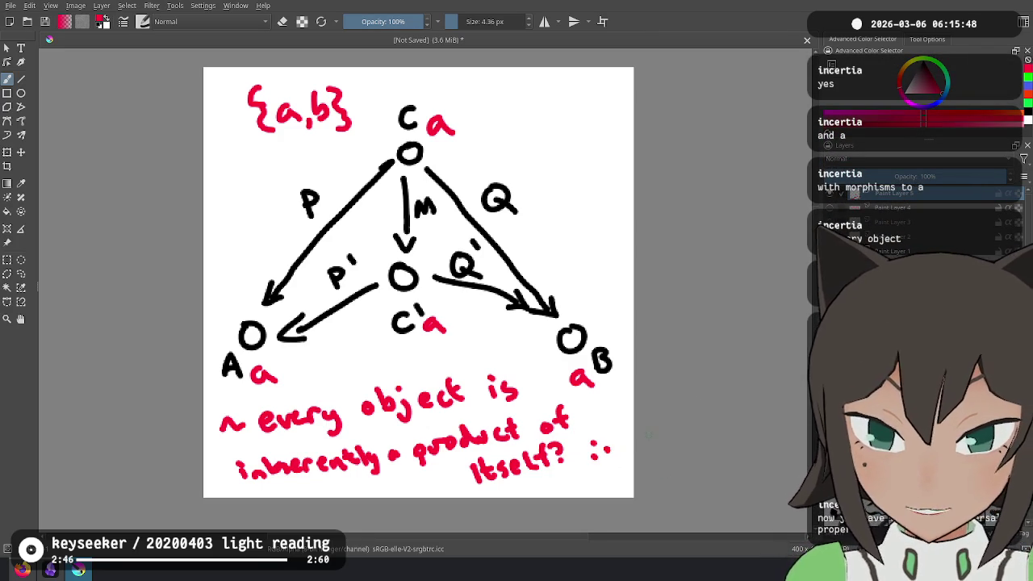
key(alt+Tab)
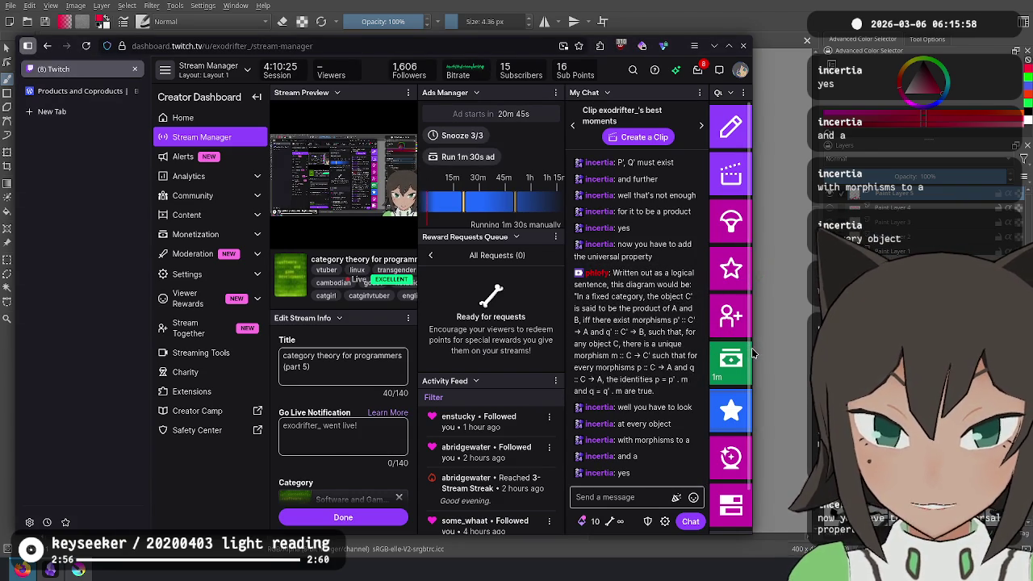
click(754, 347)
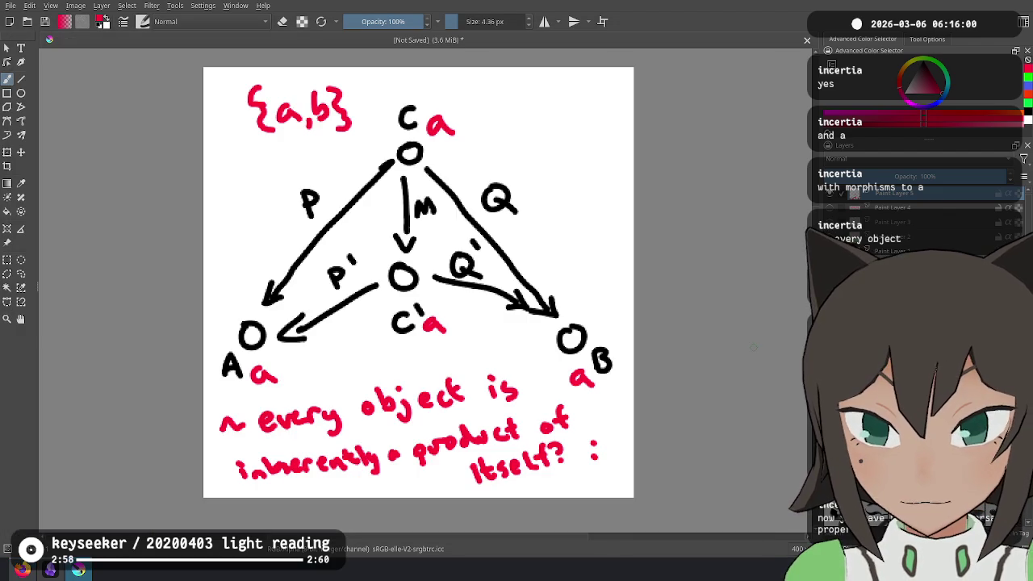
Undo the bottom red note and write 'a->b' in red at the top right
key(ctrl+z)
key(ctrl+z)
key(ctrl+z)
key(ctrl+z)
key(ctrl+z)
key(ctrl+z)
key(ctrl+z)
key(ctrl+z)
key(ctrl+z)
key(ctrl+z)
key(ctrl+z)
key(ctrl+z)
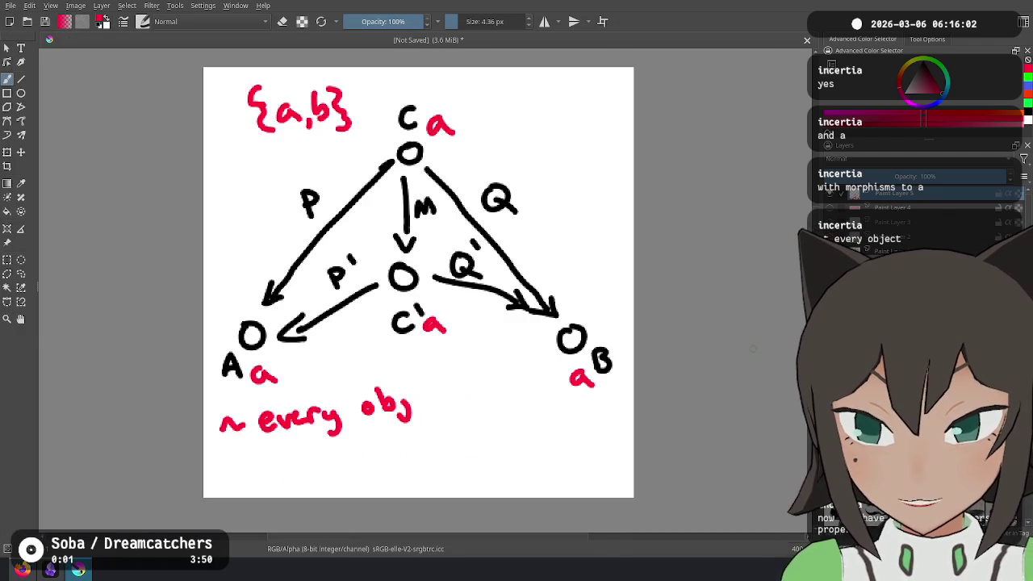
key(ctrl+z)
key(ctrl+z)
key(ctrl+z)
key(ctrl+z)
key(ctrl+z)
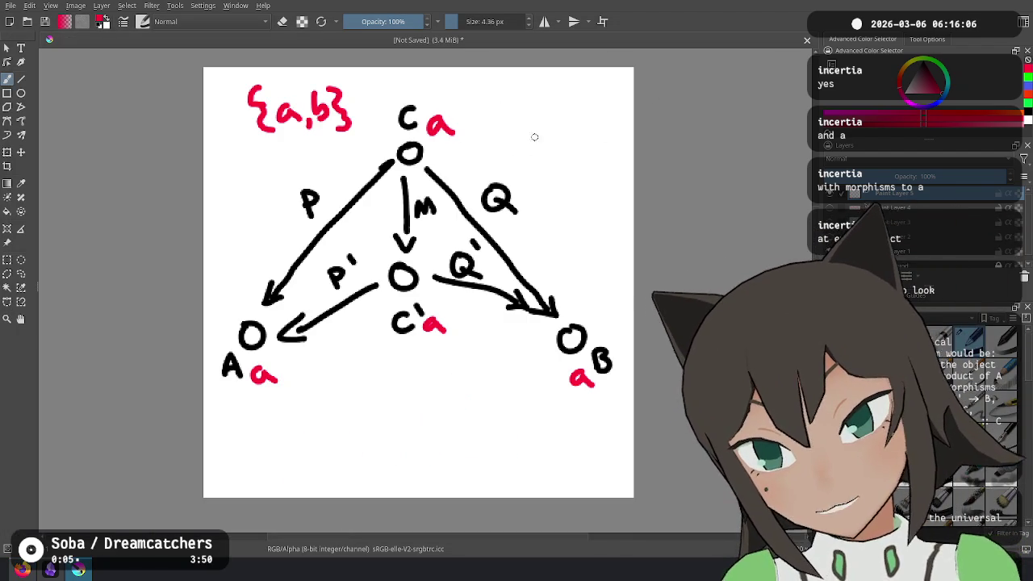
drag(518, 103, 578, 120)
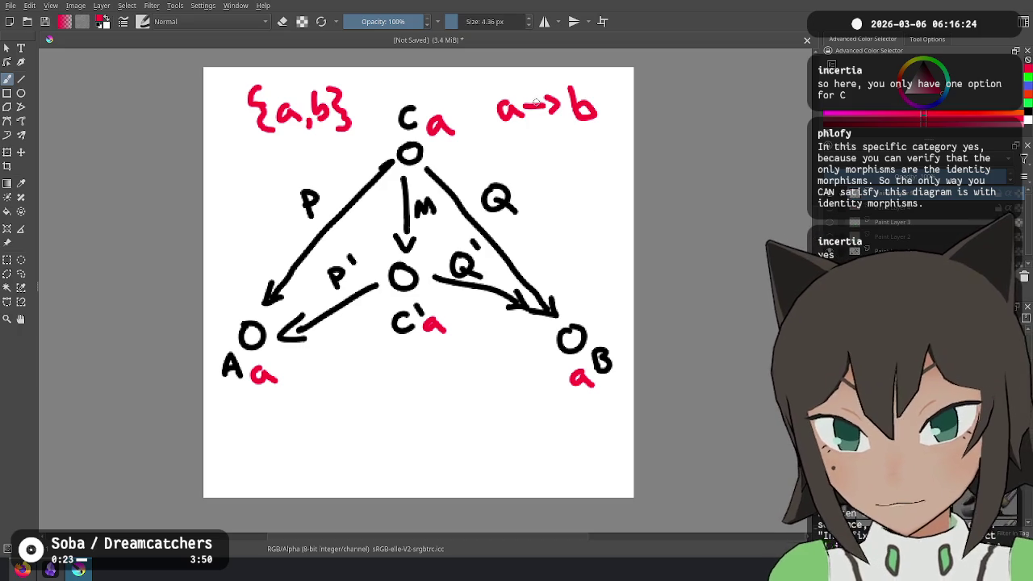
Write 'a≤b' below 'a->b', undo it, and bring up the Twitch dashboard
mouse_move(523, 150)
mouse_down()
mouse_move(513, 159)
mouse_move(571, 165)
mouse_up()
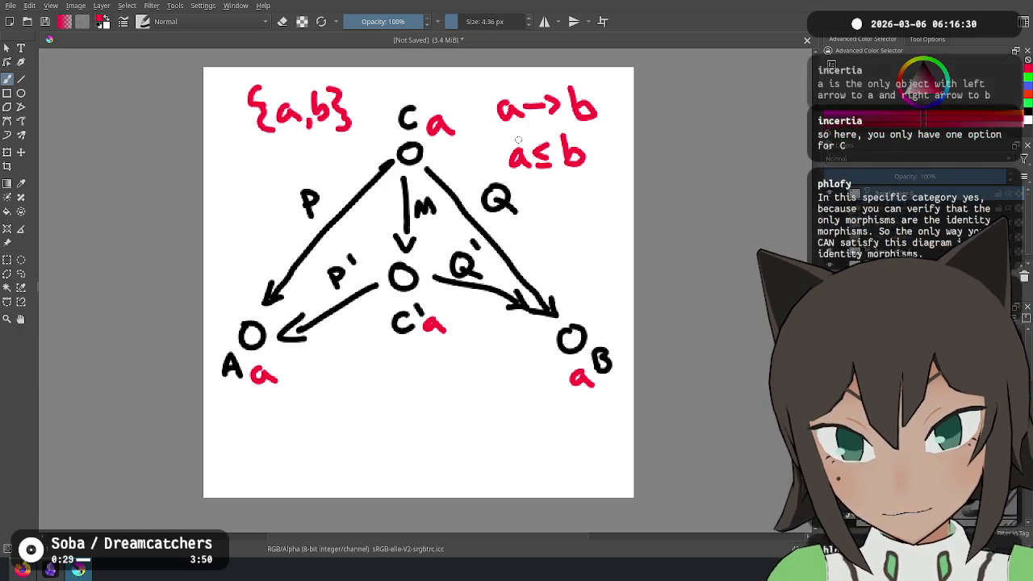
key(ctrl+z)
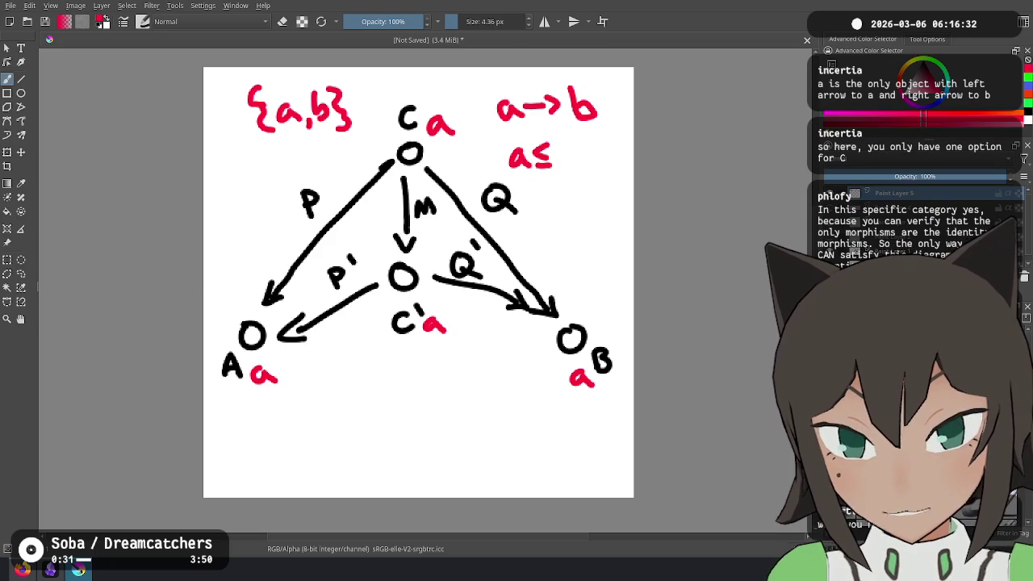
key(ctrl+z)
key(ctrl+z)
key(ctrl+z)
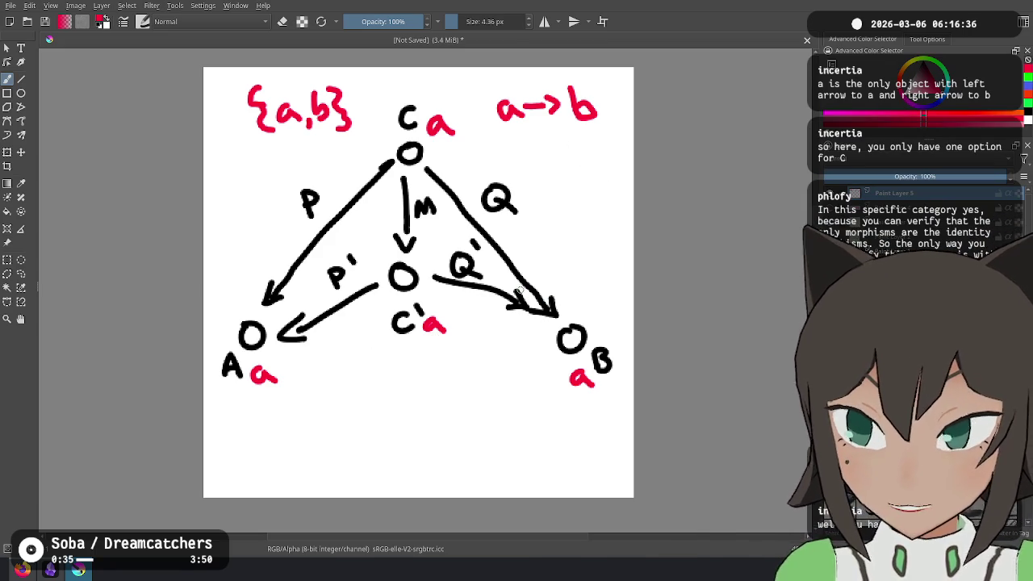
key(alt+Tab)
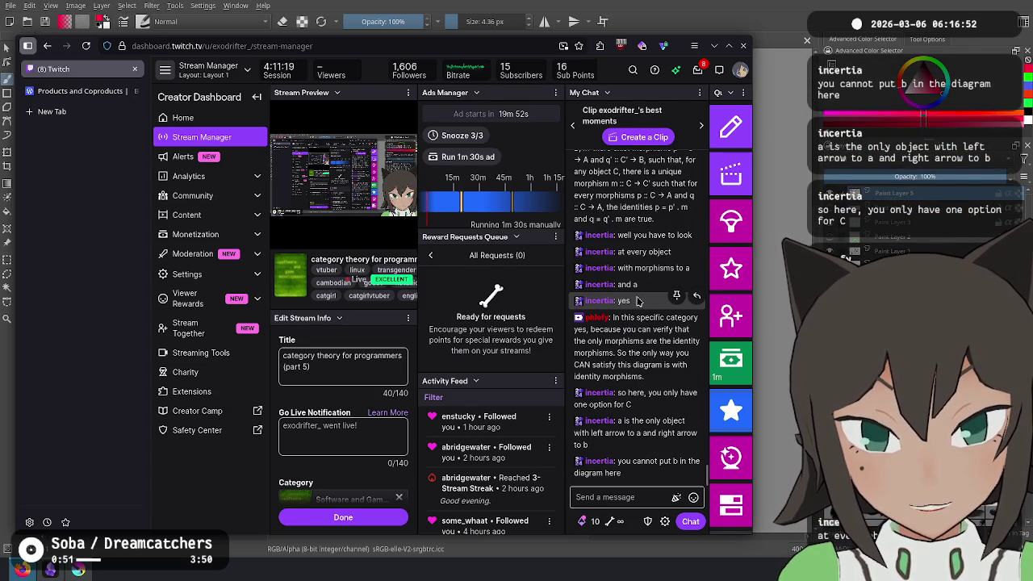
Switch from the Twitch dashboard back to the Krita window
key(alt+Tab)
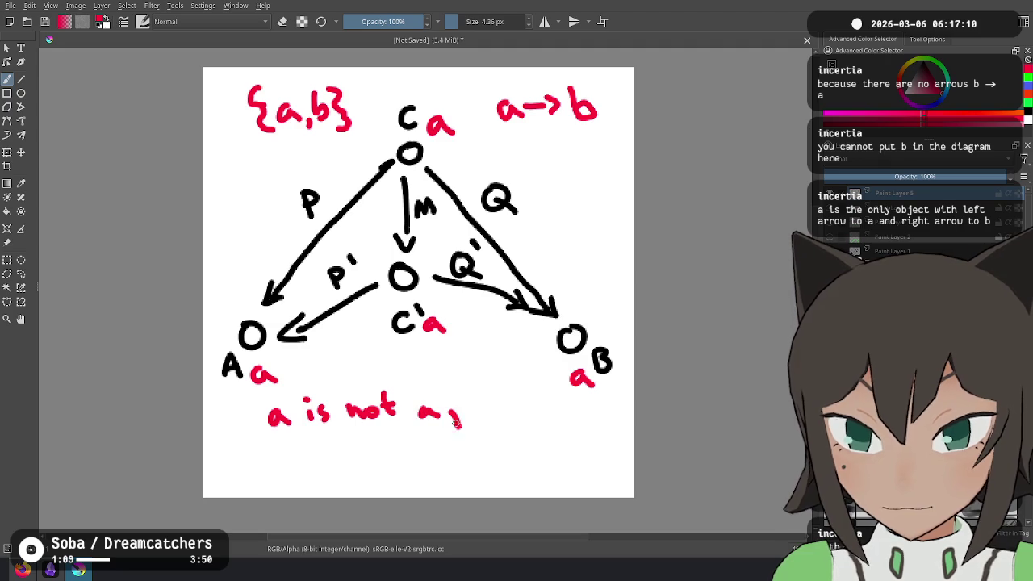
Write and undo a red note below the diagram, then circle the M label in red
drag(508, 403, 529, 413)
mouse_move(544, 402)
mouse_down()
mouse_move(539, 413)
mouse_move(559, 413)
mouse_up()
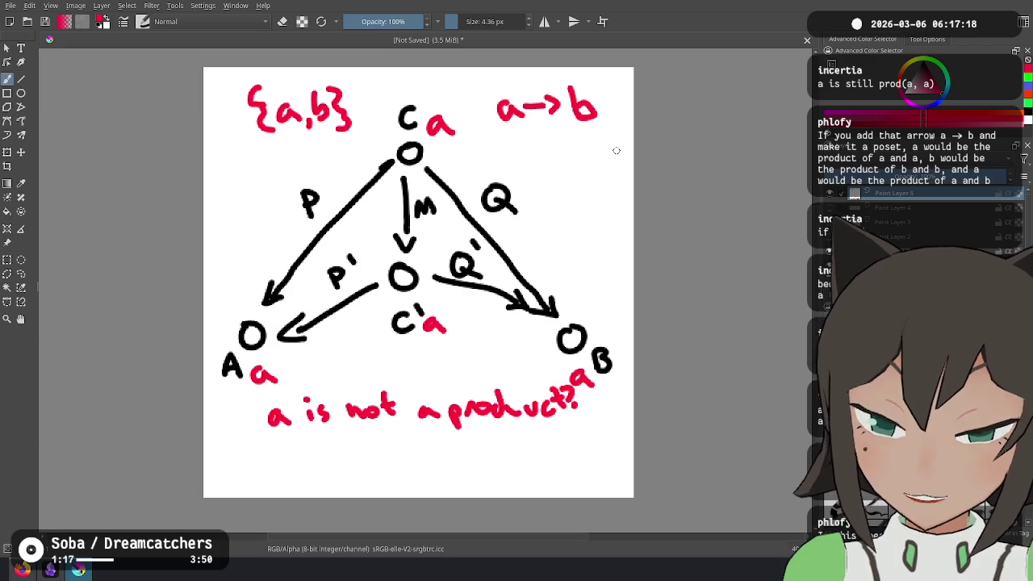
key(ctrl+z)
key(ctrl+z)
key(ctrl+z)
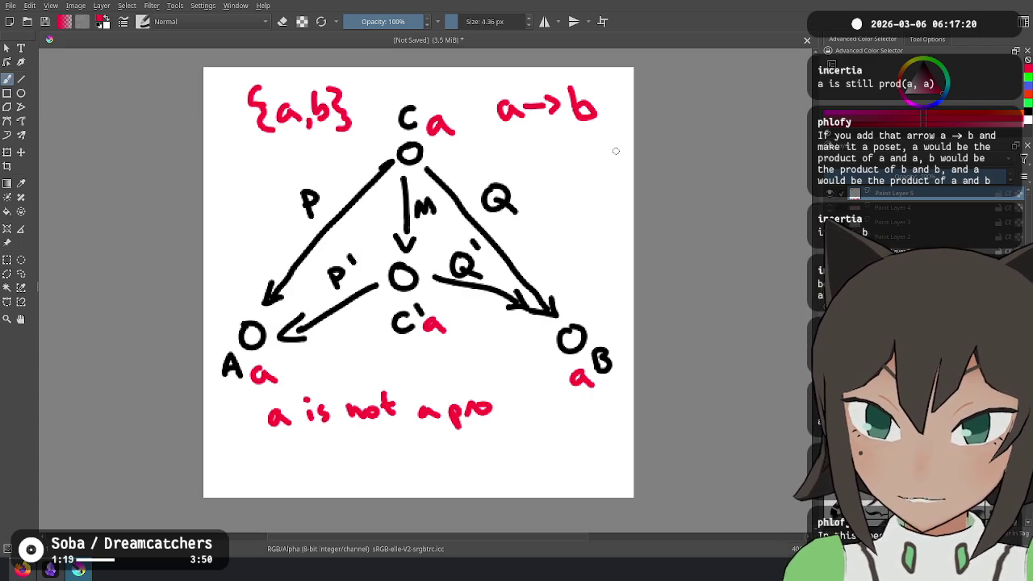
key(ctrl+z)
key(ctrl+z)
key(ctrl+z)
key(ctrl+z)
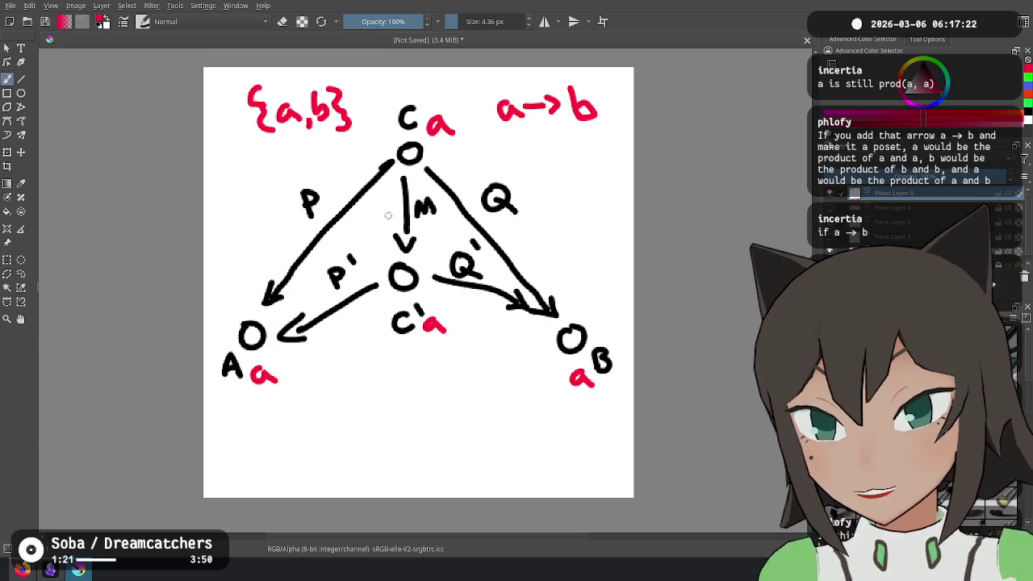
drag(397, 200, 406, 203)
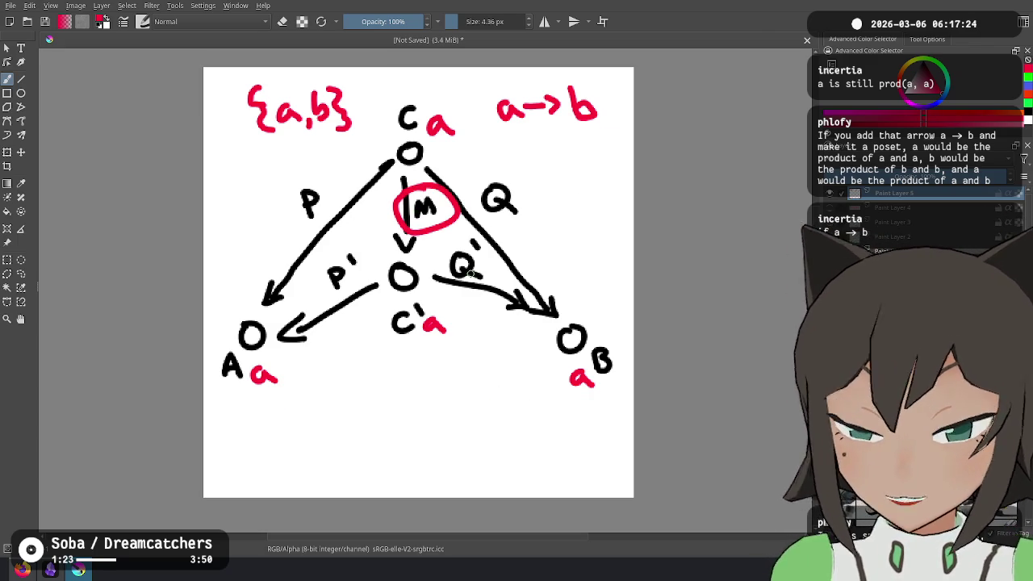
key(alt+Tab)
mouse_move(638, 274)
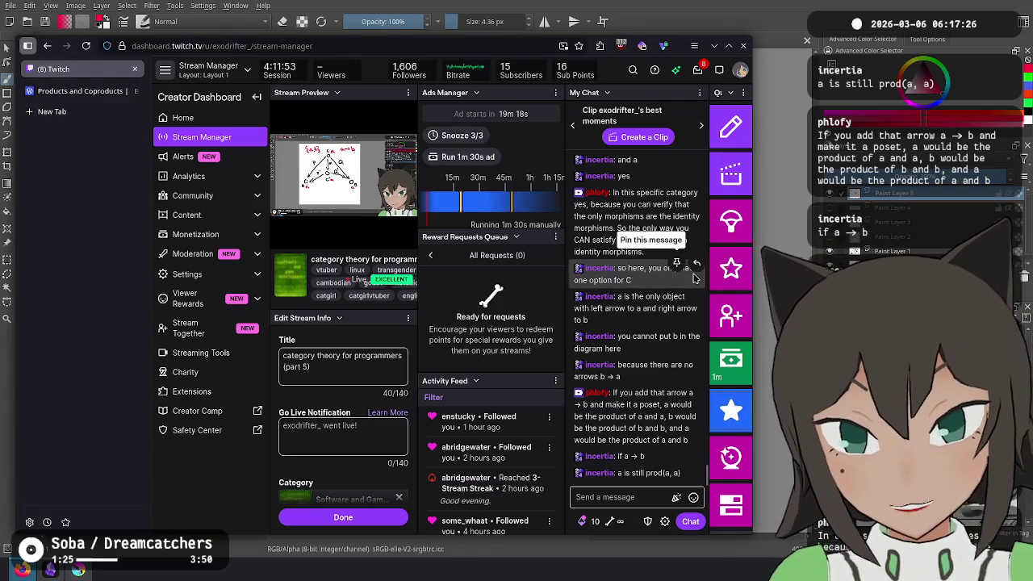
Scroll up the chat and select the unique-morphism product definition, then return to Krita
scroll(665, 282, up, 2)
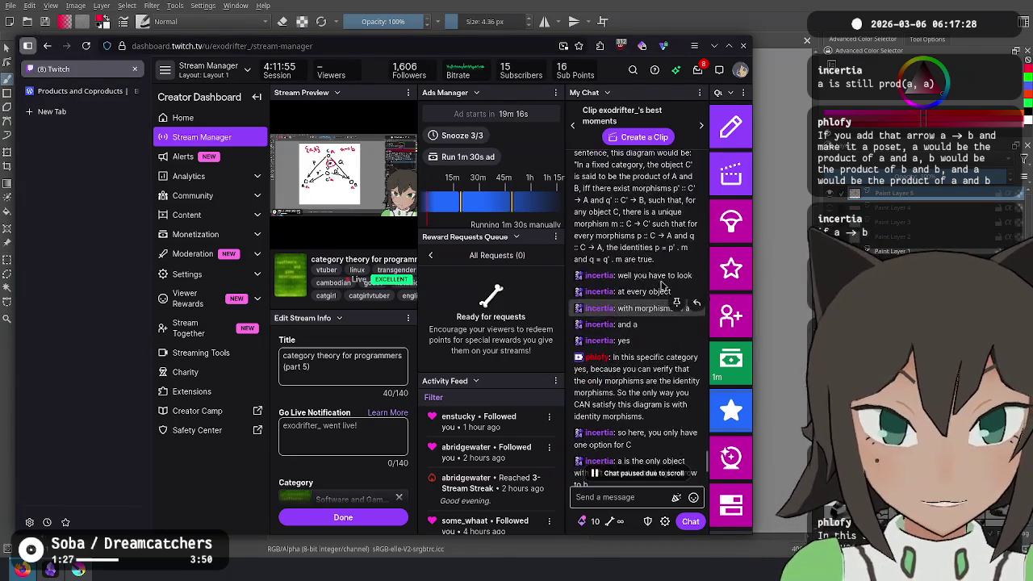
scroll(638, 266, up, 2)
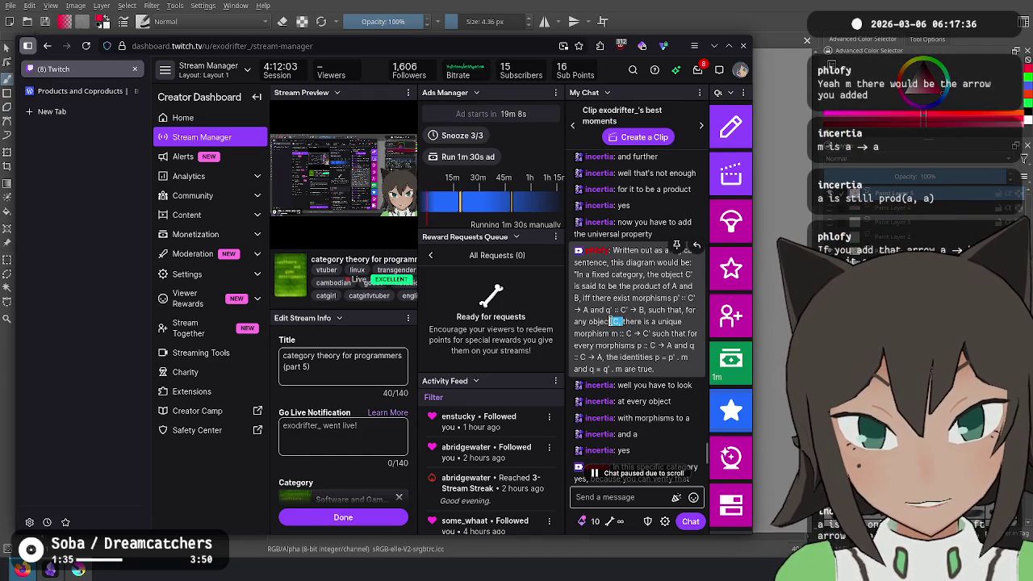
drag(632, 319, 615, 331)
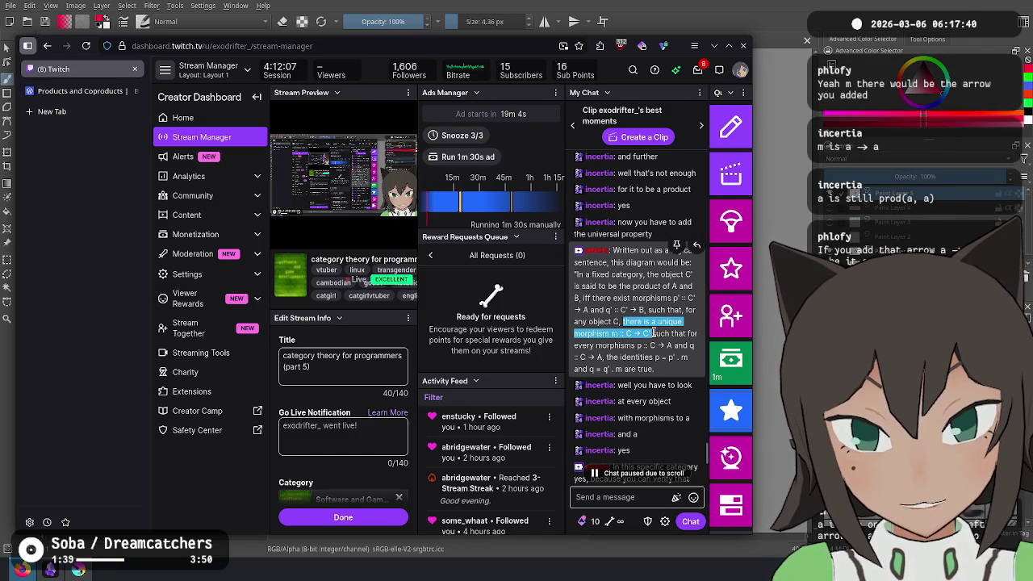
mouse_move(642, 338)
mouse_down()
mouse_move(669, 377)
mouse_move(662, 347)
mouse_up()
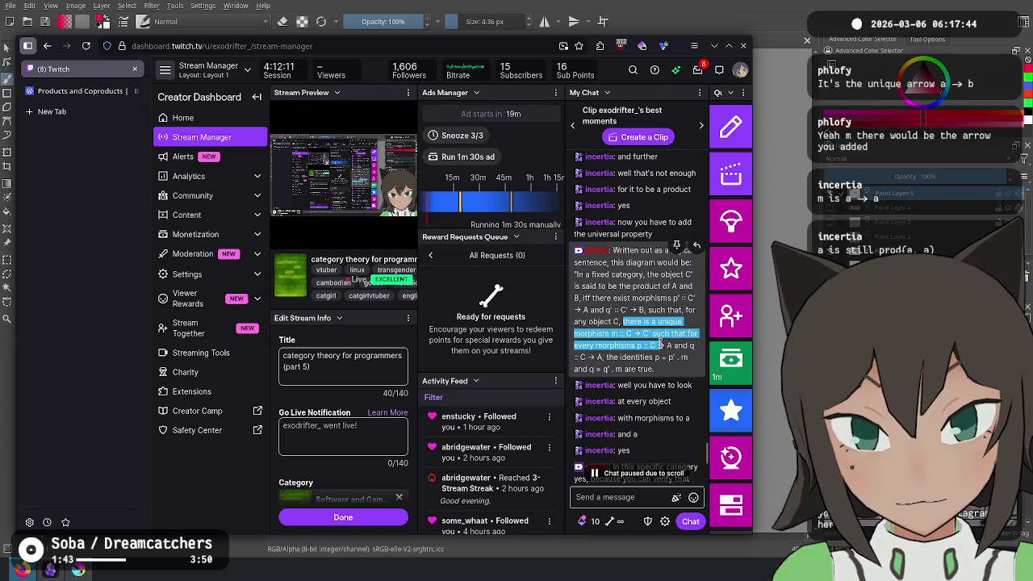
scroll(660, 345, down, 5)
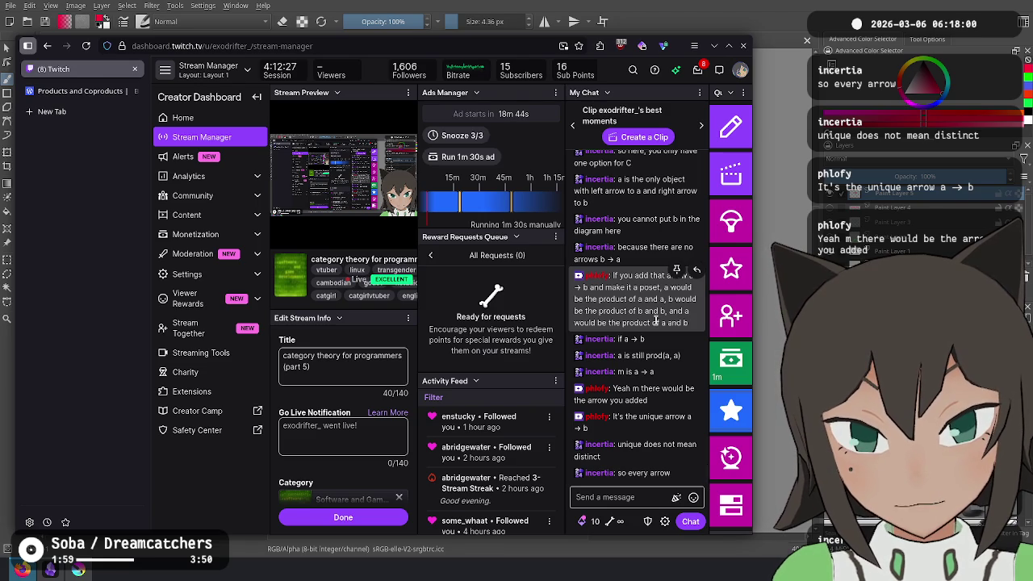
key(alt+Tab)
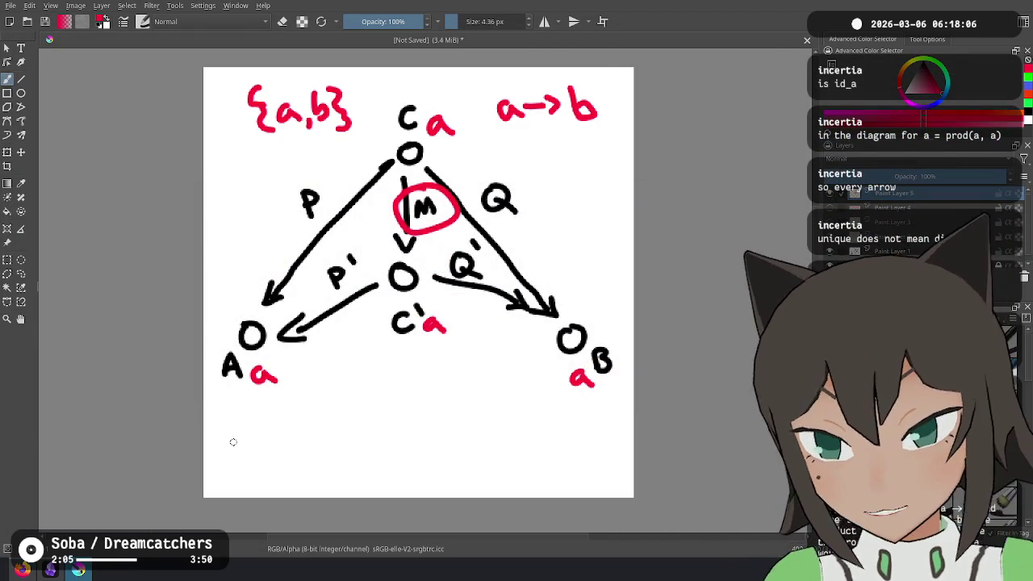
Write 'every object is a product, P({},a,a)=a' in red beneath the diagram
drag(232, 434, 230, 431)
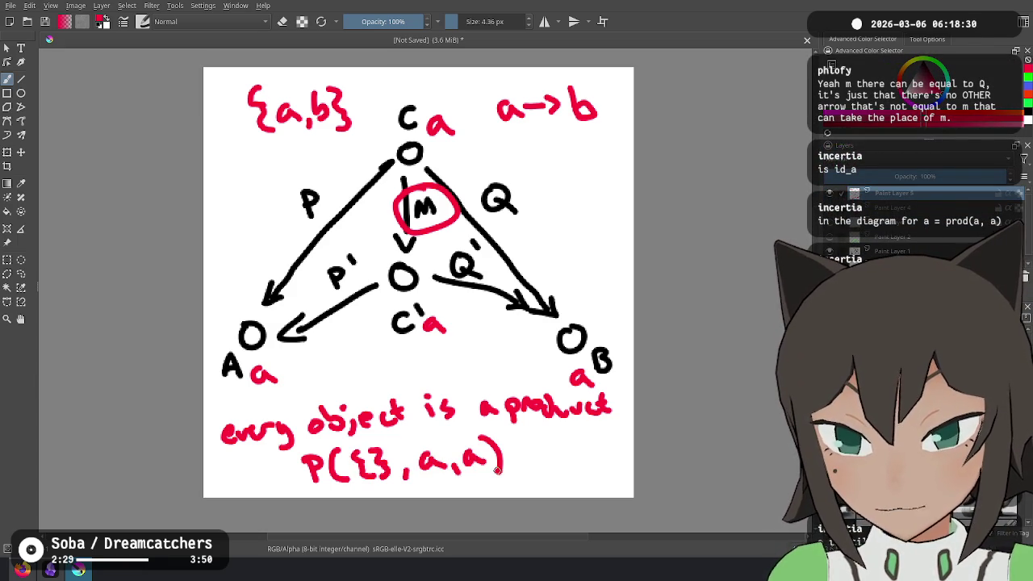
drag(511, 449, 529, 448)
drag(512, 458, 573, 465)
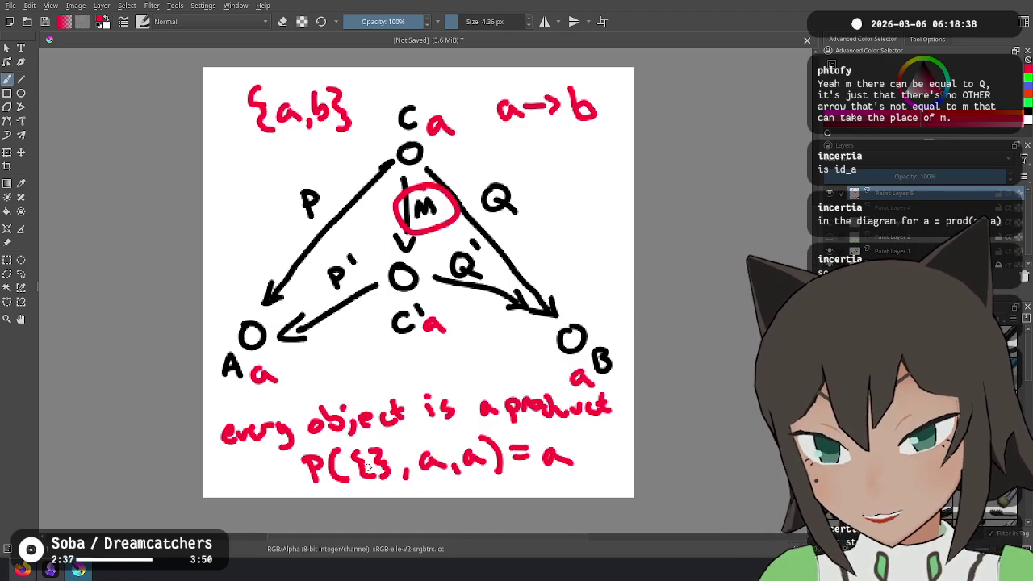
key(alt+Tab)
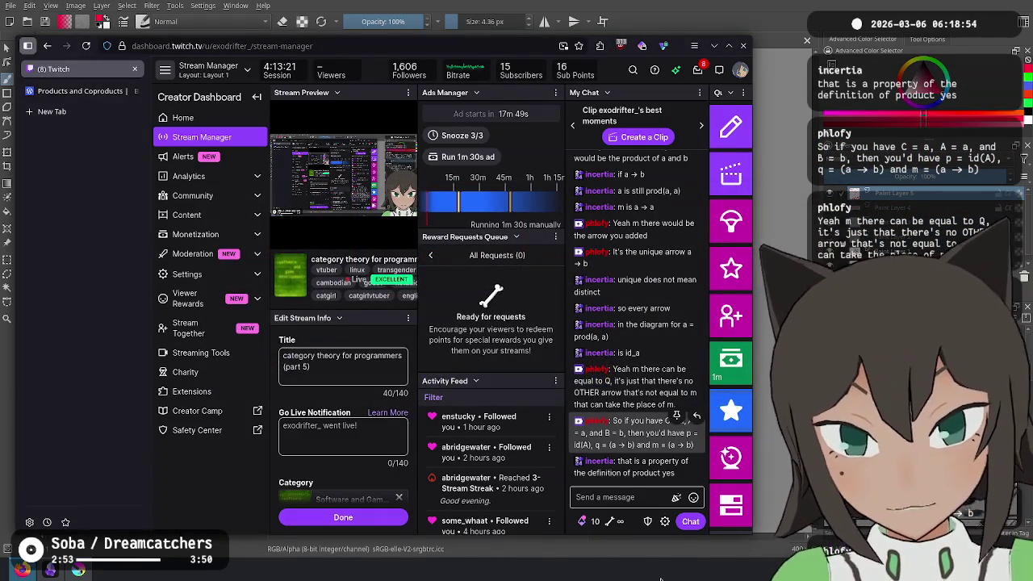
mouse_move(635, 385)
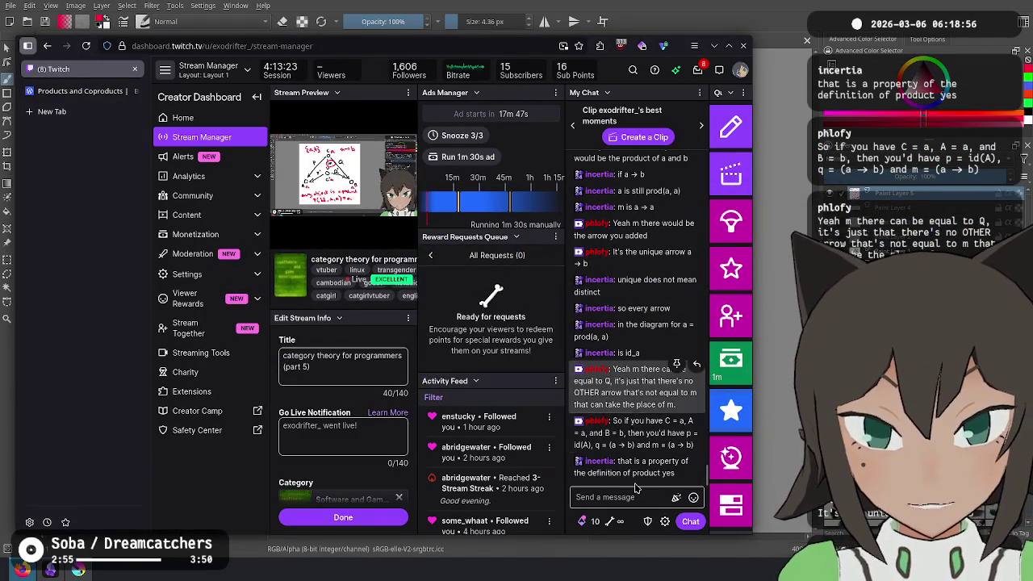
Focus the chat message box, then switch between the dashboard and Krita
click(631, 497)
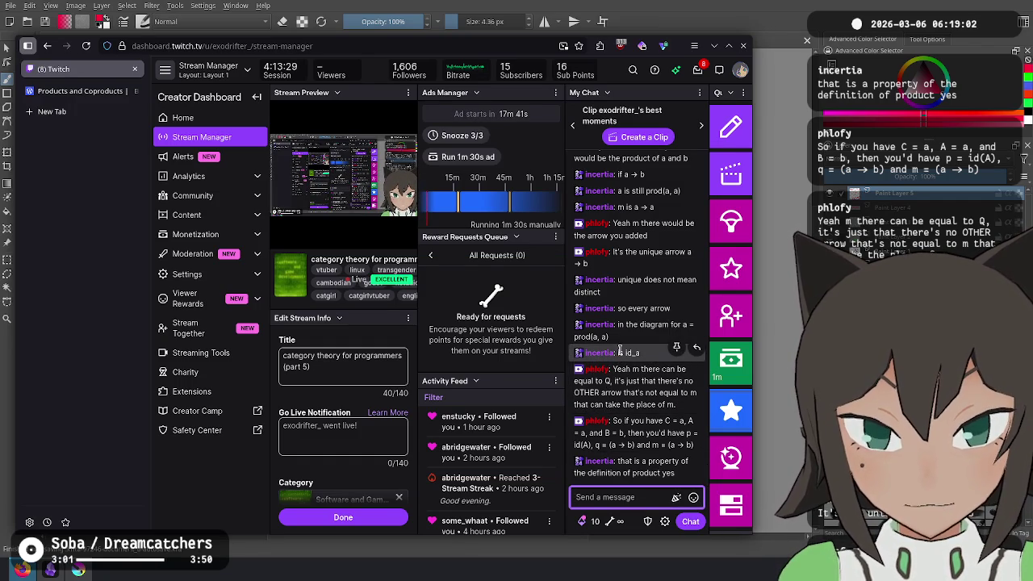
key(alt+Tab)
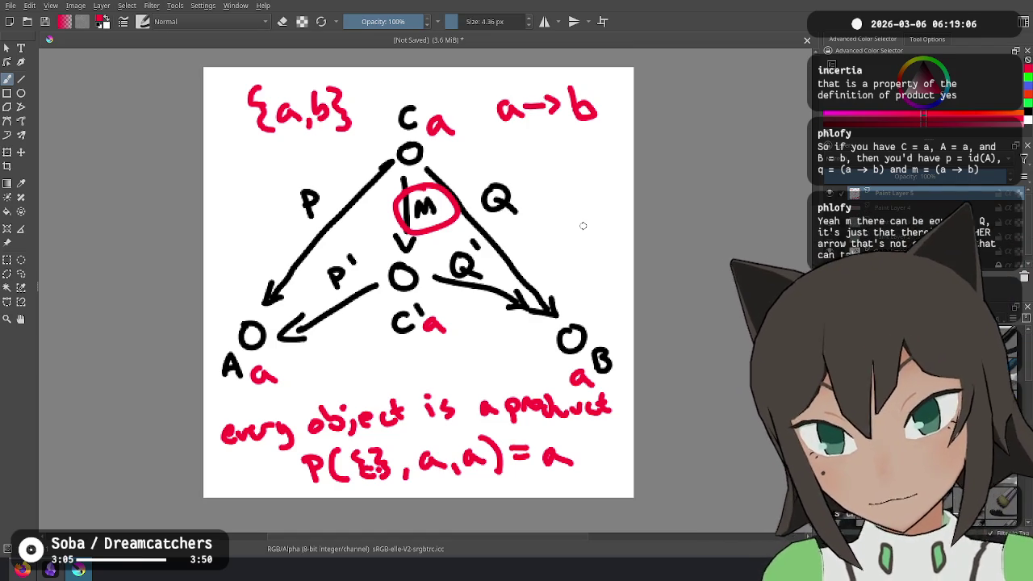
key(alt+Tab)
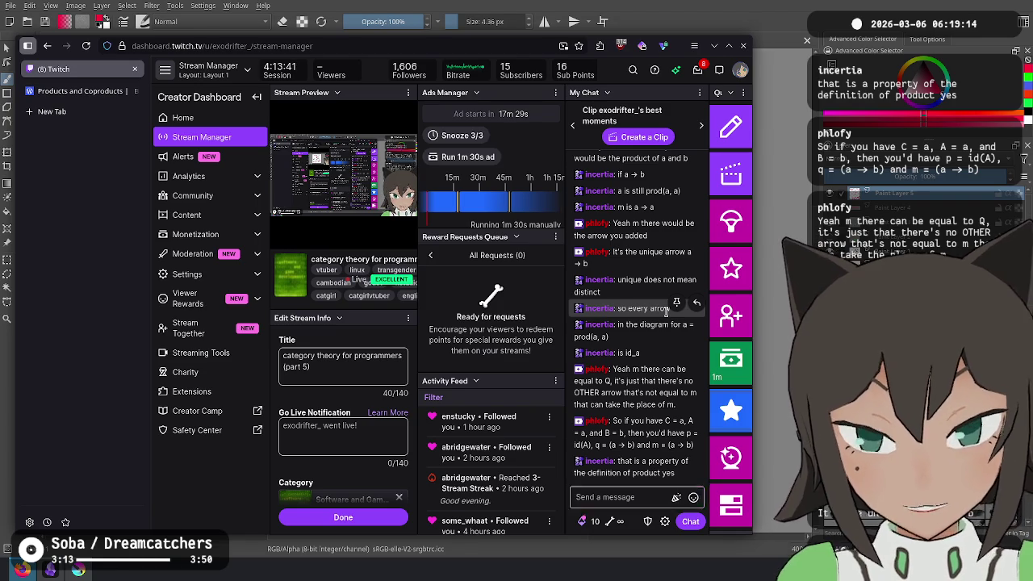
key(alt+Tab)
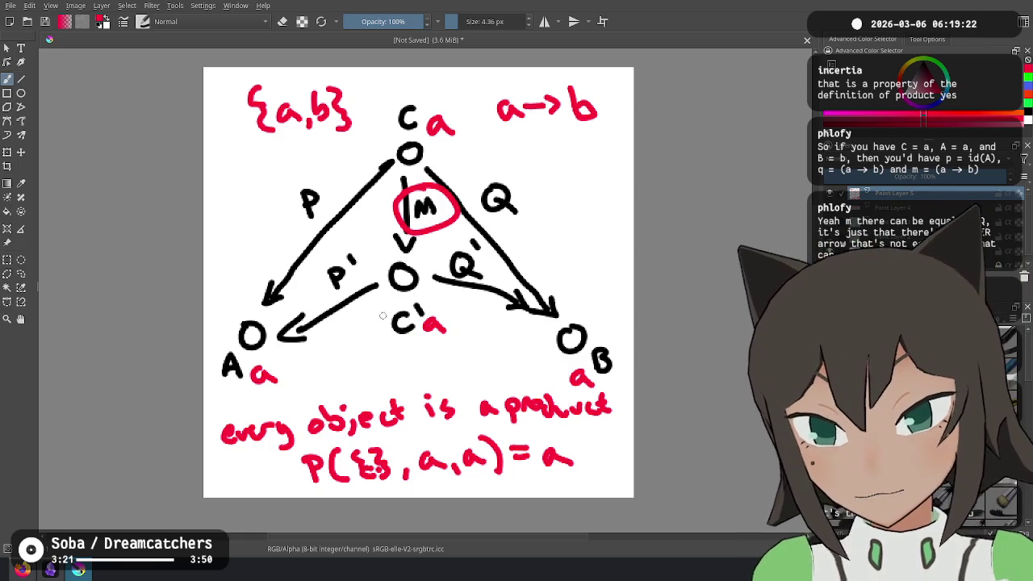
Remove the red C′a circle and bottom note, then begin a red P(S,a,a) expression
drag(423, 299, 377, 318)
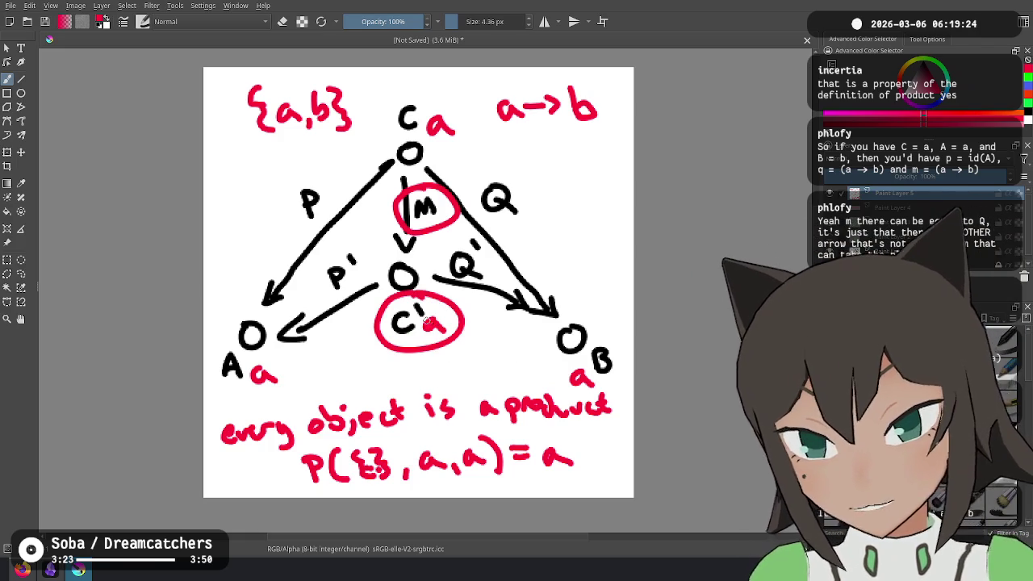
key(ctrl+z)
key(ctrl+z)
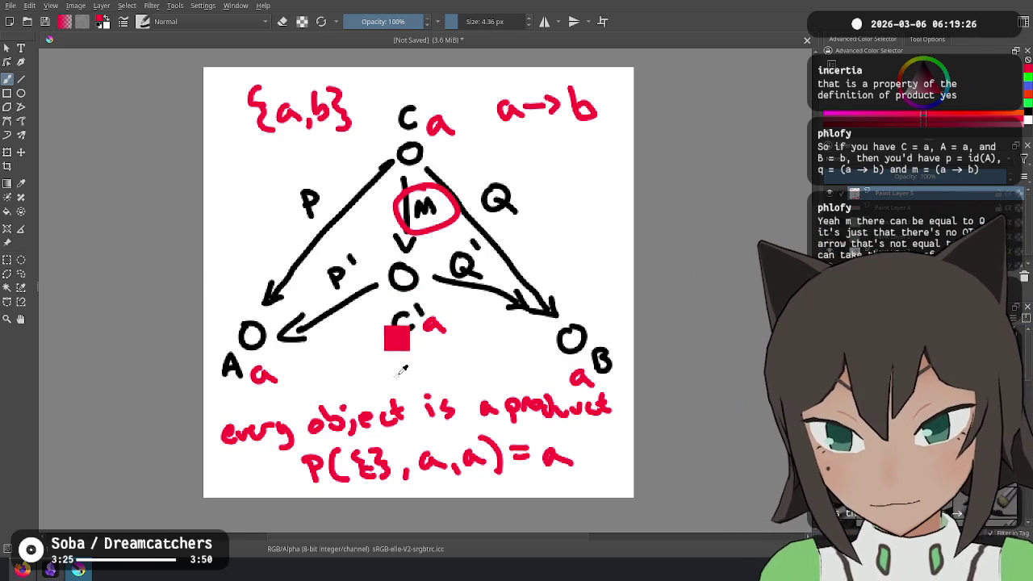
key(ctrl+z)
key(ctrl+z)
key(ctrl+z)
key(ctrl+z)
key(ctrl+z)
key(ctrl+z)
key(ctrl+z)
key(ctrl+z)
key(ctrl+z)
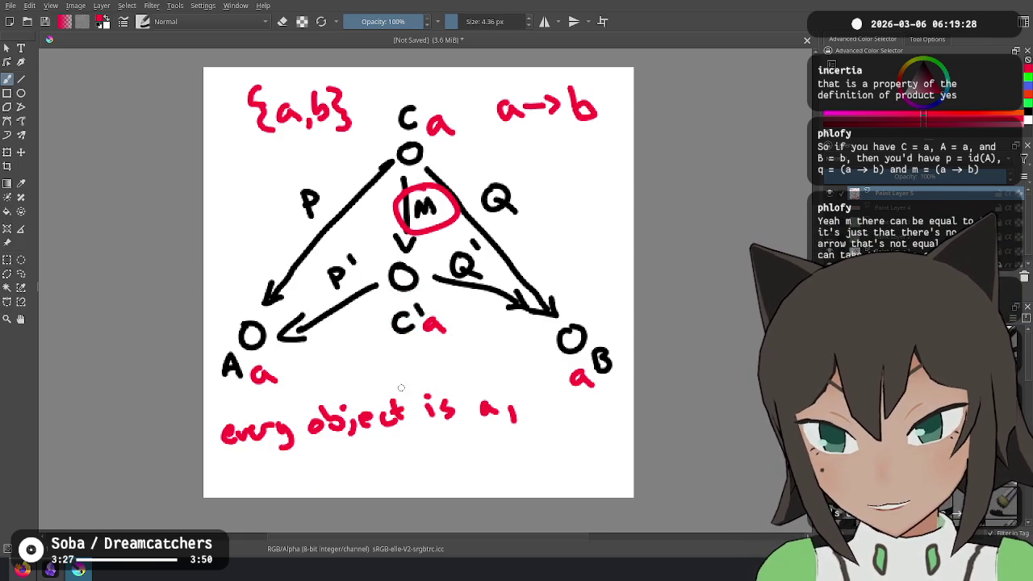
key(ctrl+z)
key(ctrl+z)
key(ctrl+z)
key(ctrl+z)
key(ctrl+z)
key(ctrl+z)
key(ctrl+z)
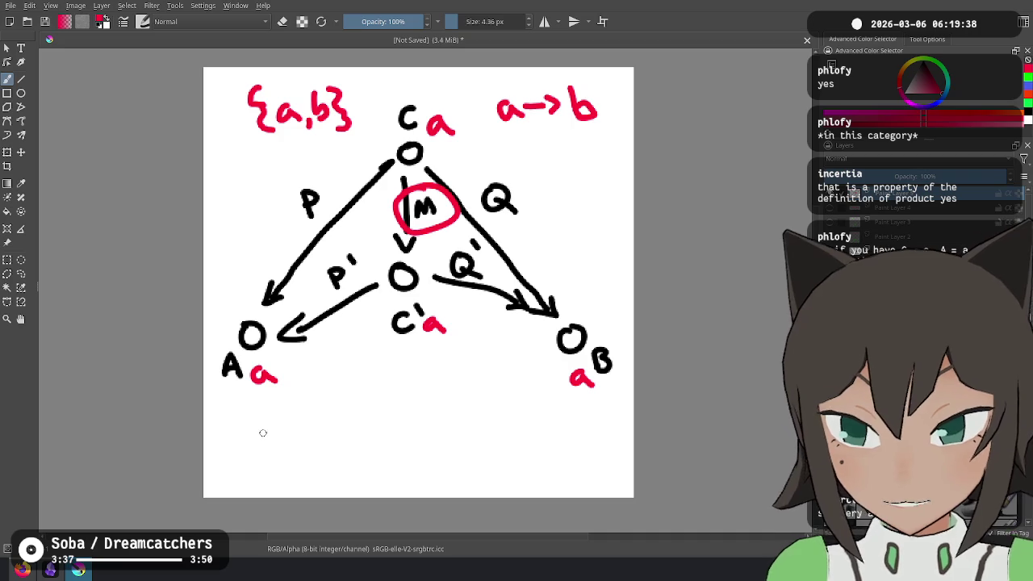
drag(301, 413, 309, 443)
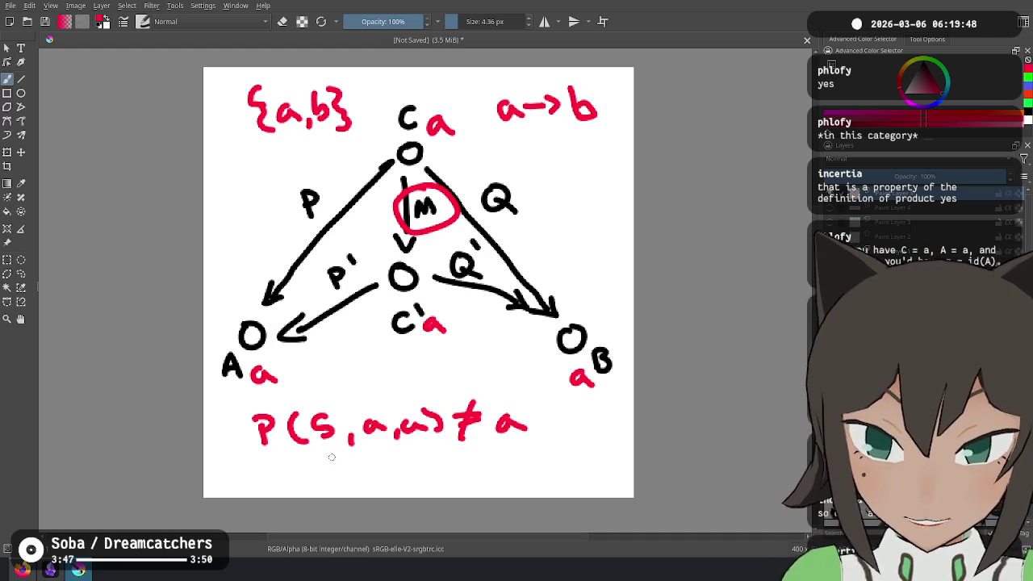
Draw small red arrows marking the S in P(S,a,a) ≠ a
mouse_move(331, 376)
mouse_down()
mouse_move(331, 406)
mouse_move(341, 391)
mouse_up()
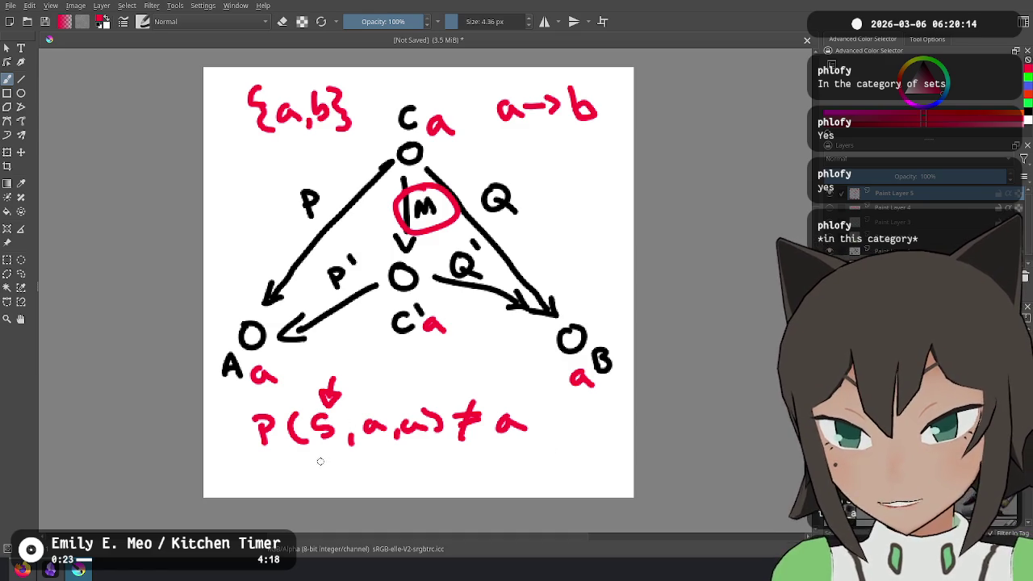
mouse_move(323, 472)
mouse_down()
mouse_move(321, 426)
mouse_move(330, 441)
mouse_up()
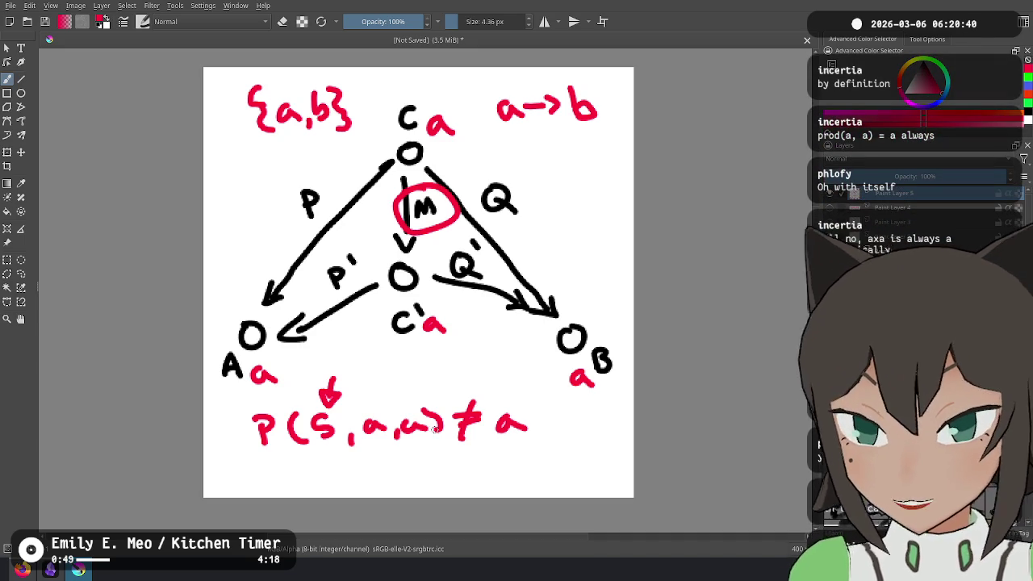
Undo the red P(S,a,a) note, labels and circle
key(ctrl+z)
key(ctrl+z)
key(ctrl+z)
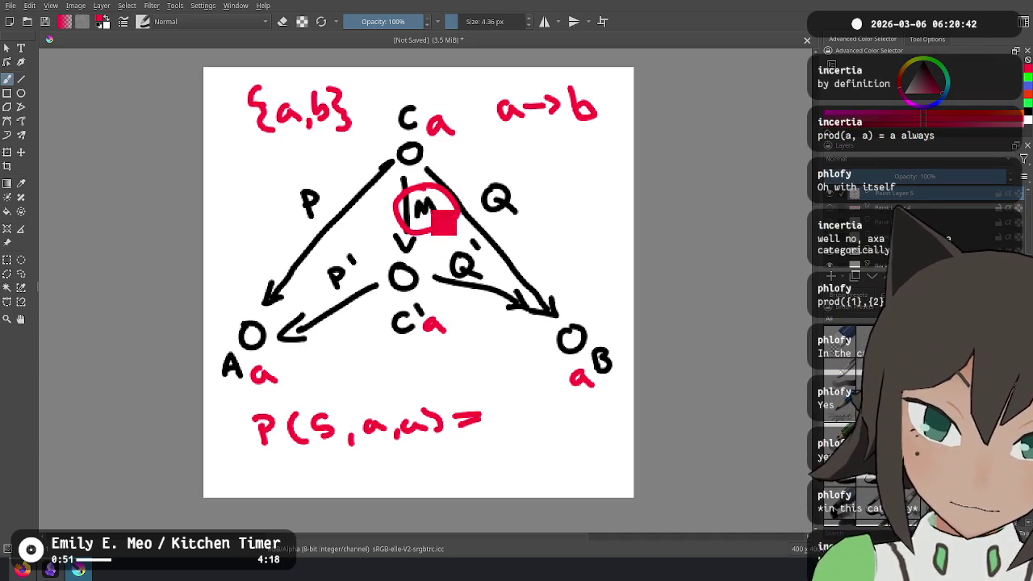
key(ctrl+z)
key(ctrl+z)
key(ctrl+z)
key(ctrl+z)
key(ctrl+z)
key(ctrl+z)
key(ctrl+z)
key(ctrl+z)
key(ctrl+z)
key(ctrl+z)
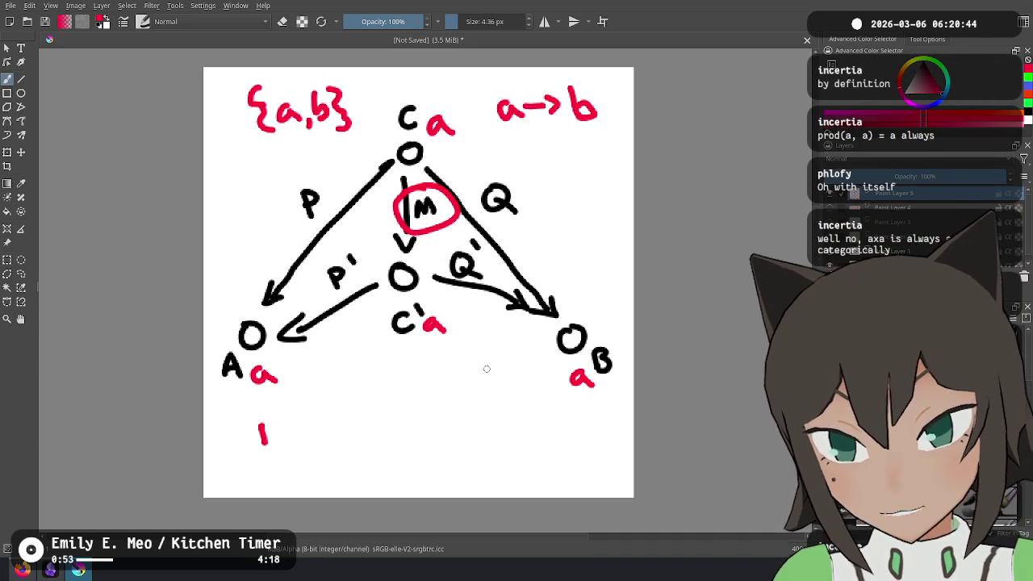
key(ctrl+z)
key(ctrl+z)
key(ctrl+z)
key(ctrl+z)
key(ctrl+z)
key(ctrl+z)
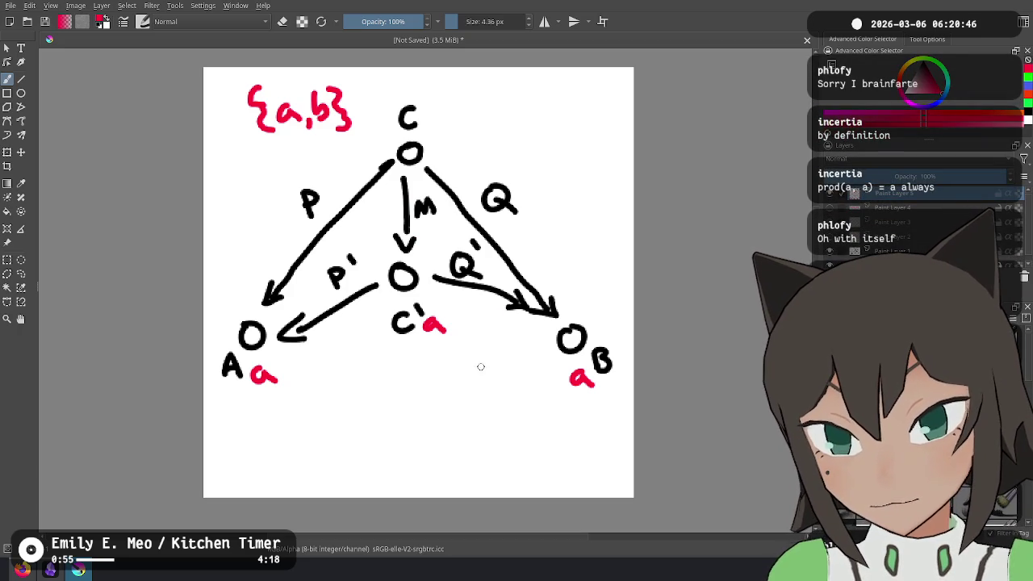
key(ctrl+z)
key(ctrl+z)
key(ctrl+z)
key(ctrl+z)
key(ctrl+z)
key(ctrl+z)
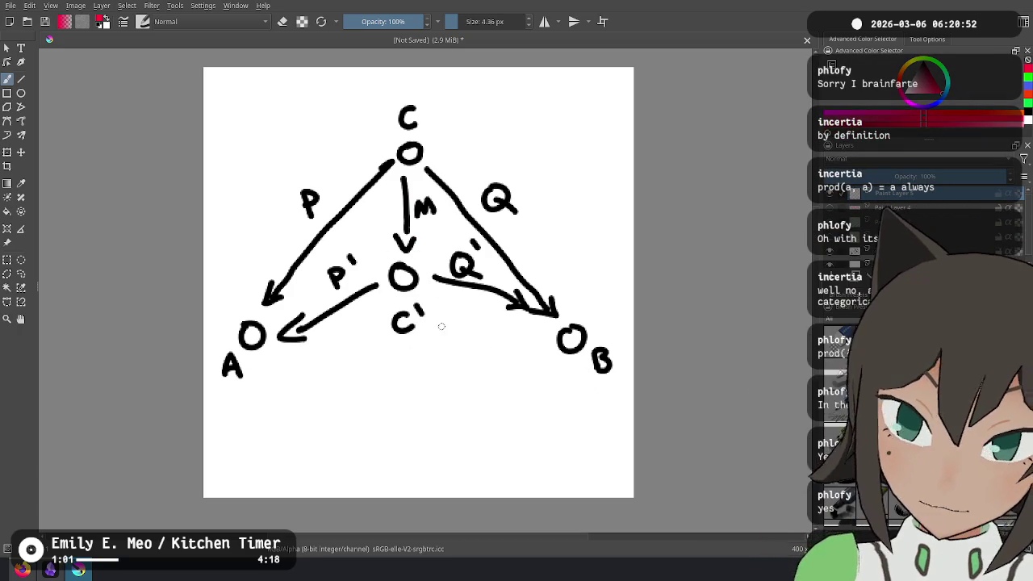
Write the red note 'P(S,a,b) =' below the diagram
mouse_move(242, 406)
mouse_down()
mouse_move(242, 434)
mouse_move(244, 420)
mouse_move(294, 436)
mouse_up()
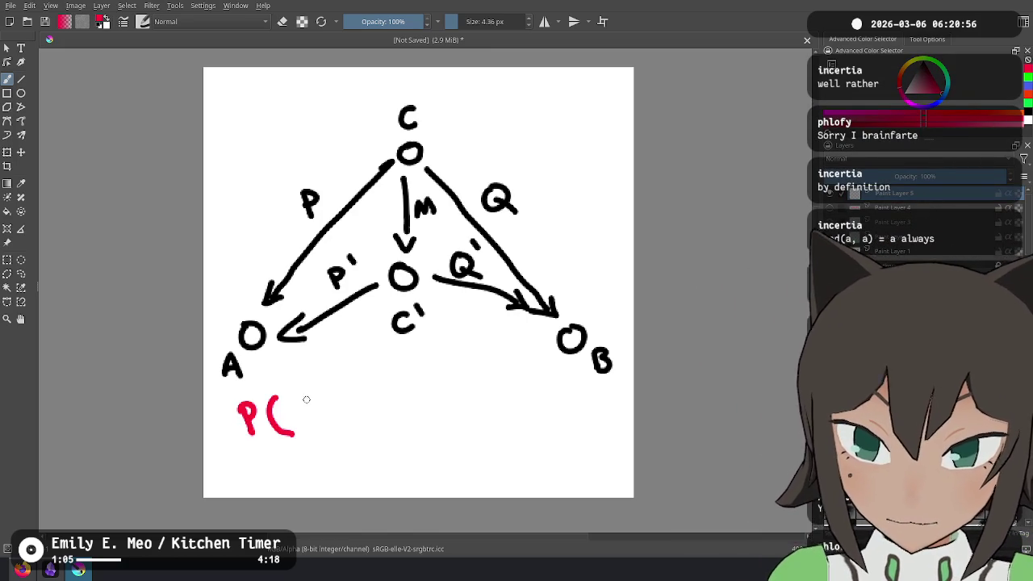
drag(316, 401, 300, 420)
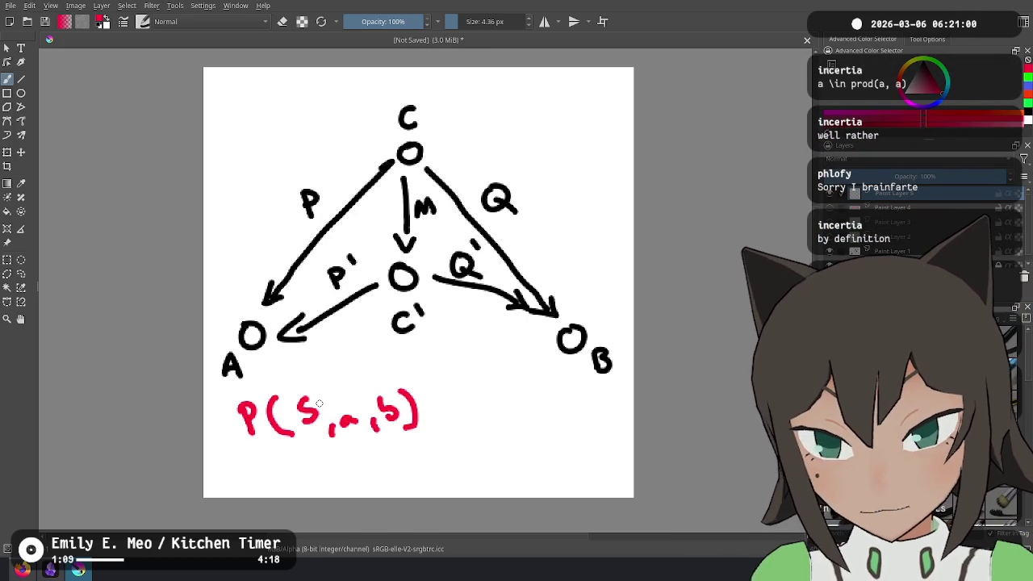
mouse_move(429, 408)
mouse_down()
mouse_move(441, 408)
mouse_move(414, 340)
mouse_move(433, 355)
mouse_up()
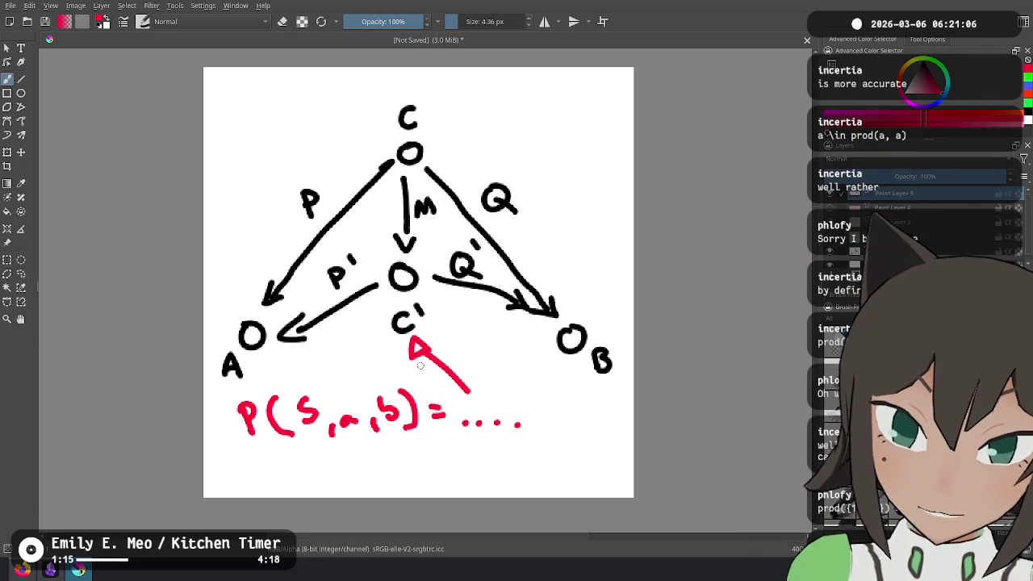
drag(426, 295, 433, 301)
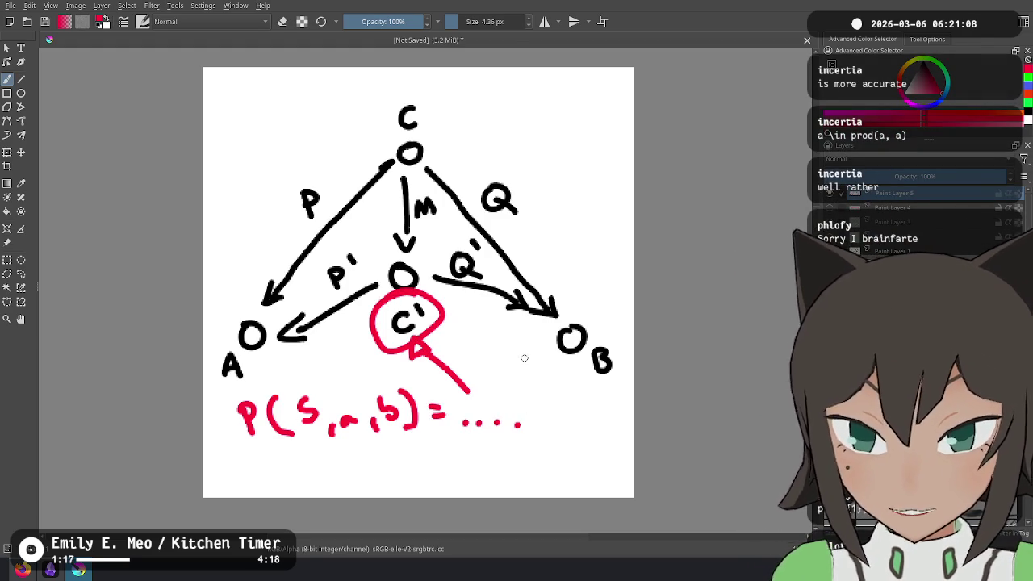
key(ctrl+z)
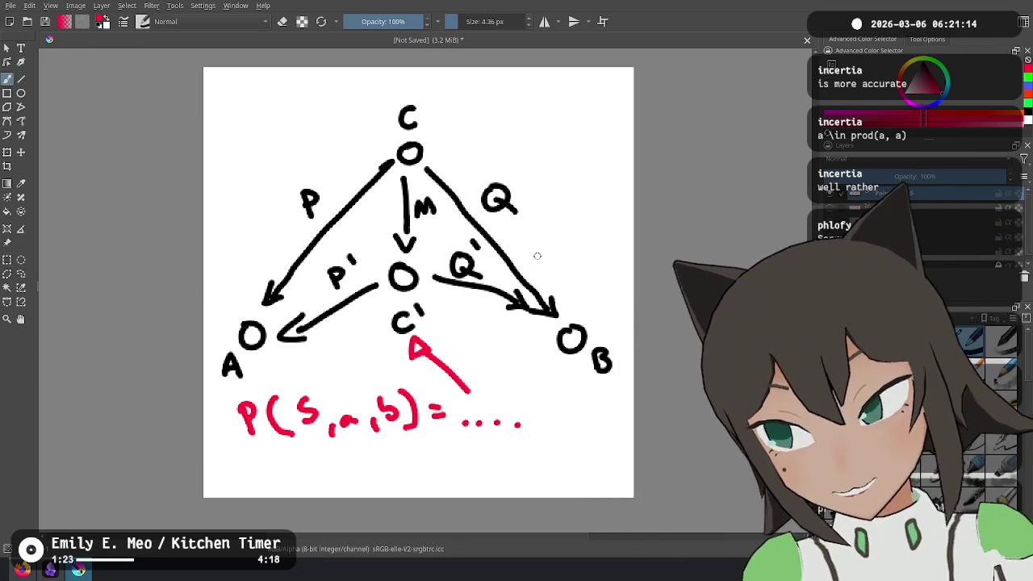
Box the C′ node in red and start the quote 'x is a product of'
mouse_move(244, 129)
mouse_down()
mouse_move(219, 326)
mouse_move(633, 341)
mouse_move(598, 120)
mouse_move(307, 129)
mouse_up()
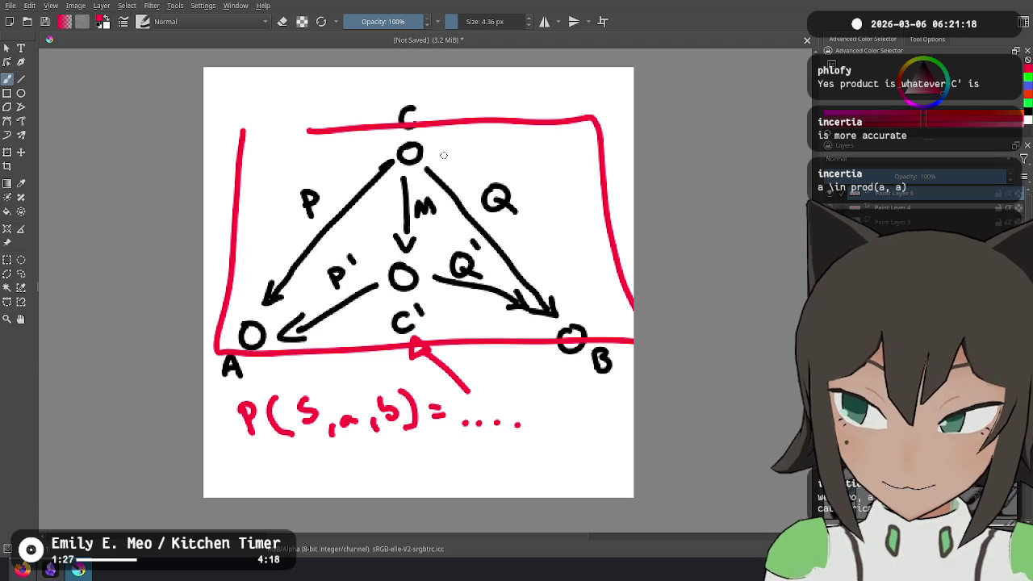
key(ctrl+z)
mouse_move(411, 253)
mouse_down()
mouse_move(359, 343)
mouse_move(439, 252)
mouse_up()
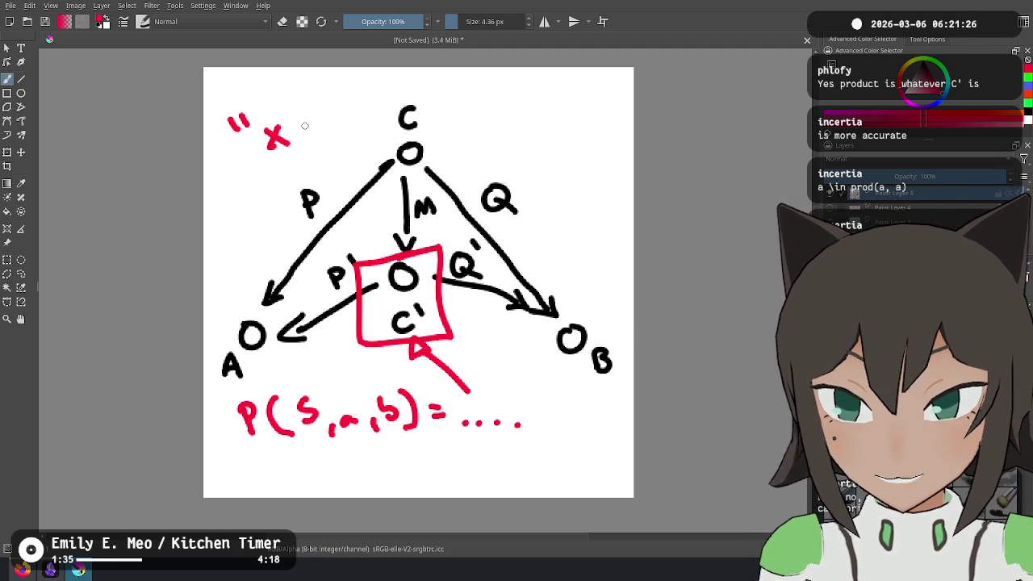
drag(389, 111, 497, 94)
drag(541, 90, 553, 102)
Finish the red quote 'x is a product of' and draw an arrow down to the C′ box
drag(546, 90, 562, 83)
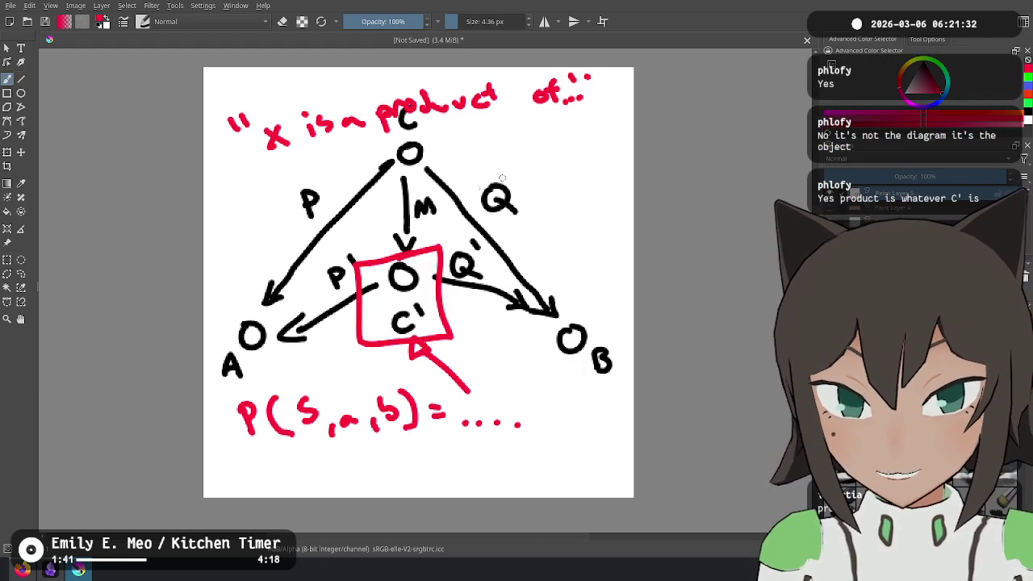
drag(330, 158, 386, 243)
key(ctrl+z)
drag(338, 367, 367, 351)
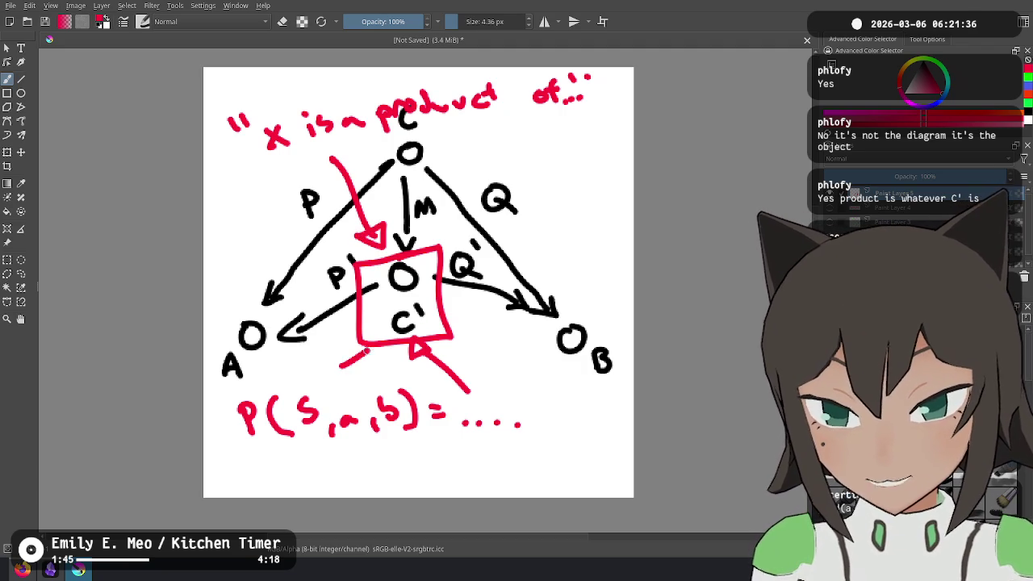
Add red arrows into the C′ box from several sides, then undo the tracing and arrows
drag(472, 281, 435, 305)
drag(443, 292, 440, 309)
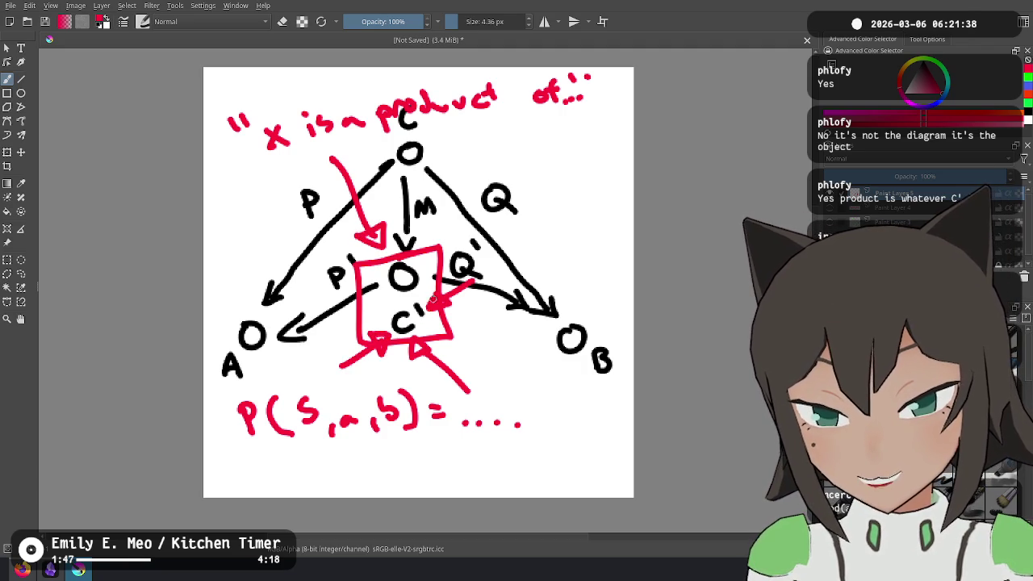
drag(325, 281, 384, 306)
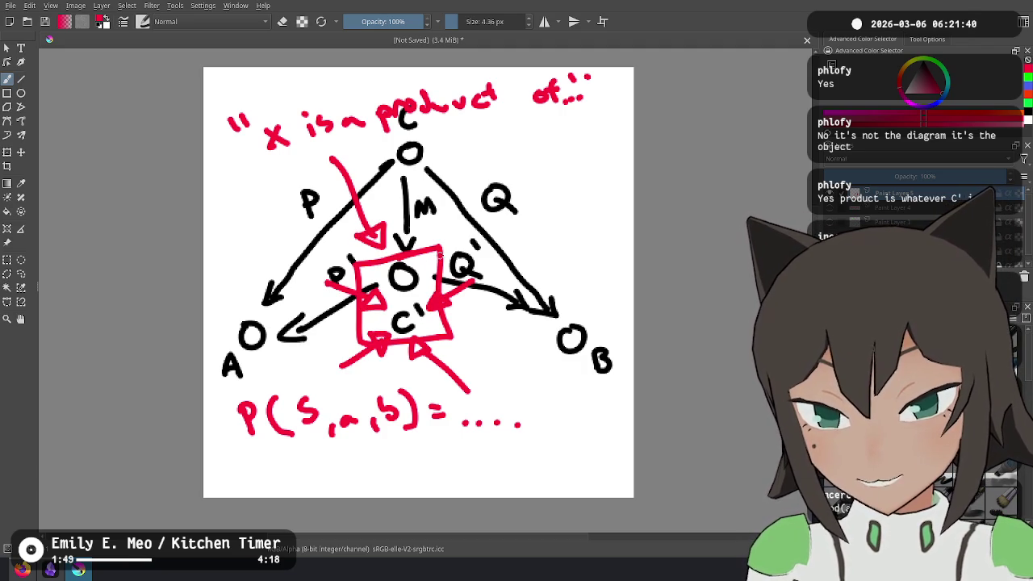
drag(469, 214, 440, 249)
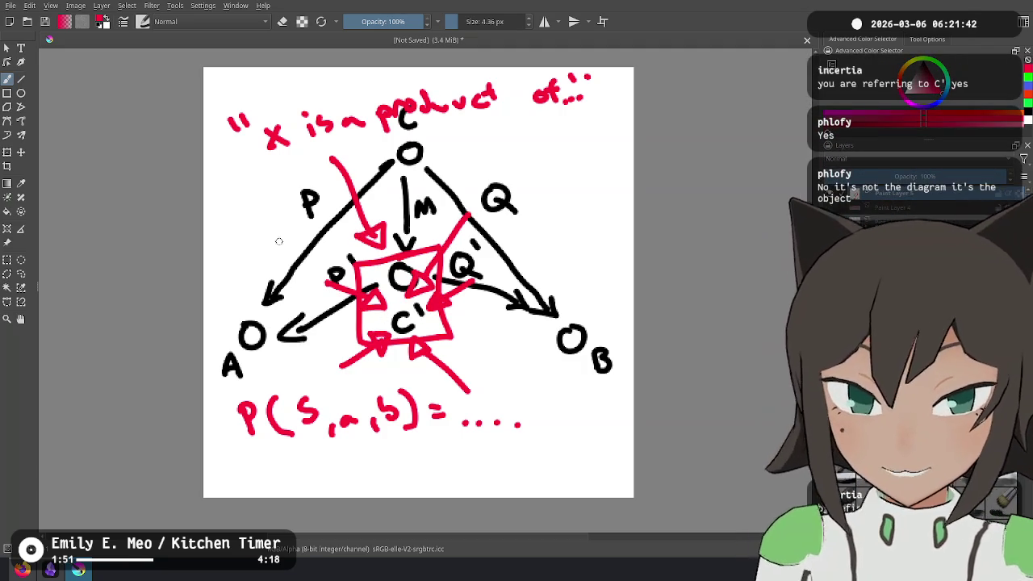
mouse_move(233, 306)
mouse_down()
mouse_move(257, 347)
mouse_move(404, 161)
mouse_move(565, 331)
mouse_up()
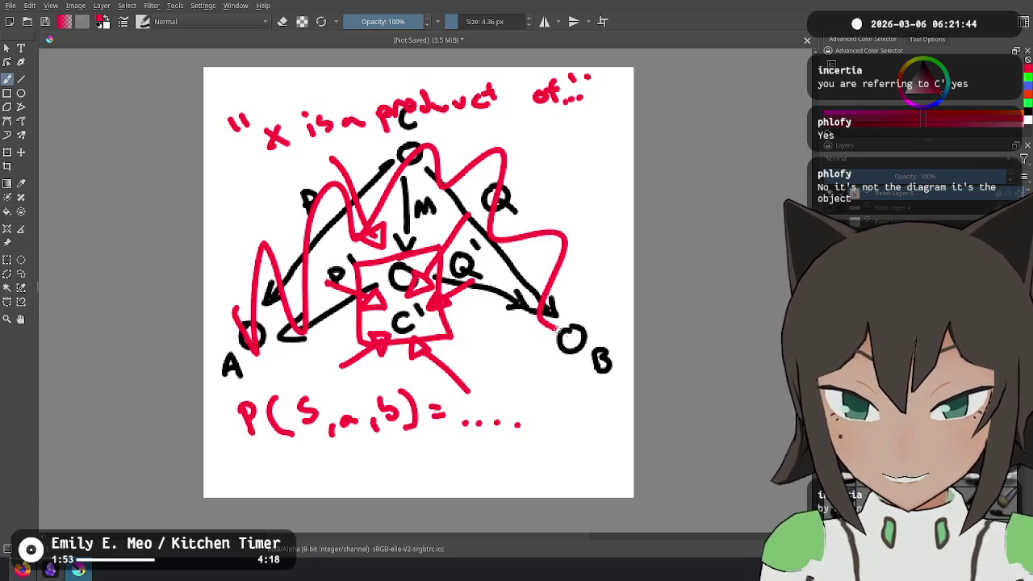
key(ctrl+z)
key(ctrl+z)
key(ctrl+z)
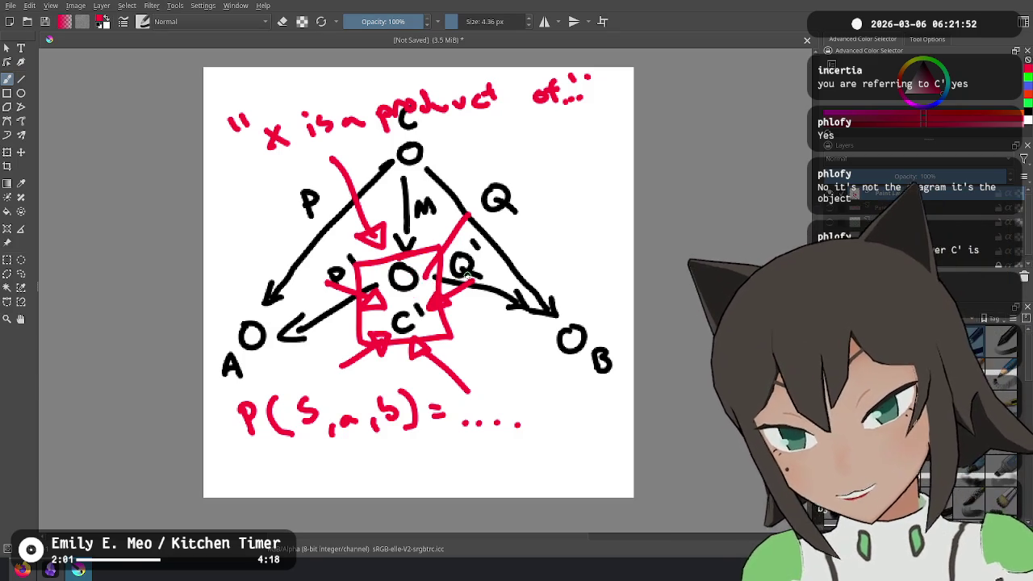
key(ctrl+z)
key(ctrl+z)
key(ctrl+z)
key(ctrl+z)
key(ctrl+z)
key(ctrl+z)
Undo the red quote, box and P(S,a,b) note, discarding trial frames around the diagram and C′
key(ctrl+z)
key(ctrl+z)
key(ctrl+z)
key(ctrl+z)
key(ctrl+z)
key(ctrl+z)
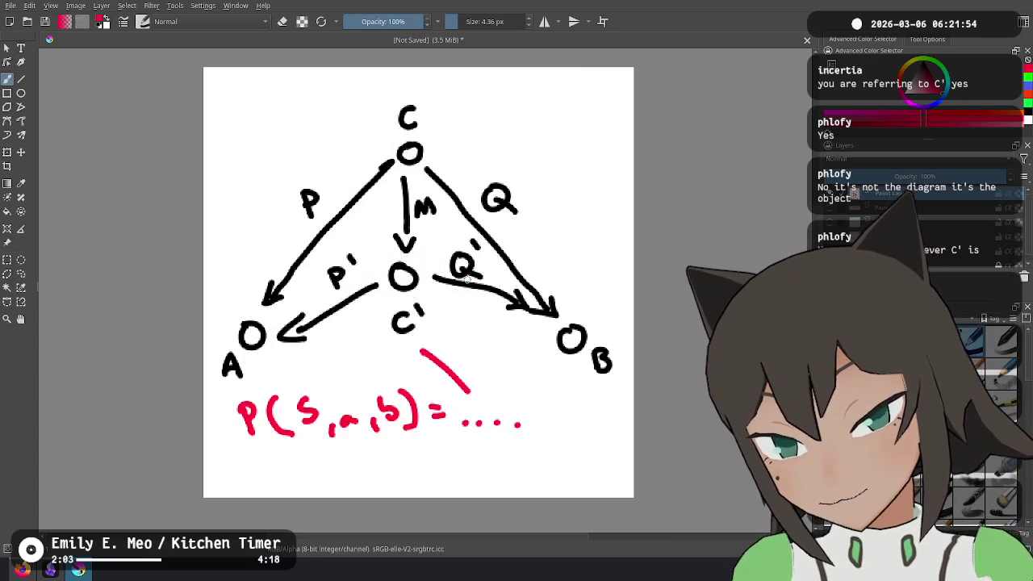
key(ctrl+z)
key(ctrl+z)
key(ctrl+z)
key(ctrl+z)
key(ctrl+z)
key(ctrl+z)
key(ctrl+z)
key(ctrl+z)
key(ctrl+z)
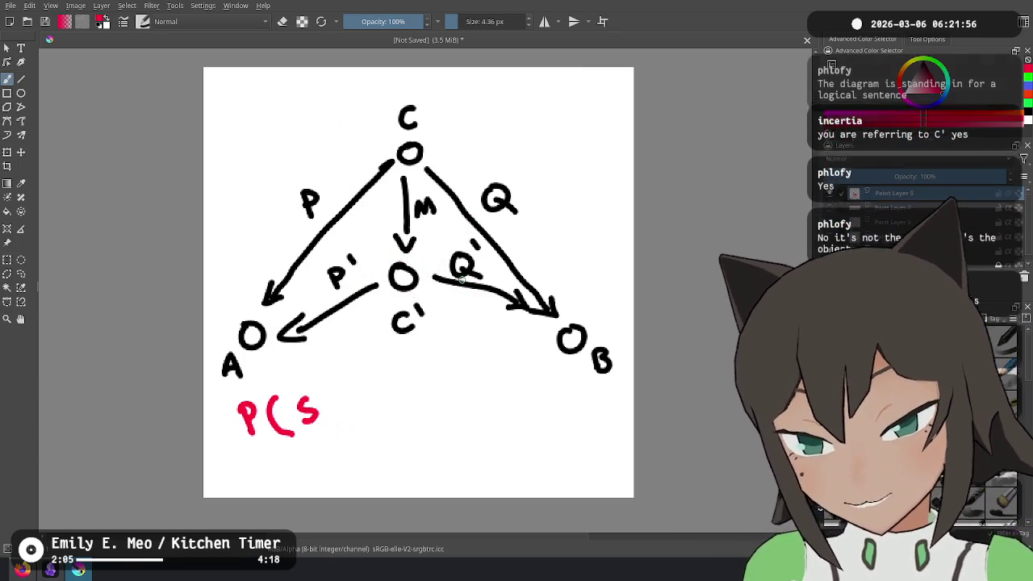
key(ctrl+z)
key(ctrl+z)
key(ctrl+z)
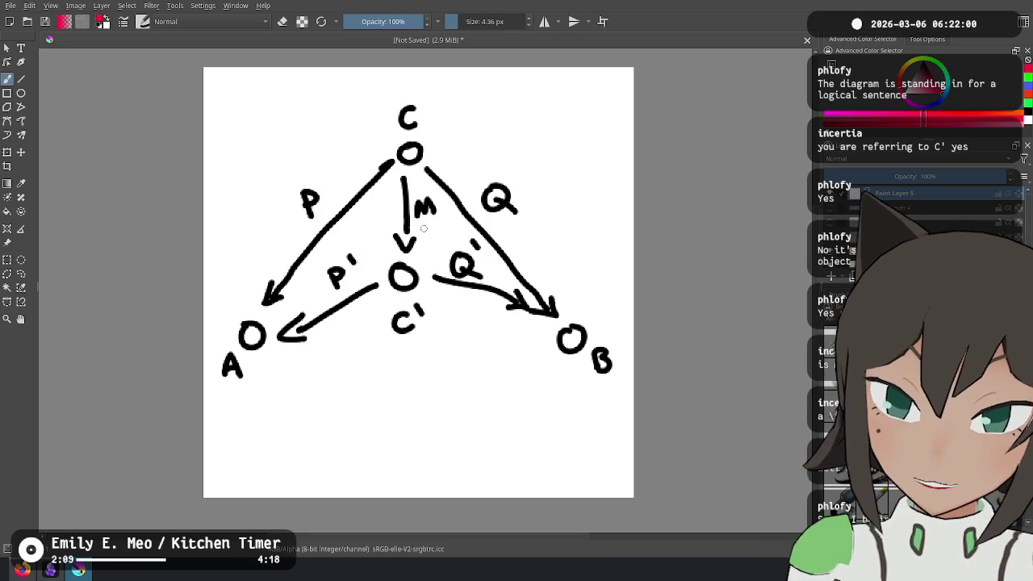
mouse_move(235, 147)
mouse_down()
mouse_move(256, 339)
mouse_move(567, 339)
mouse_move(263, 137)
mouse_up()
key(ctrl+z)
drag(375, 294, 430, 356)
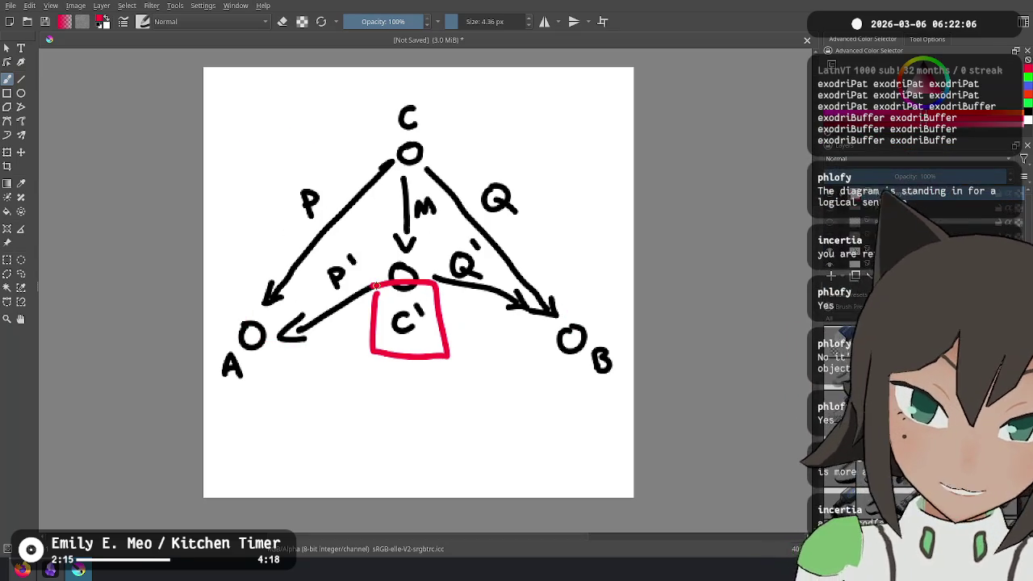
key(ctrl+z)
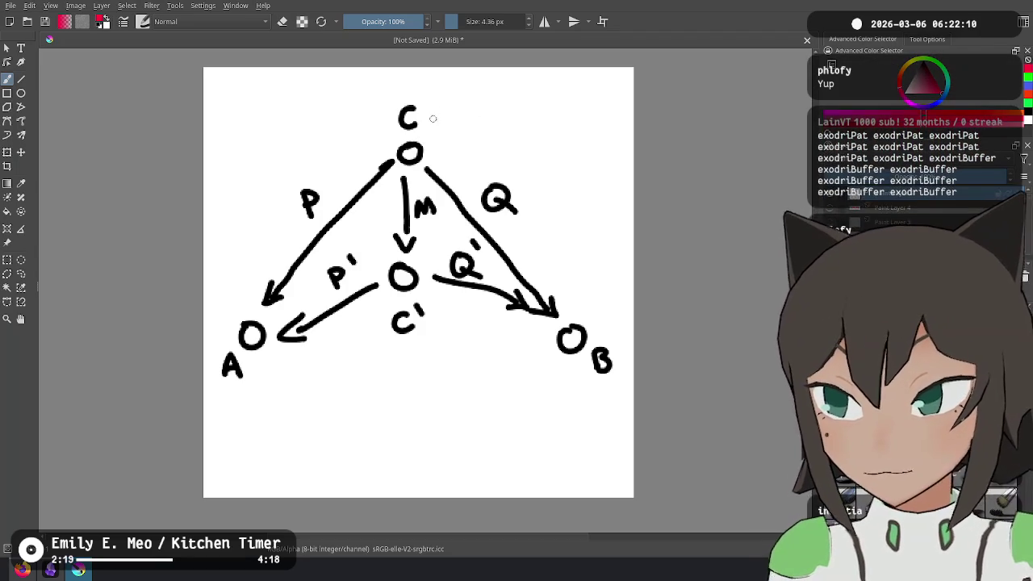
Remove the last red arrow and switch the painting colour to gray
mouse_move(339, 144)
mouse_down()
mouse_move(361, 178)
mouse_move(403, 206)
mouse_move(384, 209)
mouse_up()
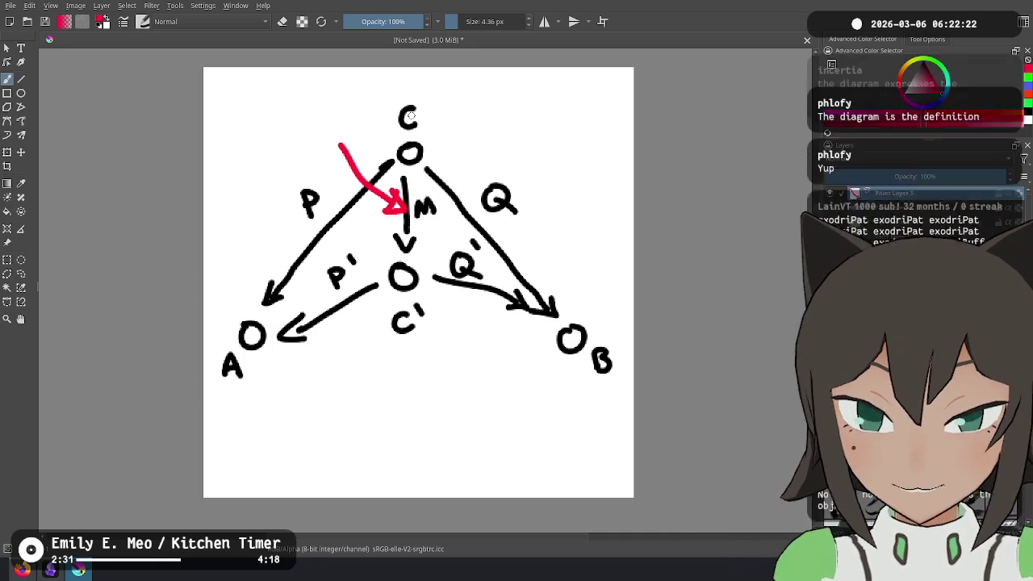
key(ctrl+a)
key(ctrl+z)
key(ctrl+z)
key(ctrl+z)
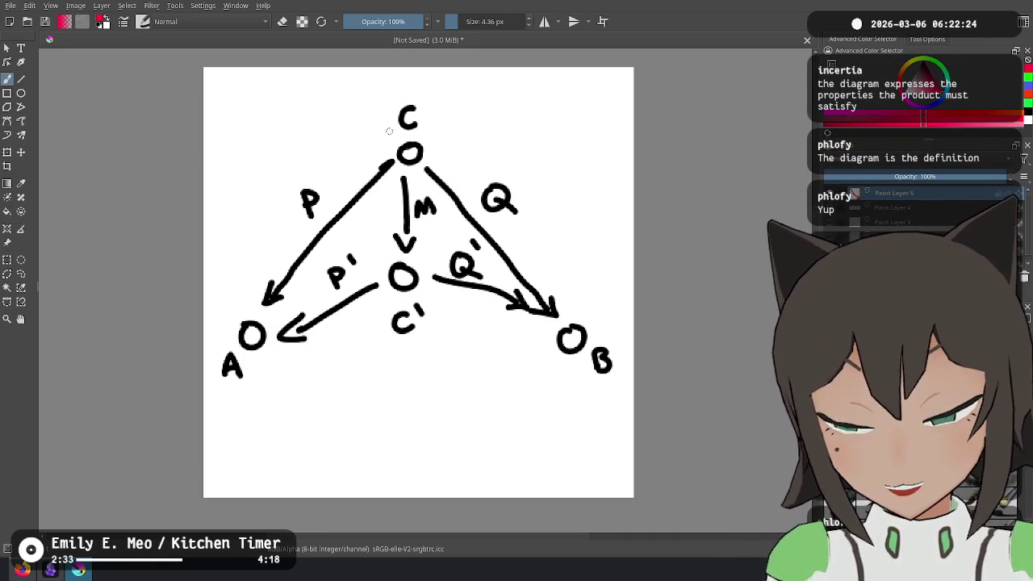
click(839, 120)
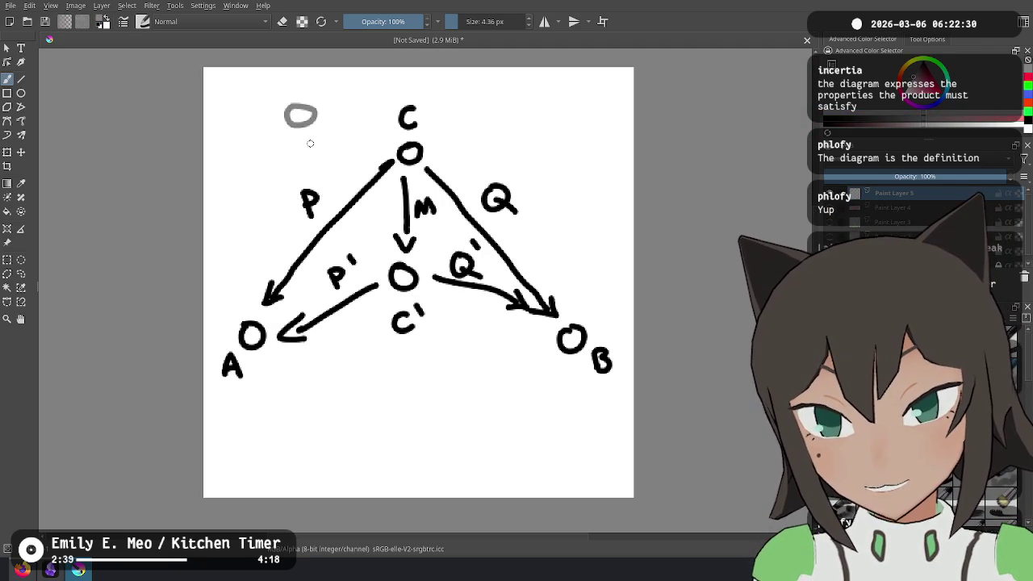
Draw grey circles at top left with curved arrows down to A and across to B
drag(273, 144, 242, 279)
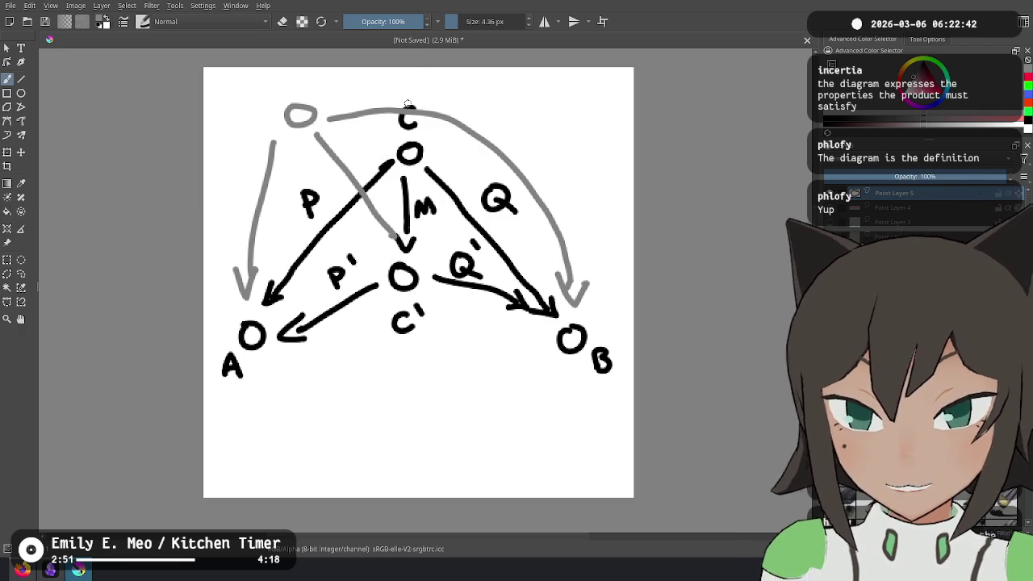
key(ctrl+z)
mouse_move(270, 74)
mouse_down()
mouse_move(239, 71)
mouse_move(241, 268)
mouse_up()
drag(266, 118, 243, 219)
mouse_move(299, 87)
mouse_down()
mouse_move(574, 167)
mouse_move(597, 279)
mouse_up()
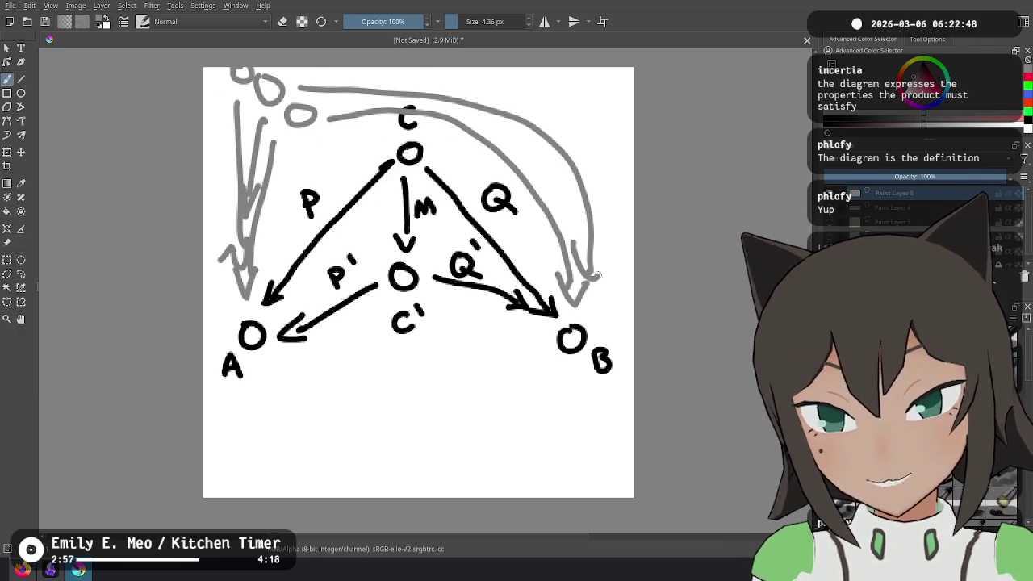
drag(290, 69, 568, 241)
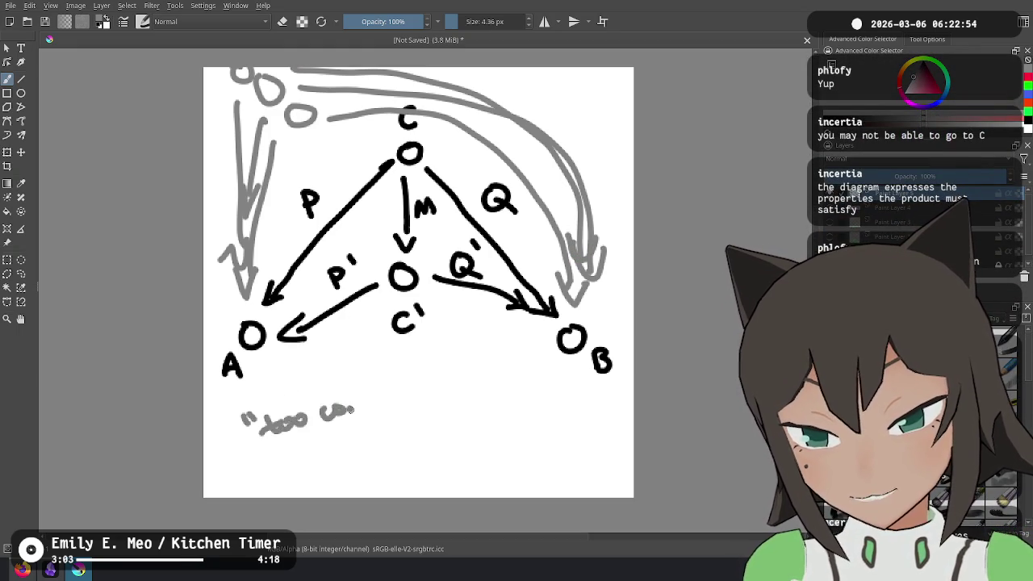
Write the grey note 'too complicated' below the diagram, then undo it
mouse_move(384, 411)
mouse_down()
mouse_move(397, 402)
mouse_move(411, 413)
mouse_move(500, 359)
mouse_up()
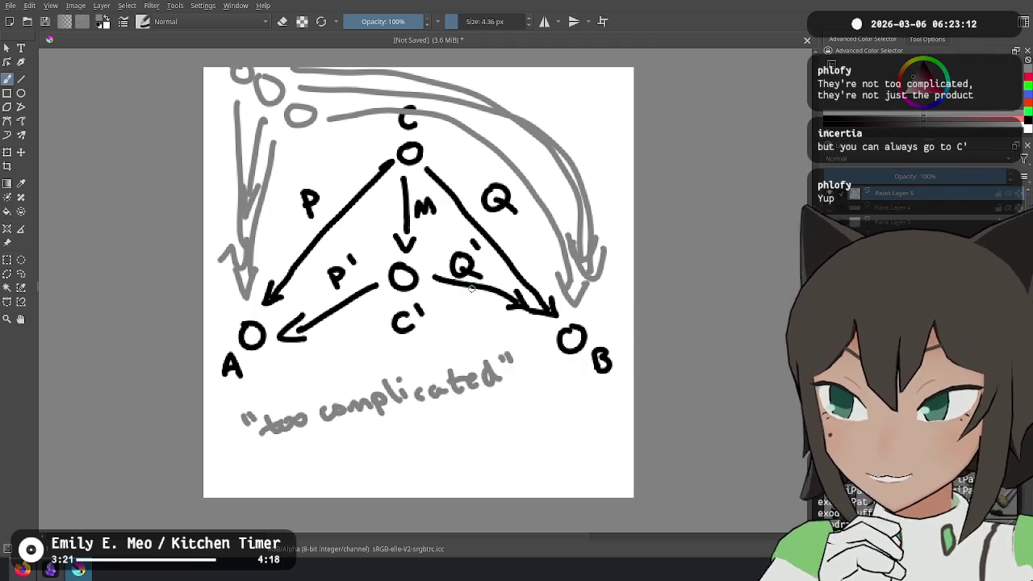
key(ctrl+z)
key(ctrl+z)
key(ctrl+z)
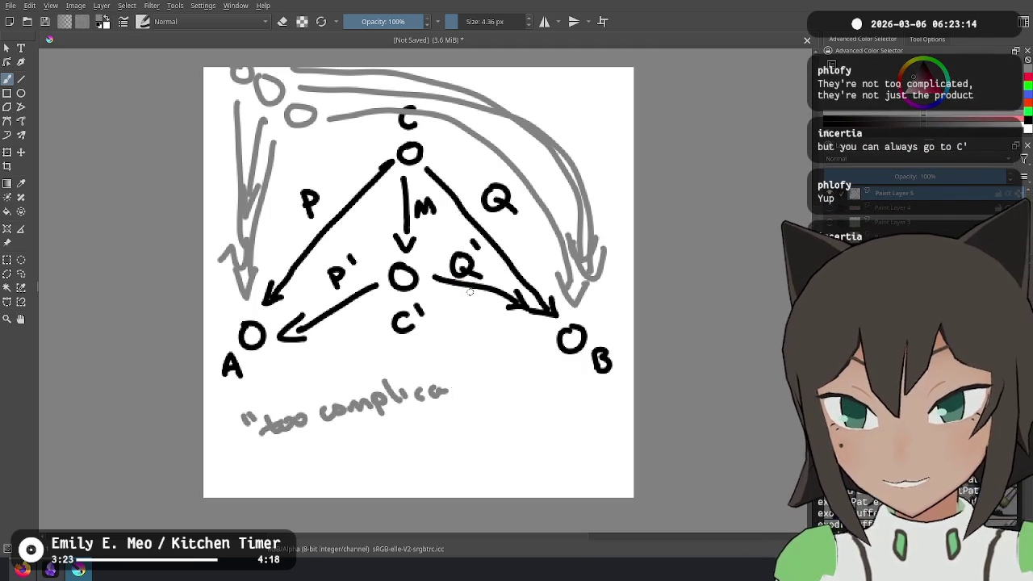
key(ctrl+z)
key(ctrl+z)
key(ctrl+z)
key(ctrl+z)
key(ctrl+z)
key(ctrl+z)
key(ctrl+z)
key(ctrl+z)
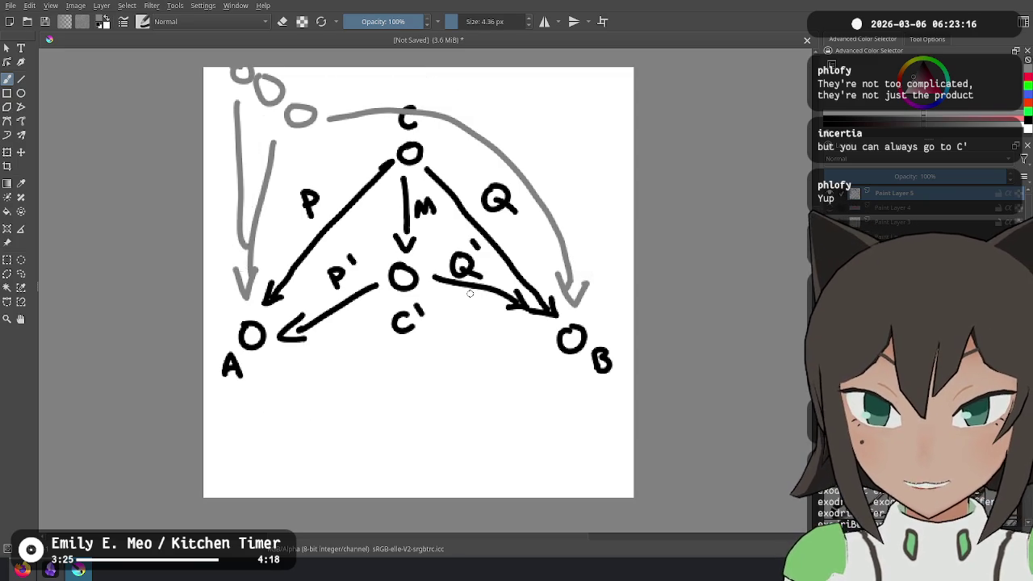
key(ctrl+z)
key(ctrl+z)
key(ctrl+z)
key(ctrl+z)
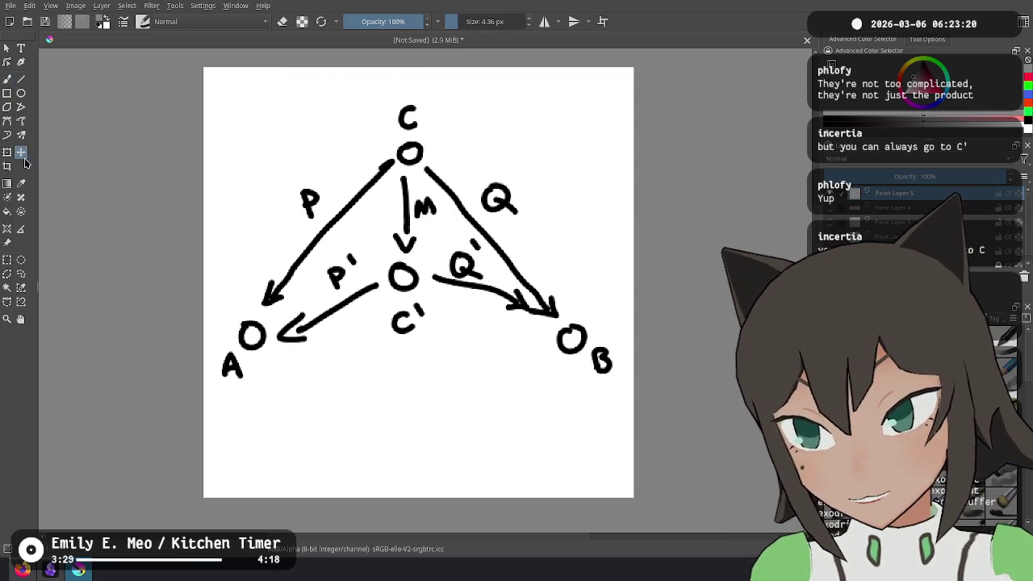
Merge the paint layers and move the whole diagram down the canvas
key(t)
scroll(967, 213, down, 2)
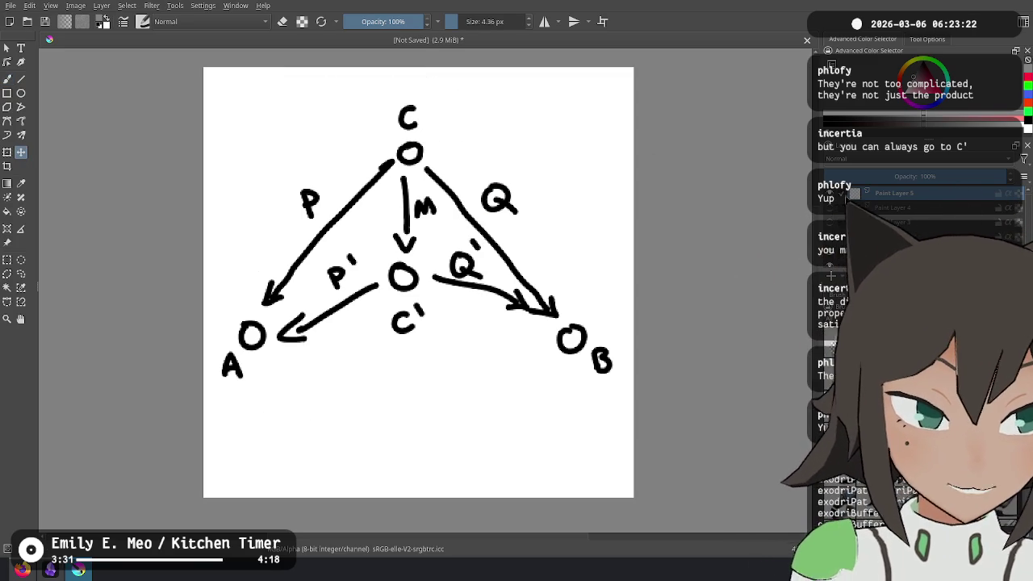
key(ctrl+e)
key(ctrl+e)
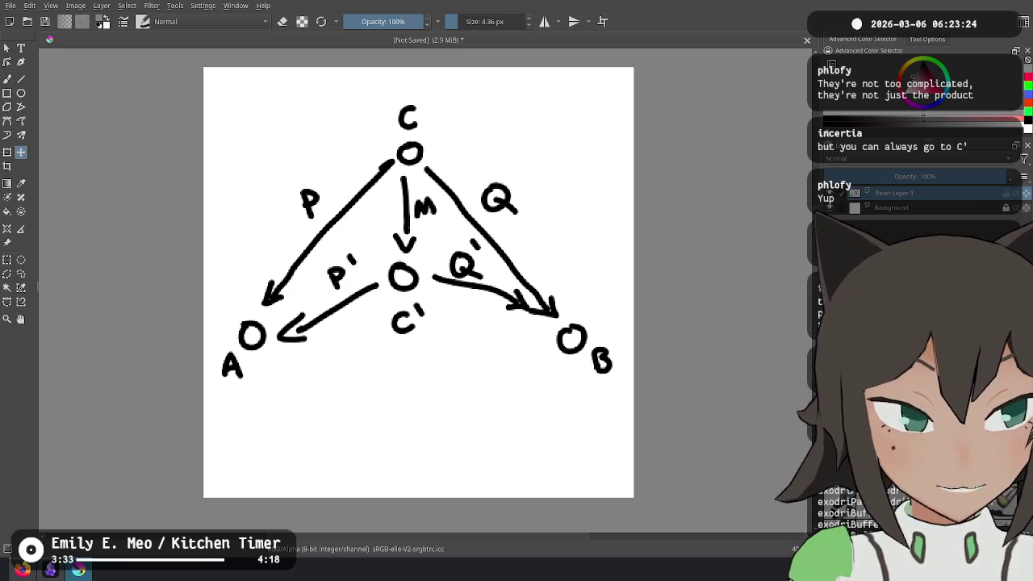
drag(440, 244, 441, 343)
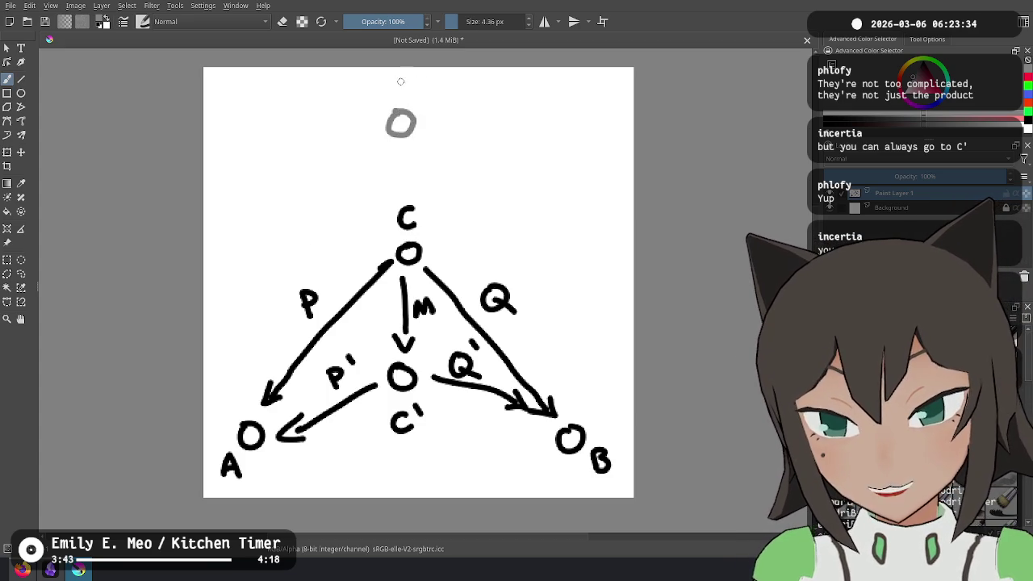
Label the grey node D and draw grey arrows from D to A, B and C
drag(392, 81, 394, 102)
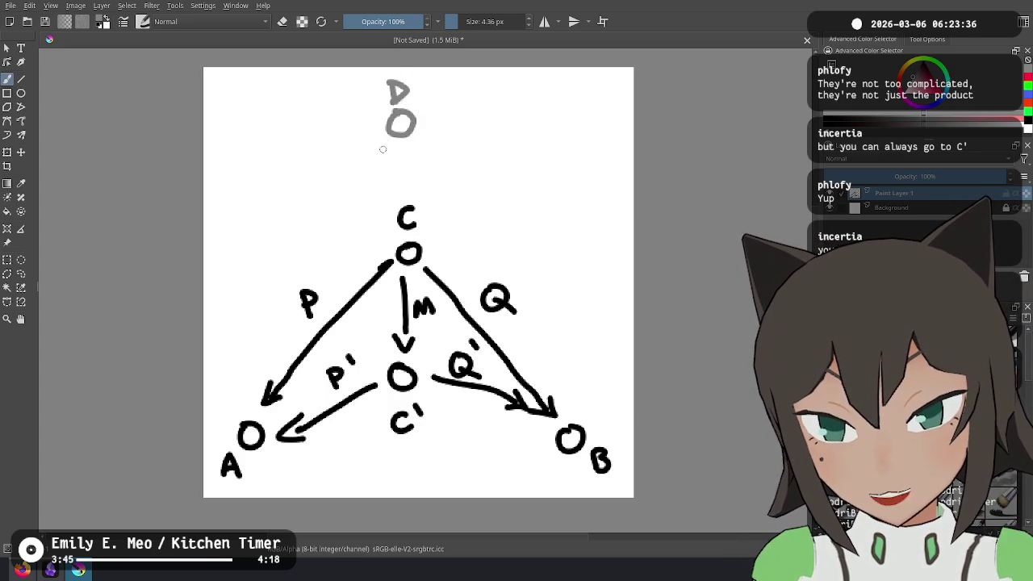
mouse_move(387, 143)
mouse_down()
mouse_move(258, 363)
mouse_move(280, 366)
mouse_up()
drag(421, 136, 577, 400)
drag(403, 147, 407, 198)
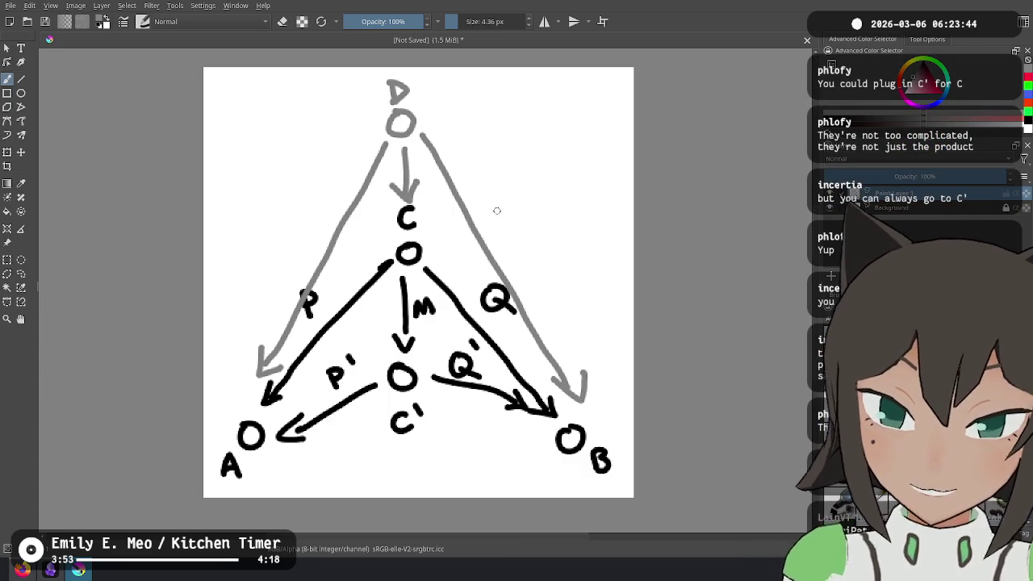
Try ringing C in grey and then in red, undoing each ring
drag(398, 193, 424, 196)
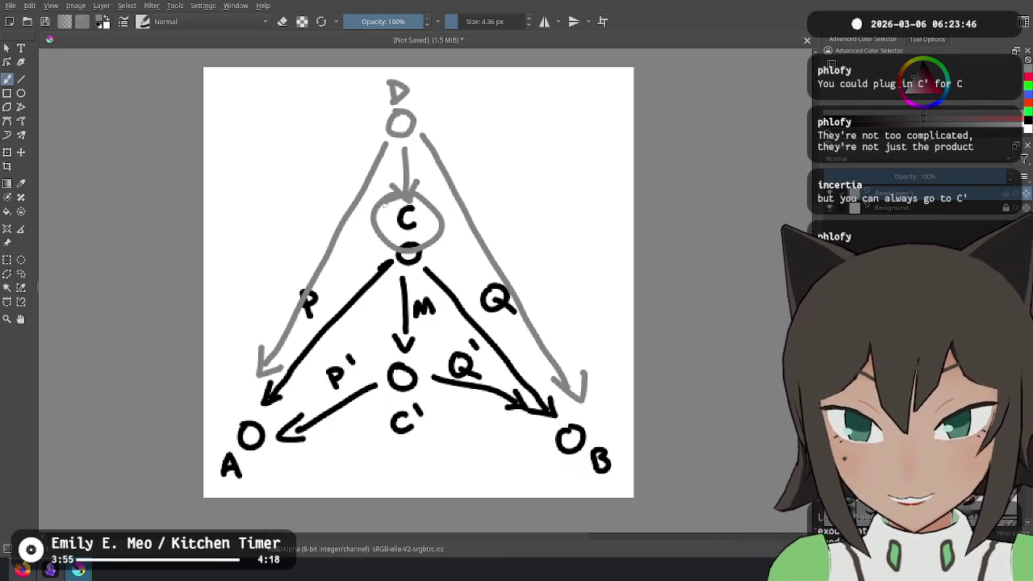
key(ctrl+z)
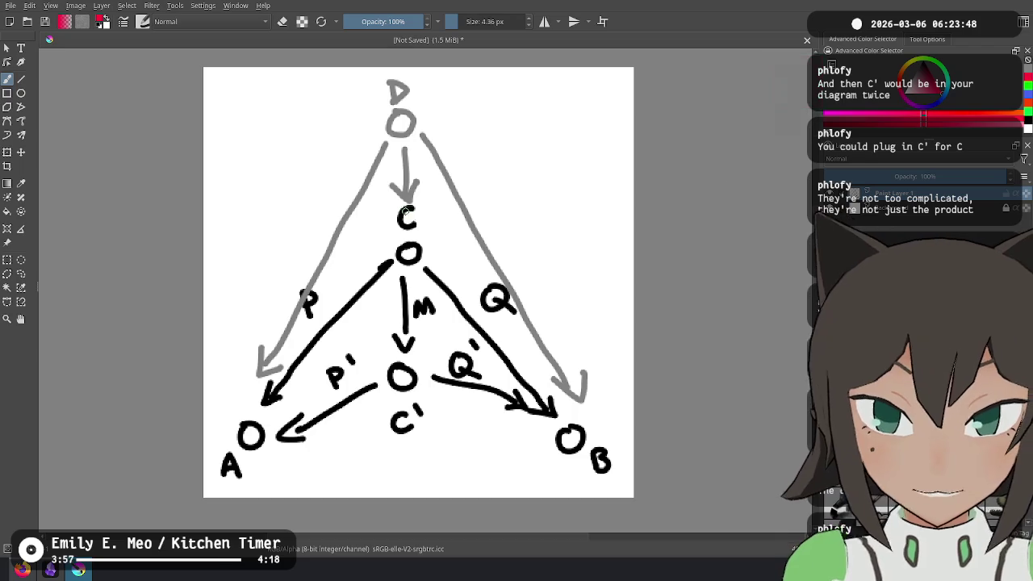
drag(406, 198, 413, 197)
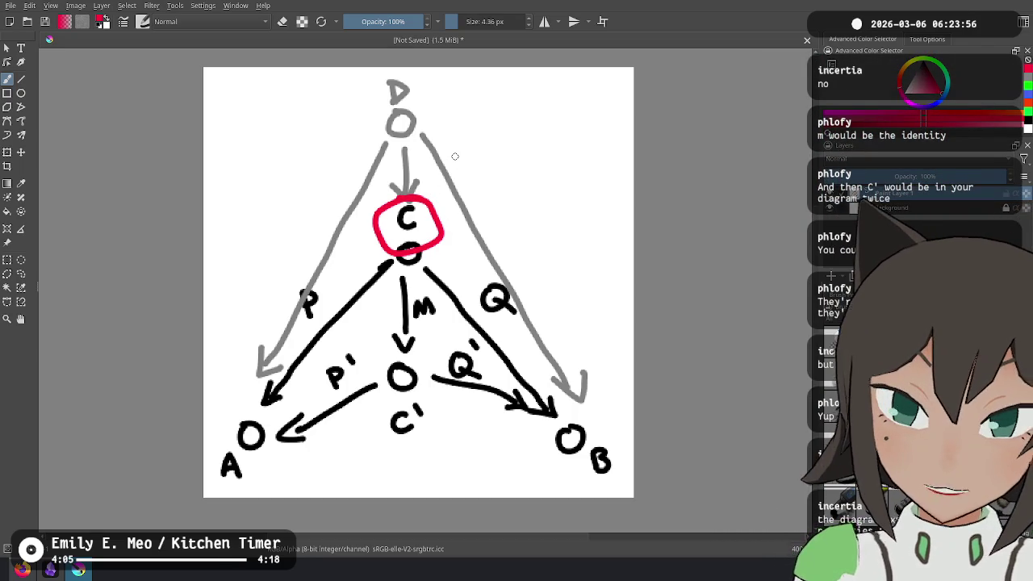
key(ctrl+z)
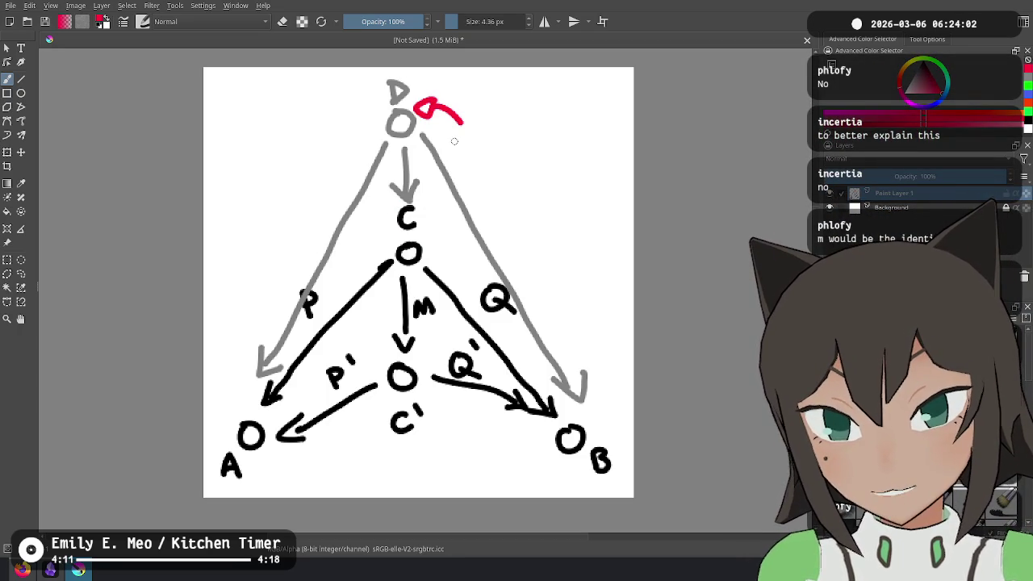
Handwrite the red question 'what property makes this "wrong"?' beside D
drag(541, 126, 543, 147)
mouse_move(542, 128)
mouse_down()
mouse_move(545, 139)
mouse_move(563, 131)
mouse_up()
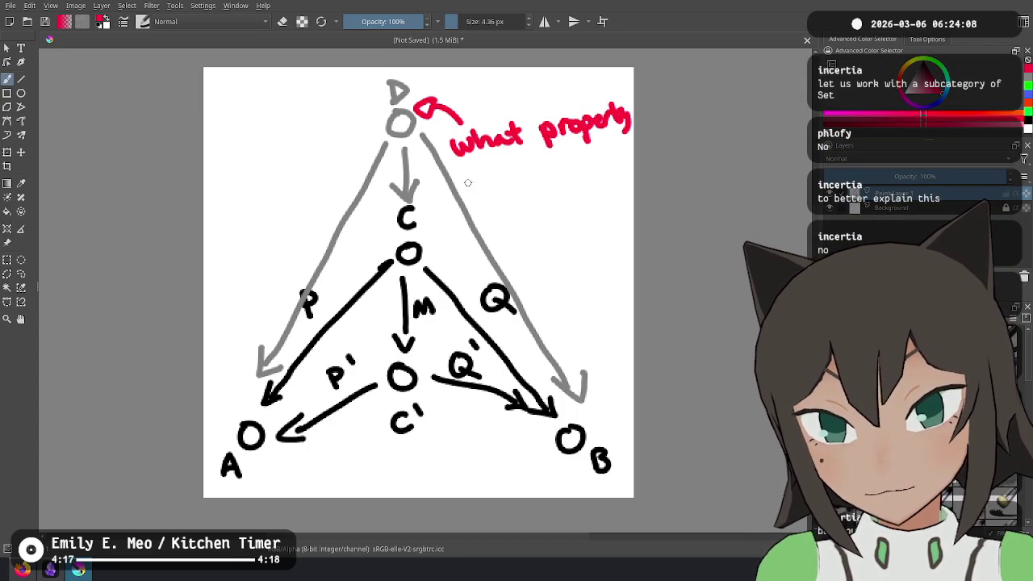
drag(492, 183, 511, 176)
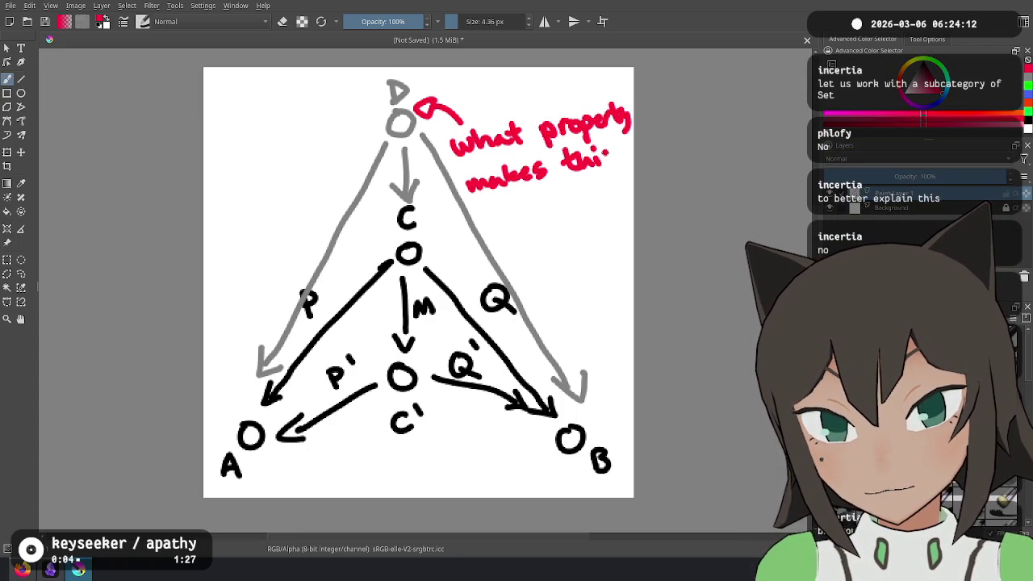
drag(617, 152, 607, 166)
drag(482, 211, 495, 217)
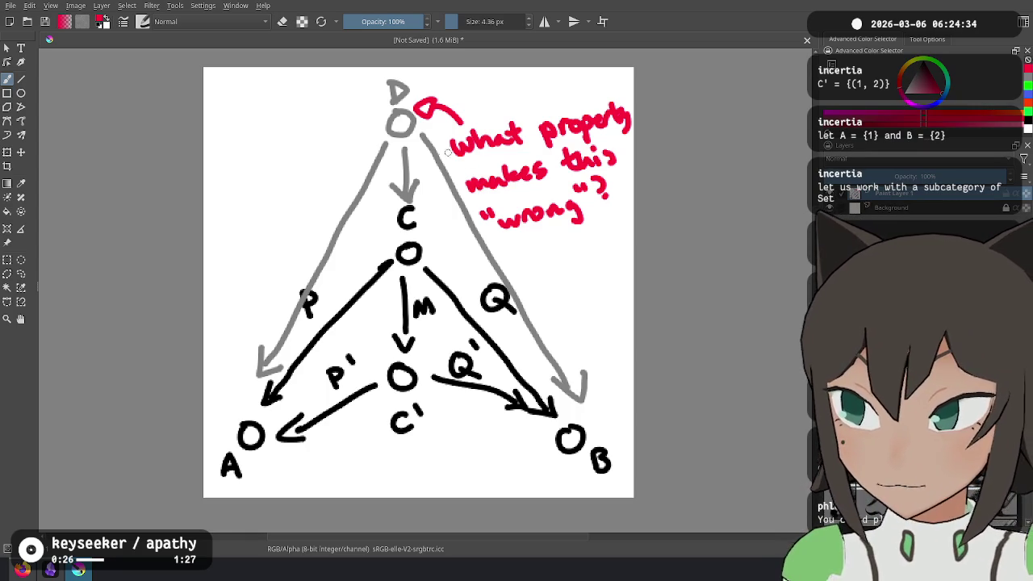
click(922, 121)
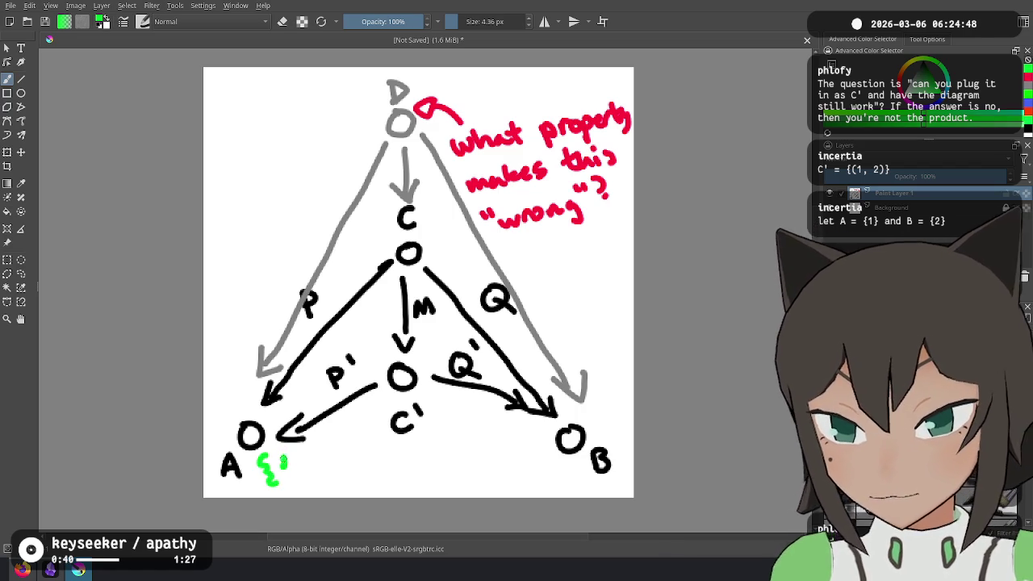
Write green {1} next to A, {2} beside B, and {(1,2)} under C′
drag(283, 458, 302, 476)
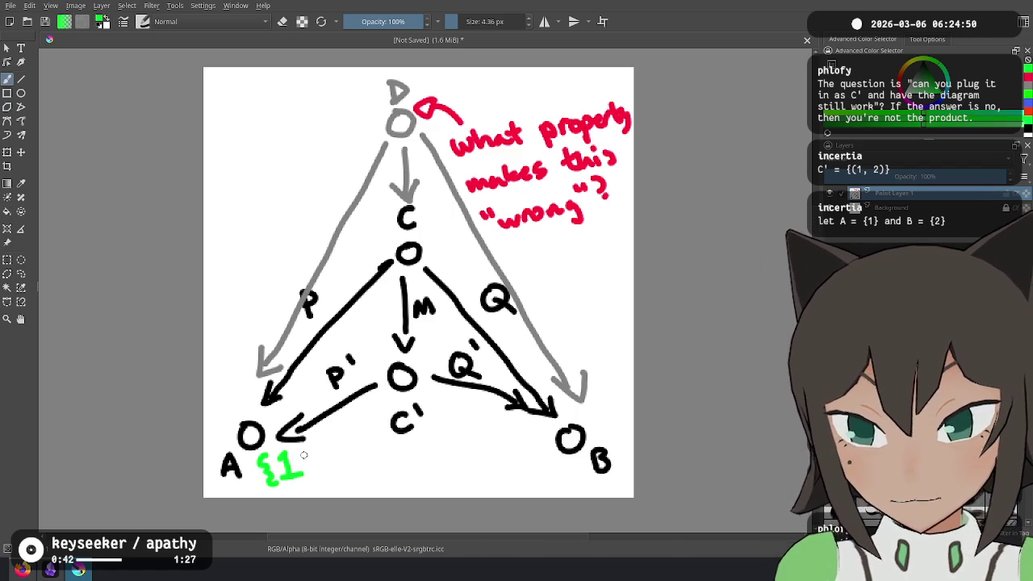
drag(527, 442, 535, 473)
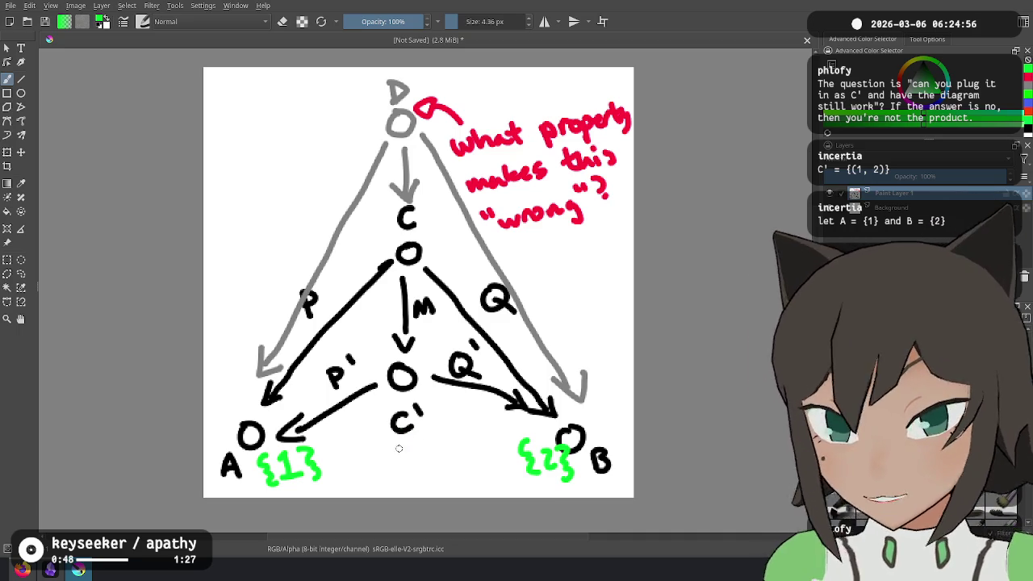
mouse_move(369, 440)
mouse_down()
mouse_move(372, 475)
mouse_move(385, 457)
mouse_move(411, 464)
mouse_move(466, 445)
mouse_move(471, 470)
mouse_up()
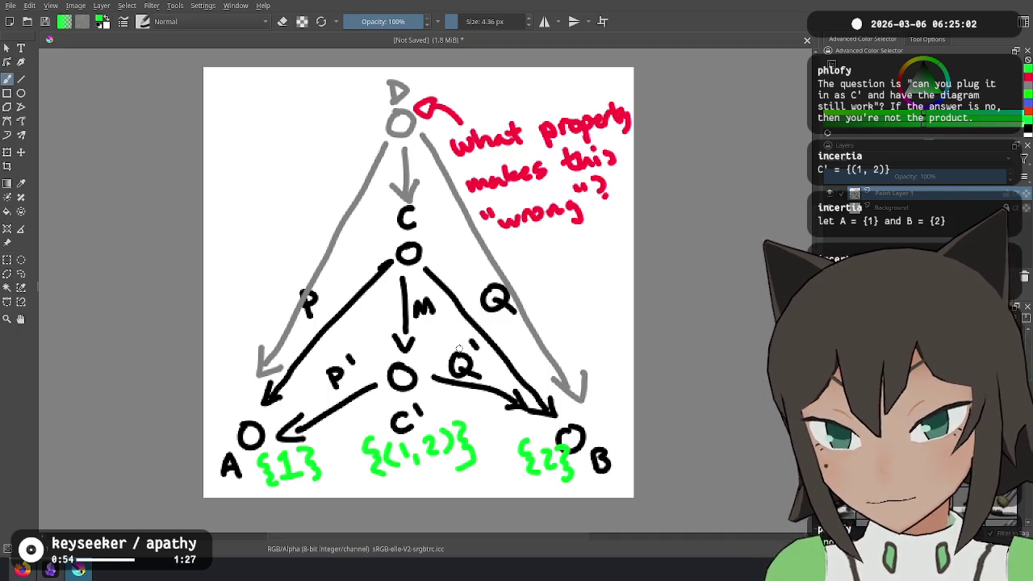
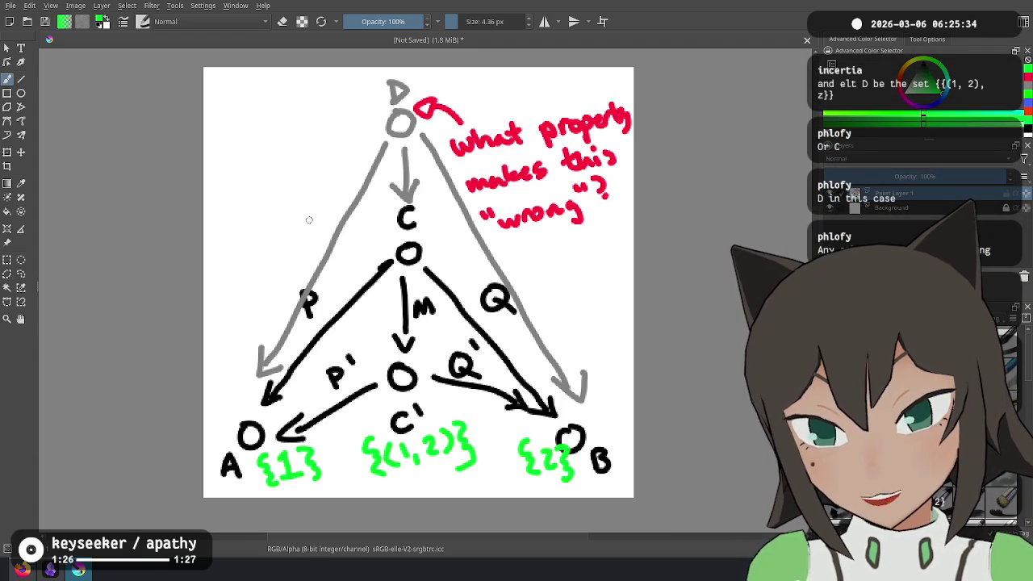
Start C's green set label, then undo the misdrawn strokes
mouse_move(311, 213)
mouse_down()
mouse_move(315, 231)
mouse_move(349, 231)
mouse_up()
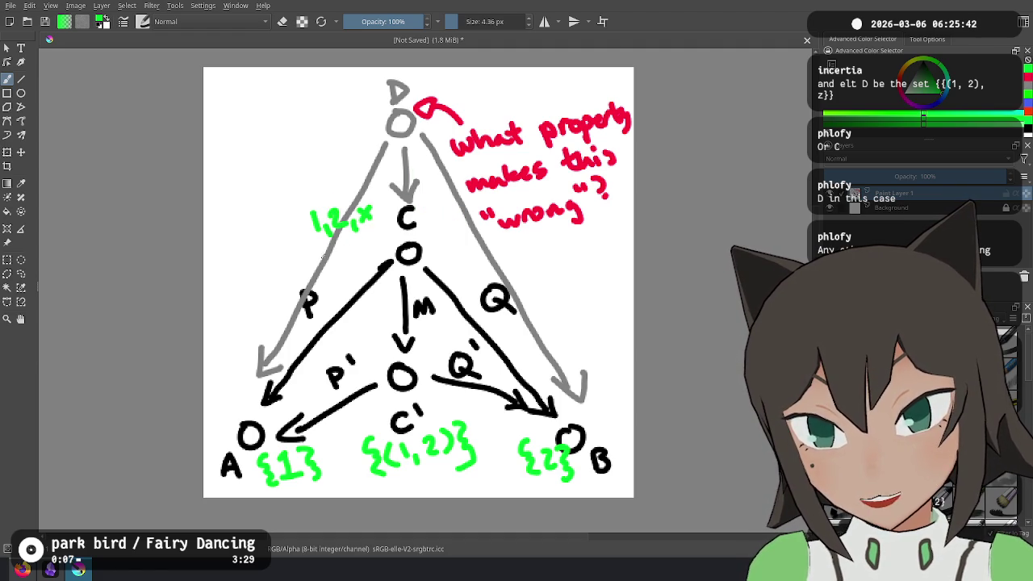
drag(365, 256, 380, 274)
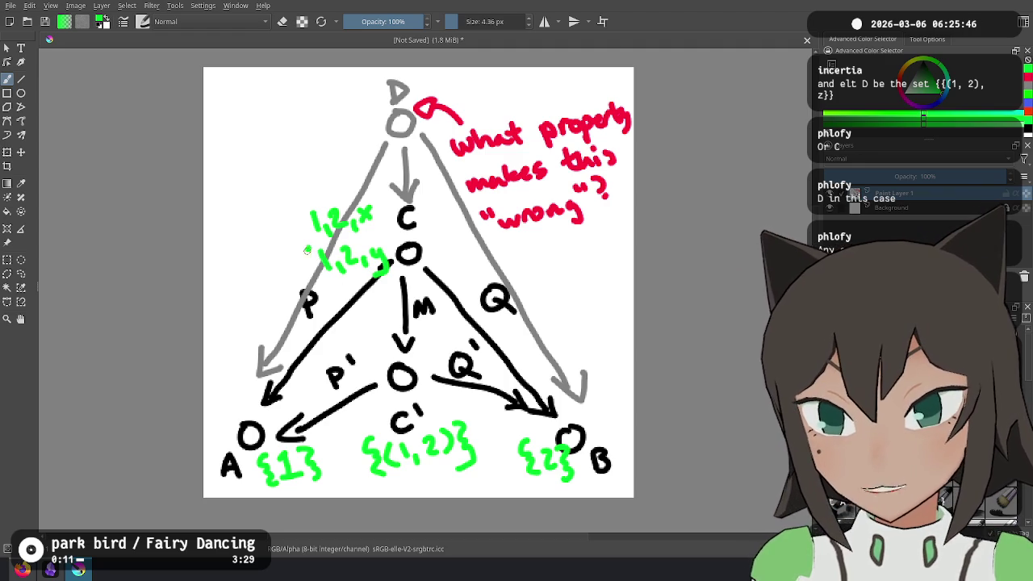
drag(314, 246, 311, 274)
key(ctrl+z)
key(ctrl+z)
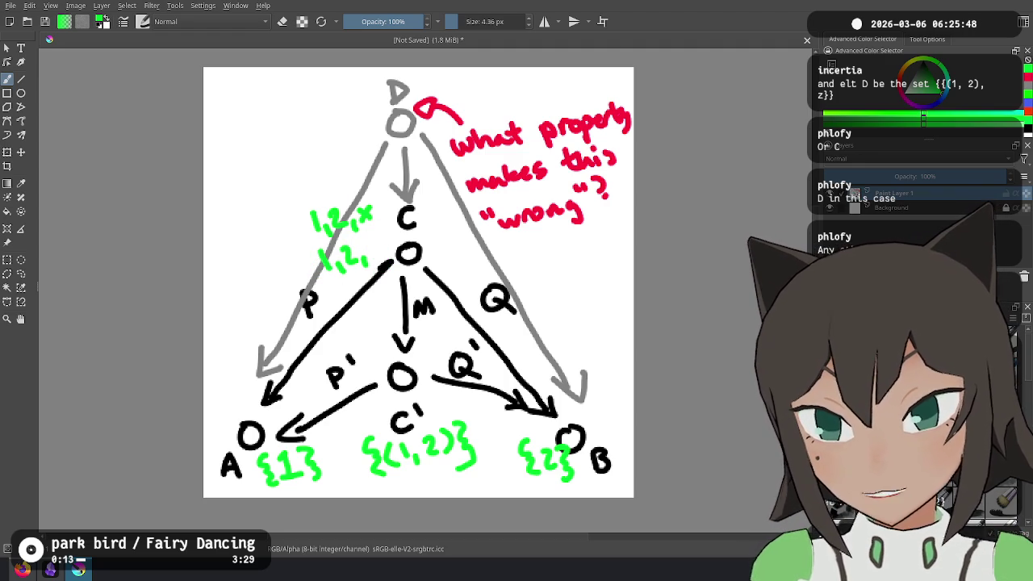
key(ctrl+z)
key(ctrl+z)
key(ctrl+z)
Rewrite C's green set of (1,2) pairs with x and y, enclosed in braces
drag(345, 200, 353, 234)
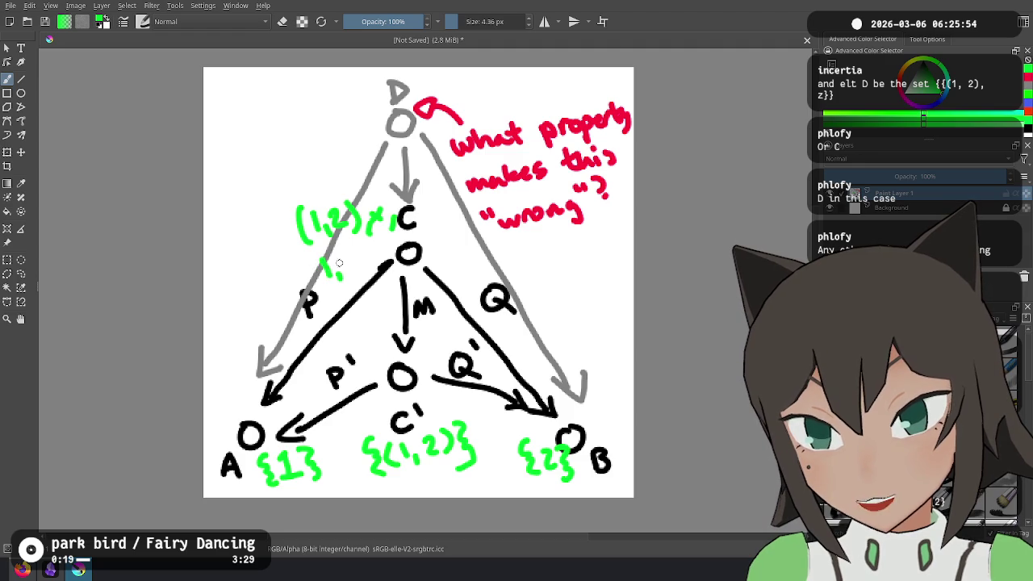
drag(379, 266, 372, 279)
drag(383, 255, 387, 285)
drag(402, 239, 410, 270)
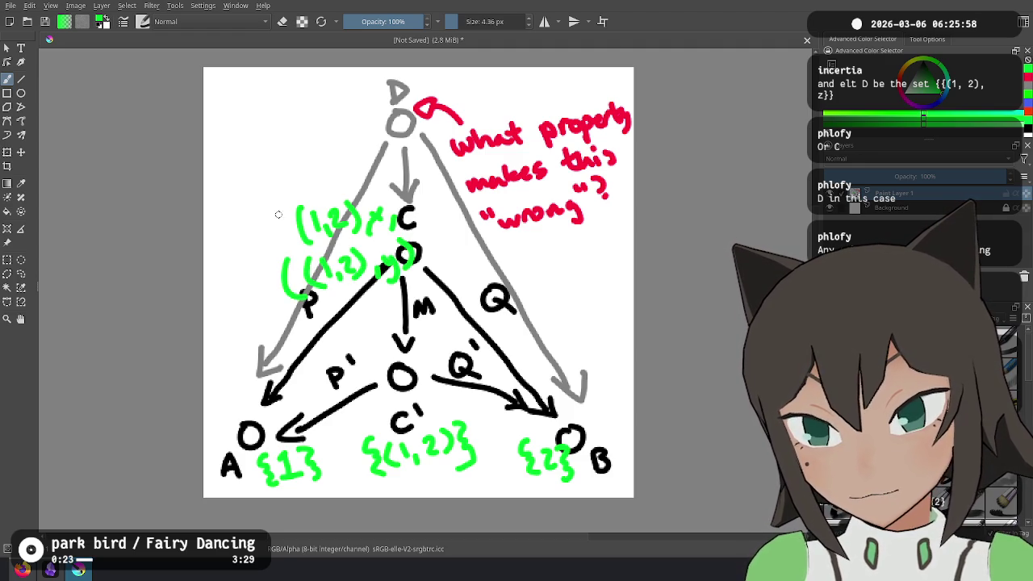
key(ctrl)
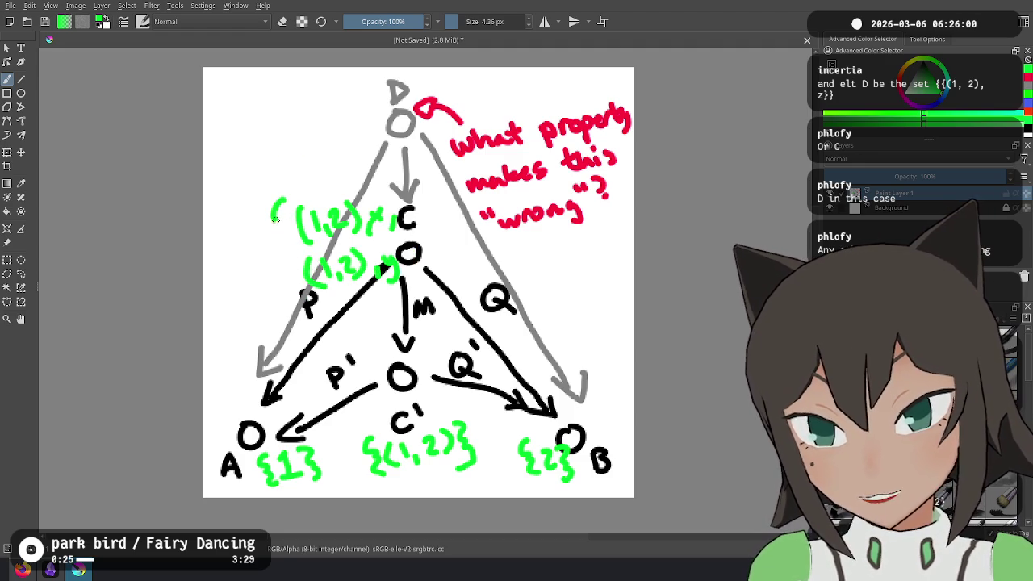
drag(288, 200, 284, 254)
drag(402, 239, 415, 284)
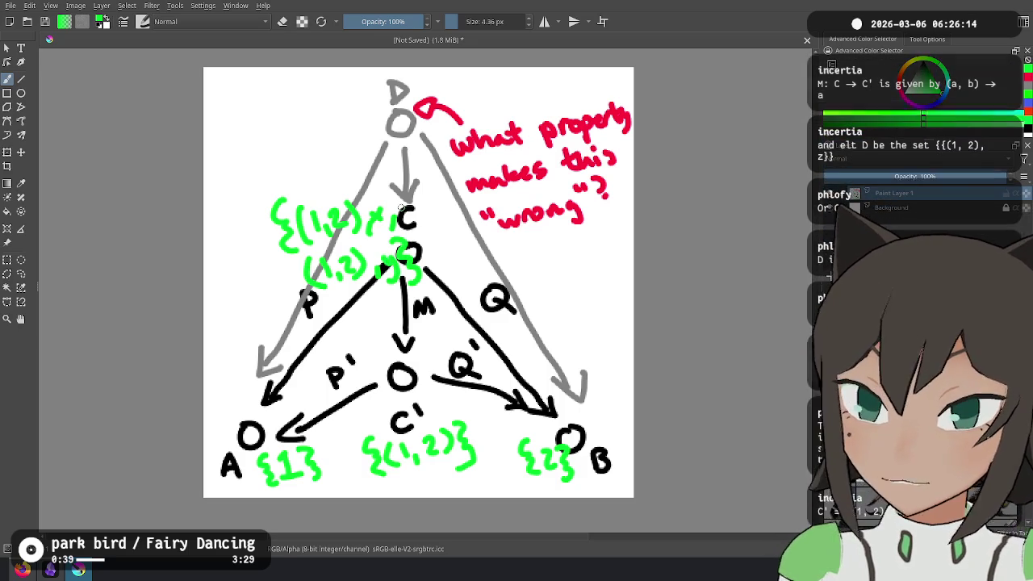
Write {(1,2),z} in green beside node D, redrawing the stray parenthesis and z strokes
mouse_move(280, 84)
mouse_down()
mouse_move(307, 108)
mouse_move(334, 109)
mouse_move(367, 85)
mouse_up()
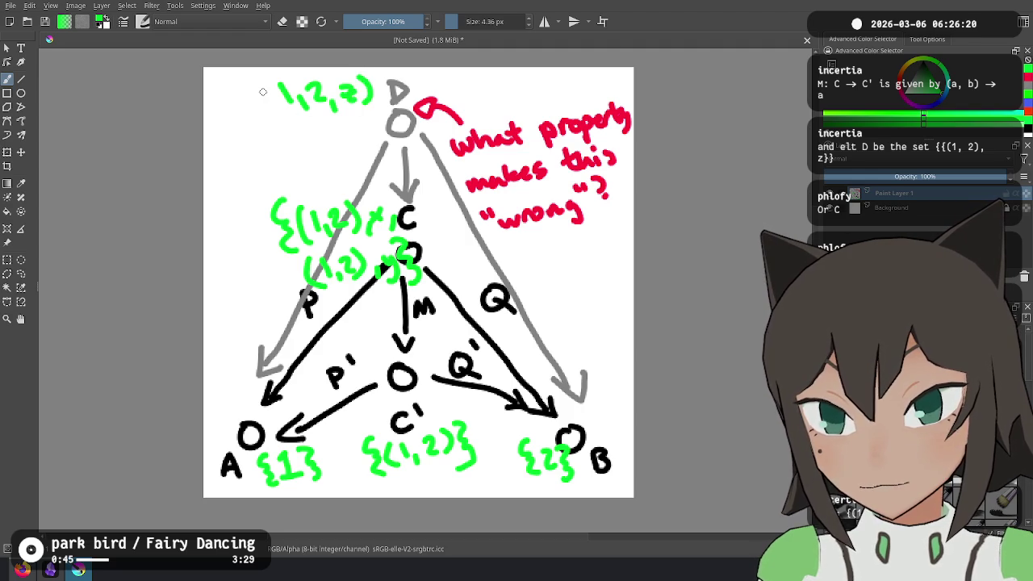
key(ctrl+z)
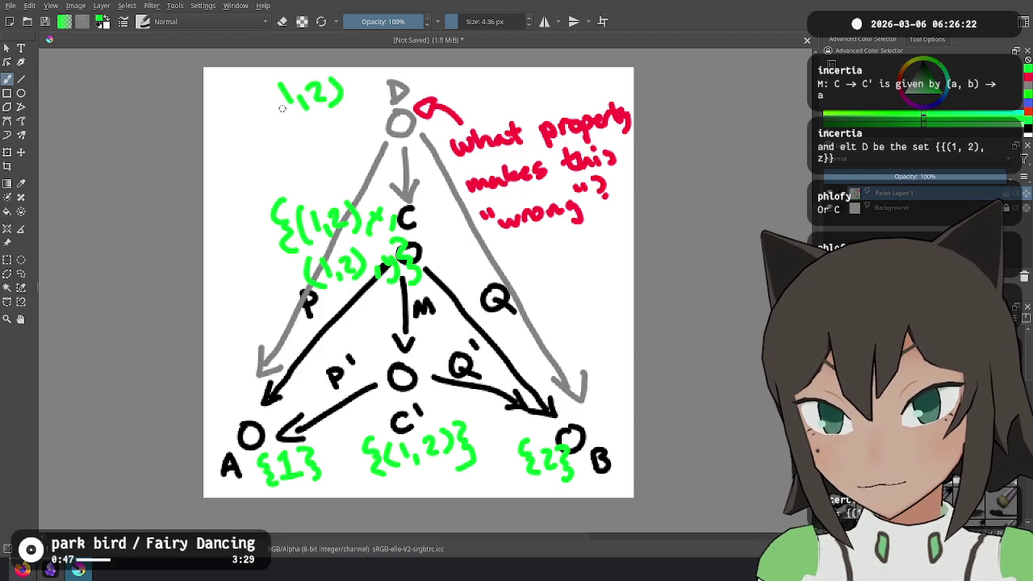
drag(281, 83, 273, 118)
mouse_move(355, 97)
mouse_down()
mouse_move(352, 110)
mouse_move(378, 102)
mouse_move(394, 113)
mouse_up()
key(ctrl+z)
mouse_move(260, 78)
mouse_down()
mouse_move(263, 110)
mouse_move(281, 136)
mouse_up()
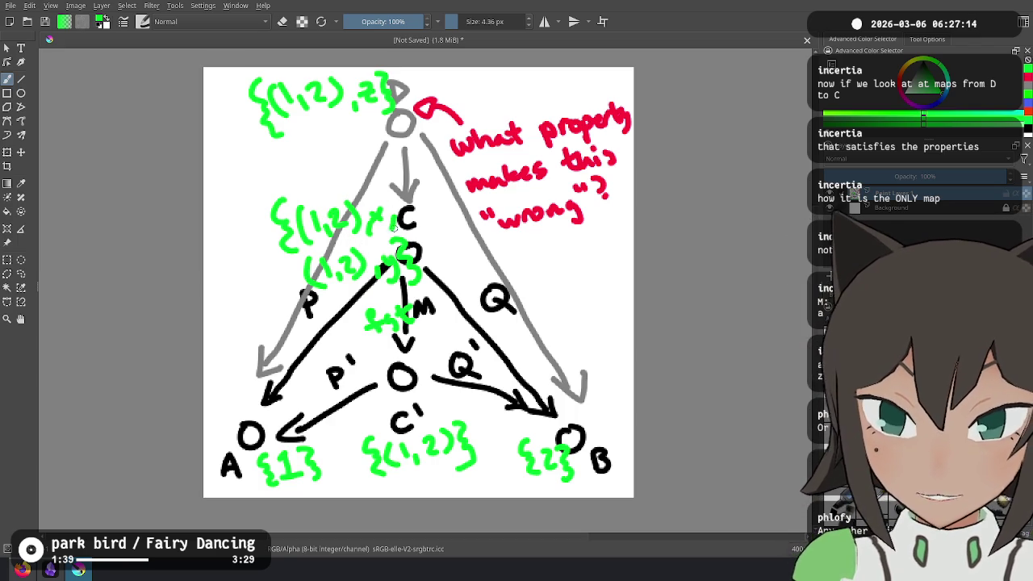
Handwrite 'const (1,2)' in green beside map Q and remove a stray arrow from M
mouse_move(462, 307)
mouse_down()
mouse_move(557, 277)
mouse_move(573, 286)
mouse_up()
drag(591, 273, 597, 285)
drag(602, 258, 619, 273)
mouse_move(436, 343)
mouse_down()
mouse_move(472, 317)
mouse_move(472, 331)
mouse_up()
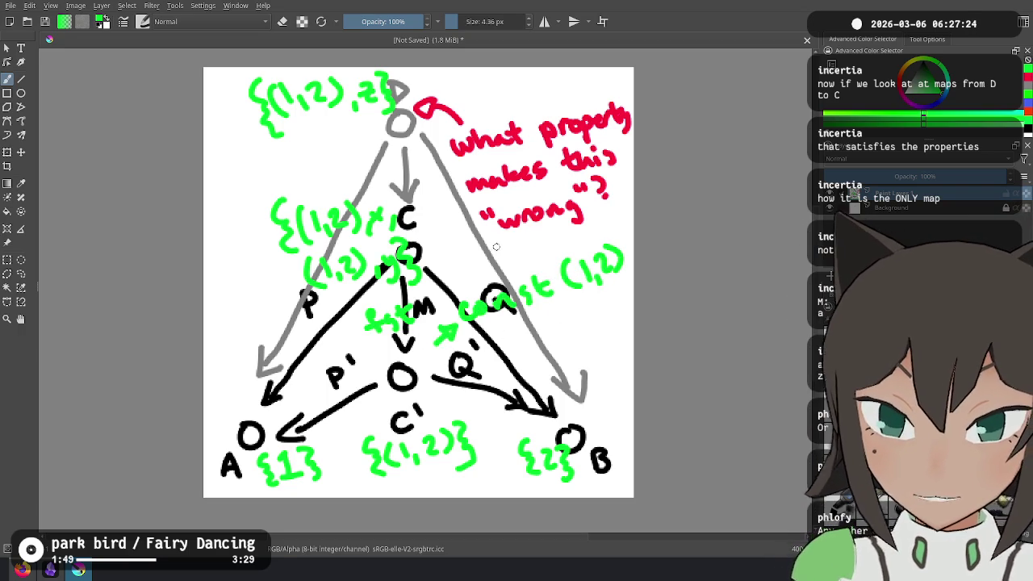
key(ctrl+z)
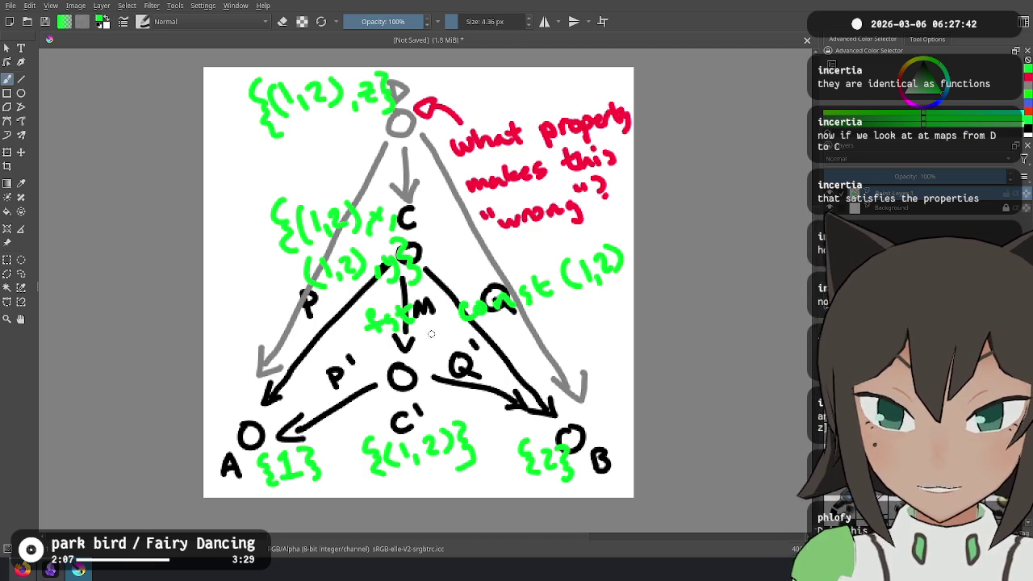
Remove the curve under M and the green const (1,2) label
drag(414, 336, 450, 333)
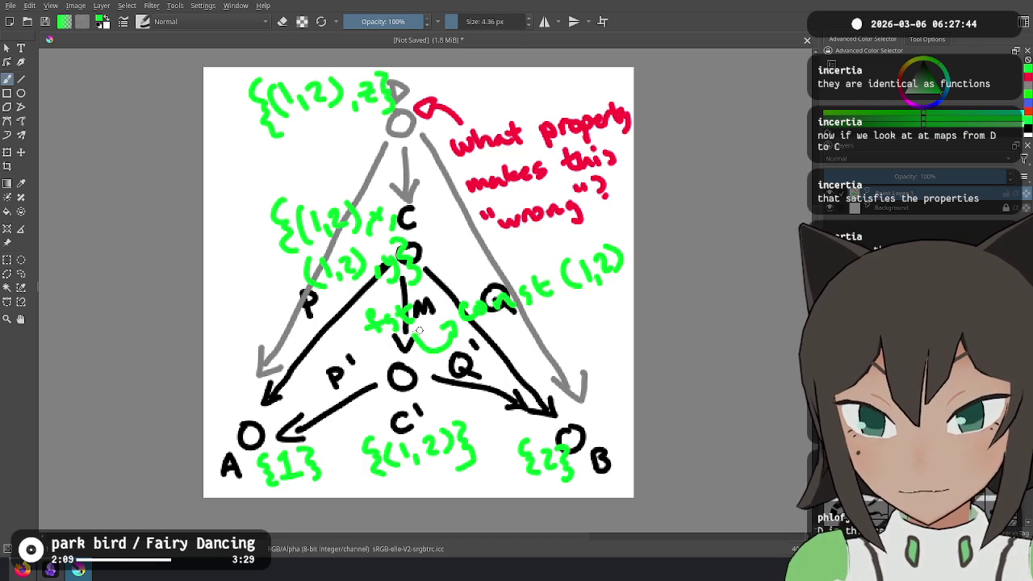
key(ctrl+z)
key(ctrl+z)
key(ctrl+z)
key(ctrl+z)
key(ctrl+z)
key(ctrl+z)
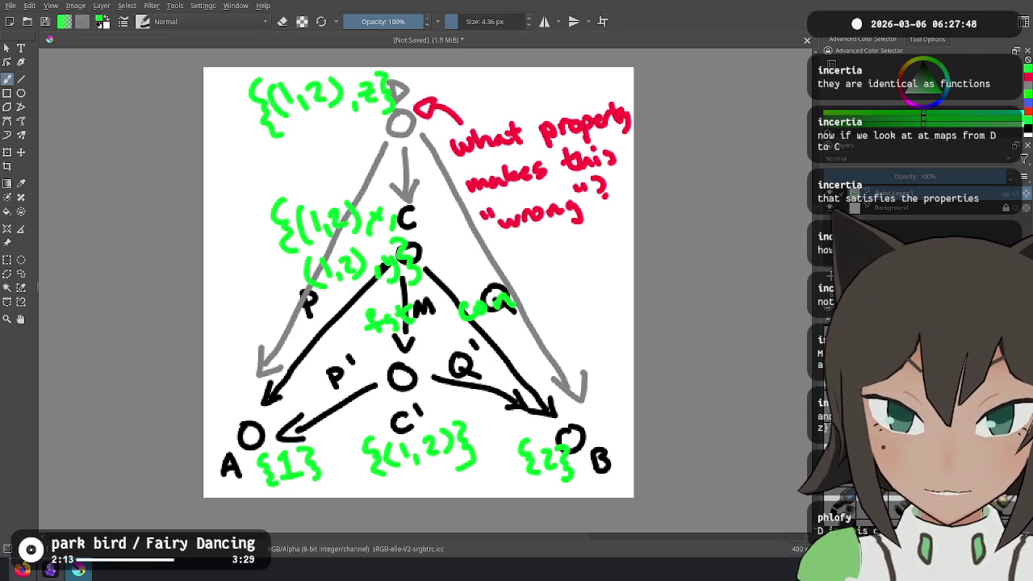
key(ctrl+z)
key(ctrl+z)
key(ctrl+z)
key(ctrl+z)
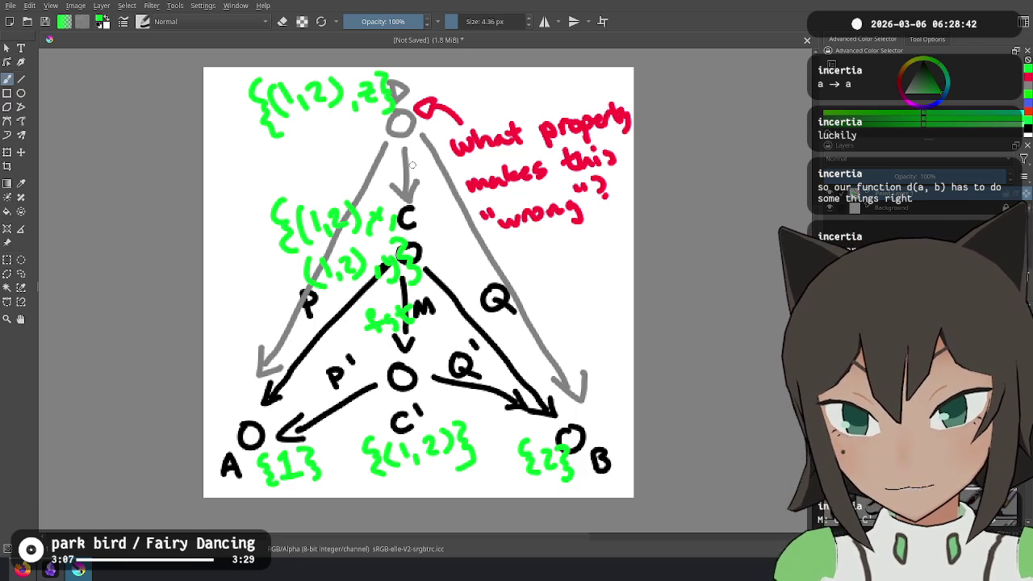
Begin a grey label beside the arrow from D to C
drag(417, 163, 428, 160)
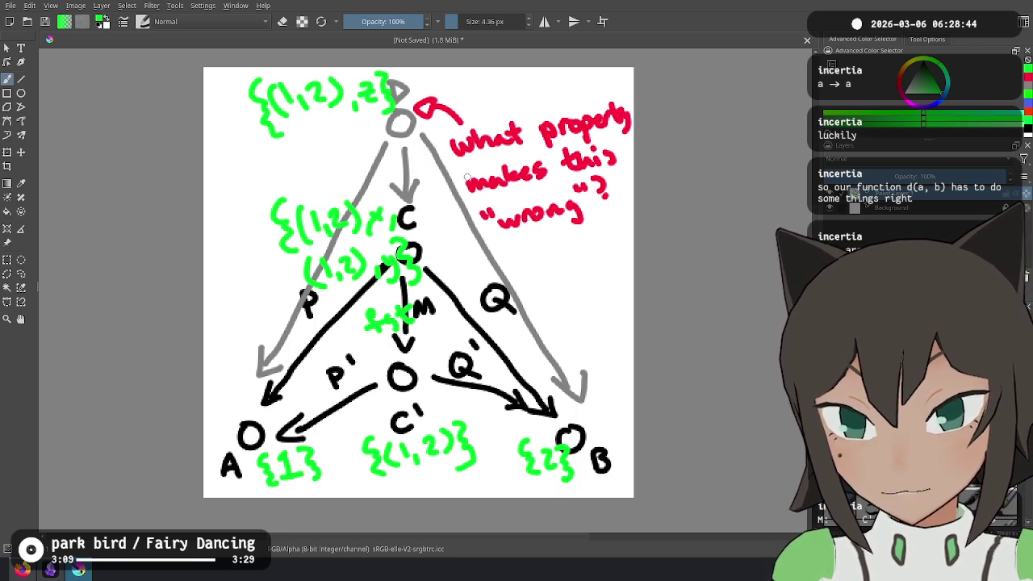
key(x)
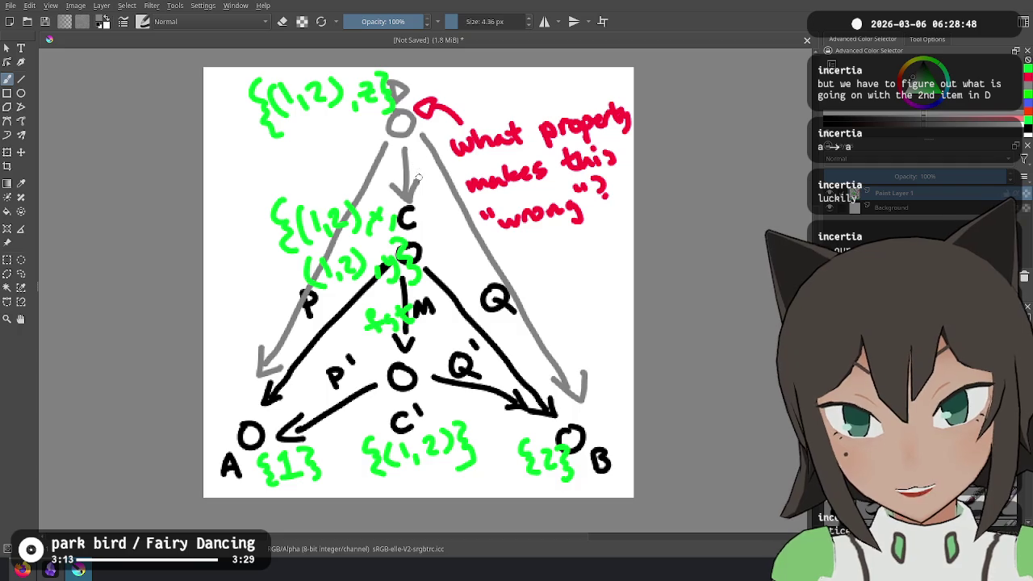
drag(412, 171, 425, 158)
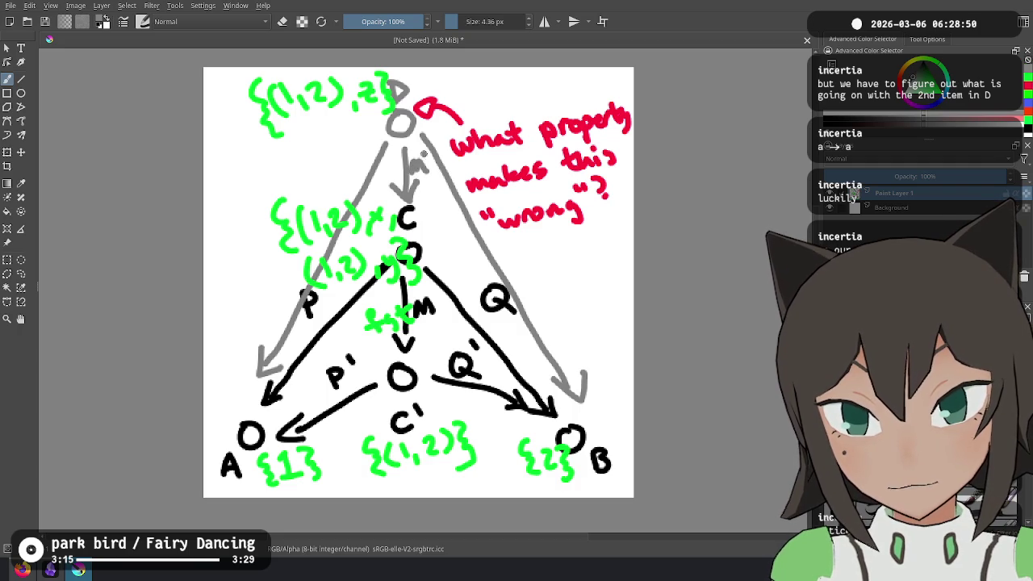